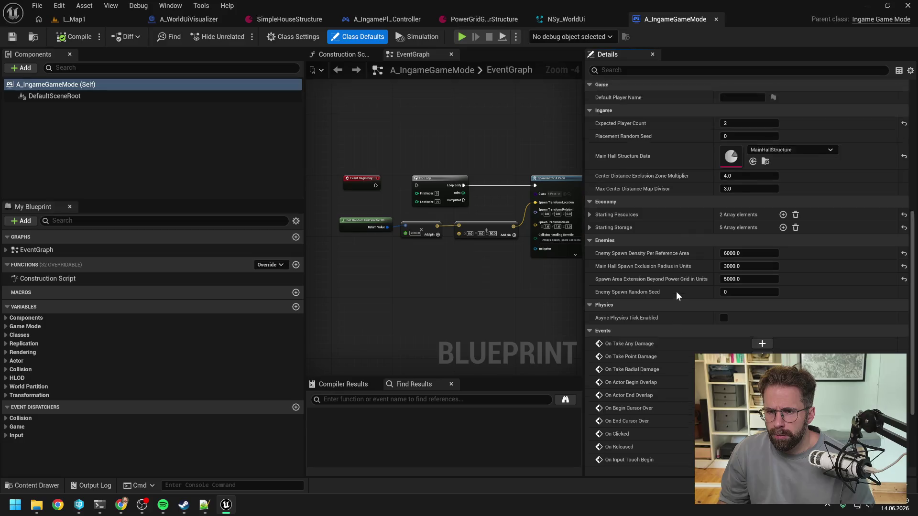
Inspect A_IngameGameMode's Starting Storage and both Starting Resources entries, including 100 Gold, then focus the event graph.
{"action": "left_click", "coordinate": [589, 289]}
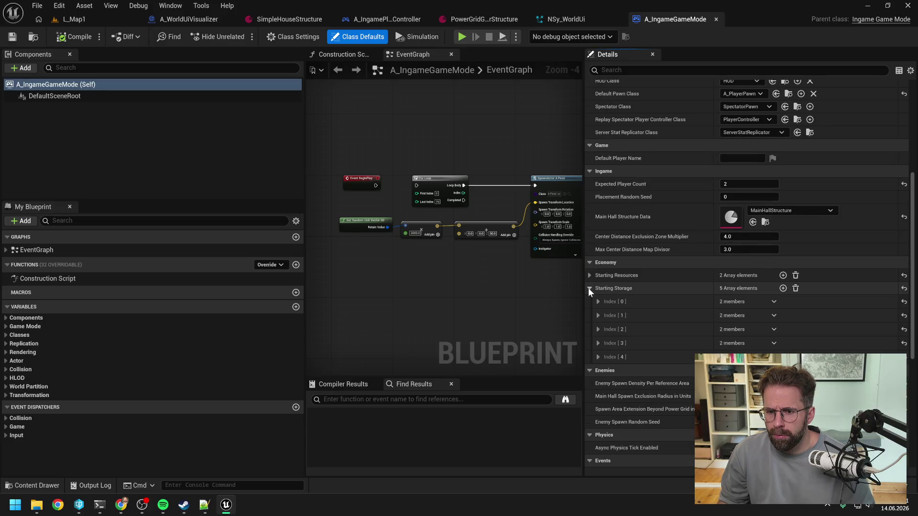
{"action": "left_click", "coordinate": [588, 288]}
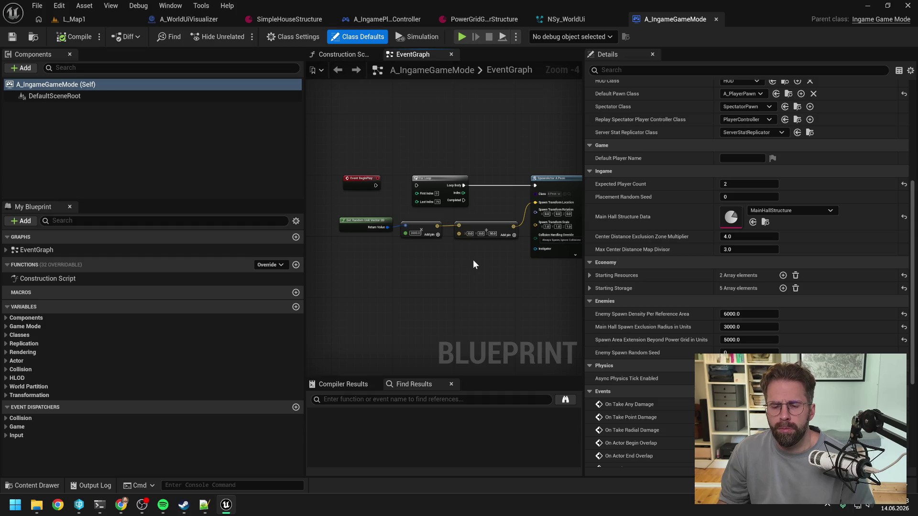
{"action": "left_click", "coordinate": [589, 274]}
{"action": "left_click", "coordinate": [597, 289]}
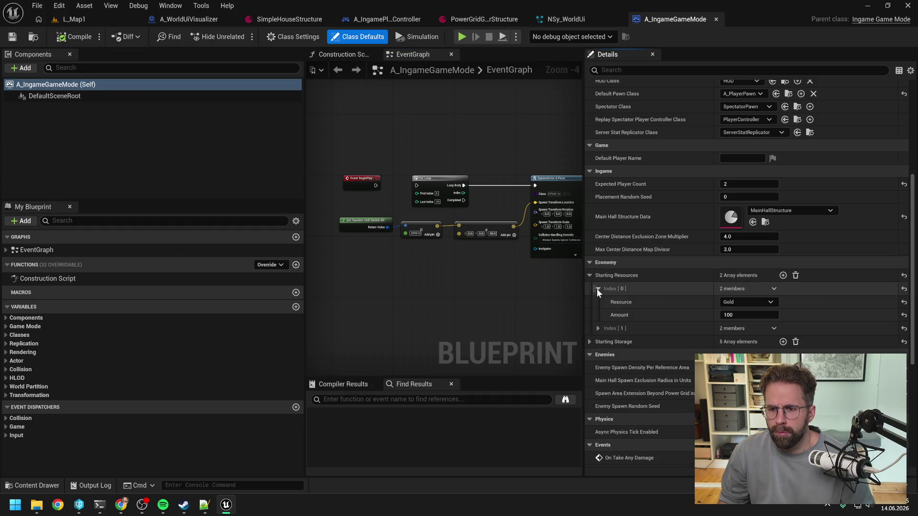
{"action": "left_click", "coordinate": [596, 289]}
{"action": "left_click", "coordinate": [598, 302]}
{"action": "left_click", "coordinate": [598, 302]}
{"action": "left_click", "coordinate": [549, 302]}
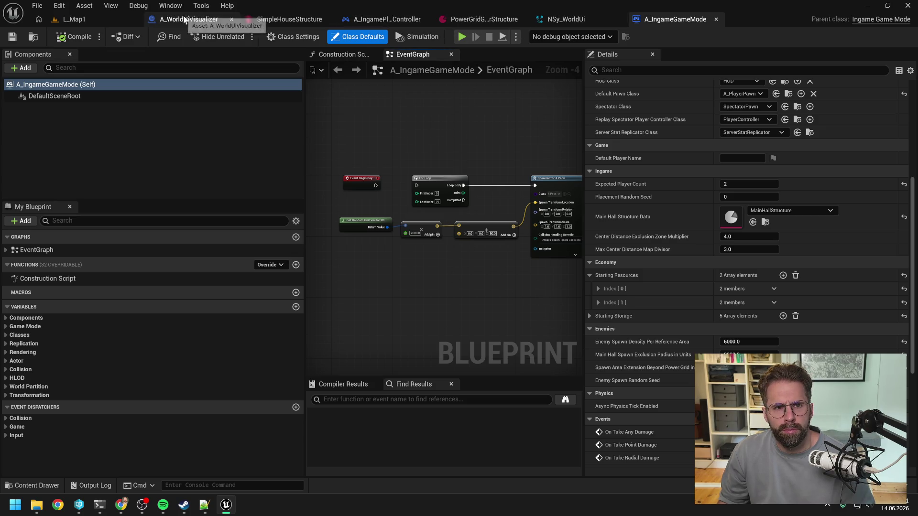
Look over the PowerGridGeneratorStructure asset's details, then bring the World Ui Visualizer Refact terminal forward.
{"action": "left_click", "coordinate": [493, 21]}
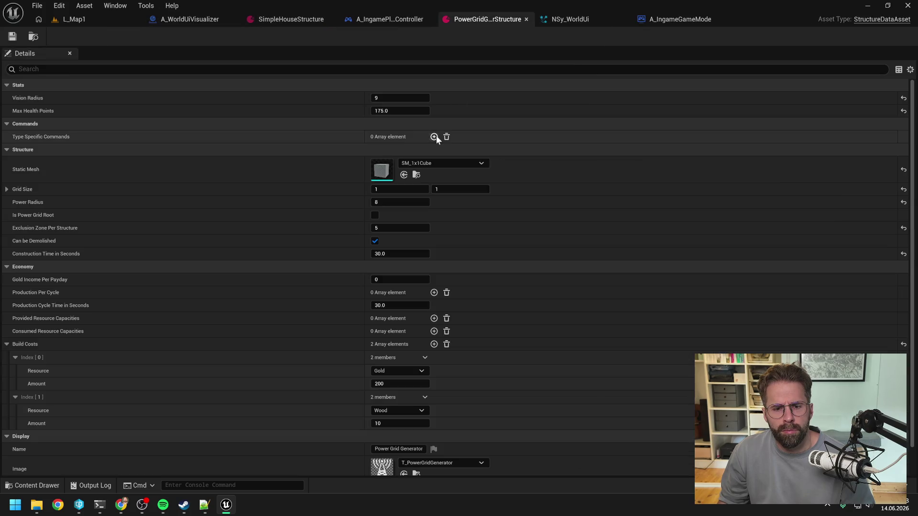
{"action": "scroll", "coordinate": [601, 168], "scroll_direction": "down", "scroll_amount": 2}
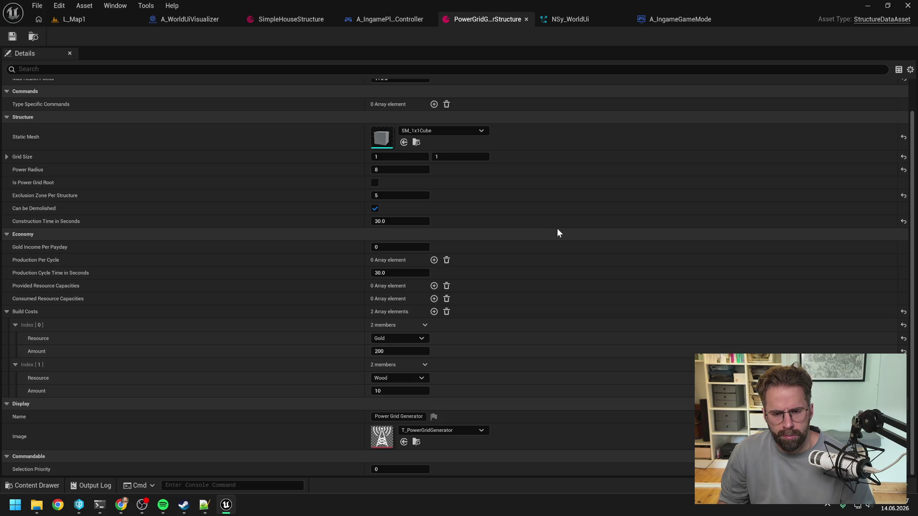
{"action": "mouse_move", "coordinate": [98, 507]}
{"action": "left_click", "coordinate": [70, 440]}
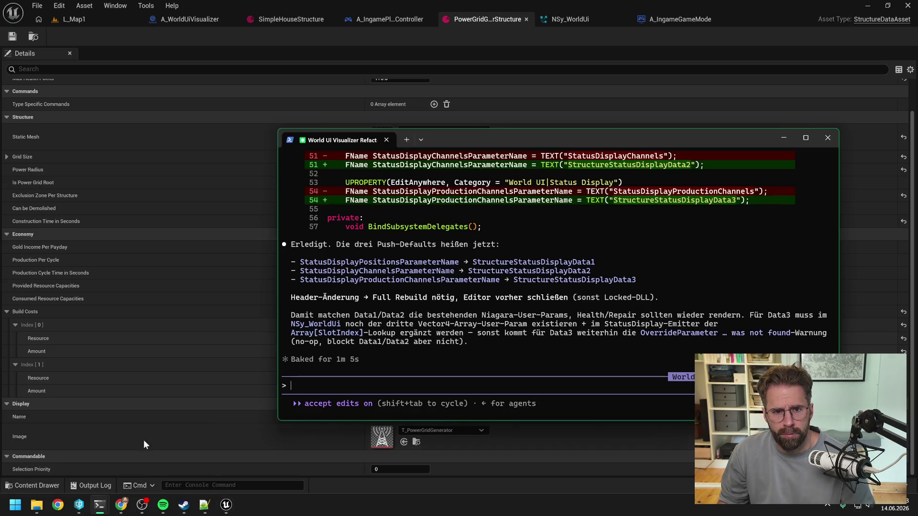
In the resource system session, begin a German refactor prompt describing Gold, Iron and Oil as spendable wallet currency.
{"action": "mouse_move", "coordinate": [99, 505]}
{"action": "left_click", "coordinate": [184, 447]}
{"action": "scroll", "coordinate": [397, 318], "scroll_direction": "down", "scroll_amount": 15}
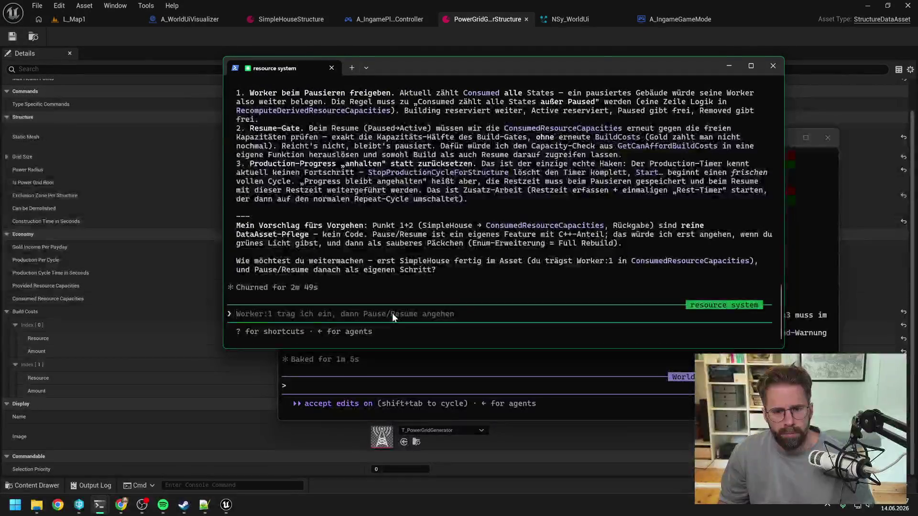
{"action": "type", "text": "Bevor wir mit der Funk"}
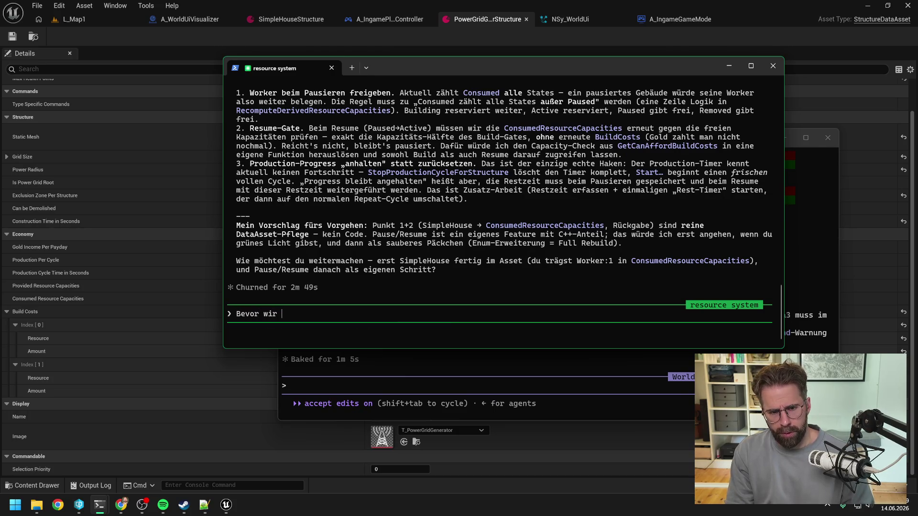
{"action": "type", "text": "tionai"}
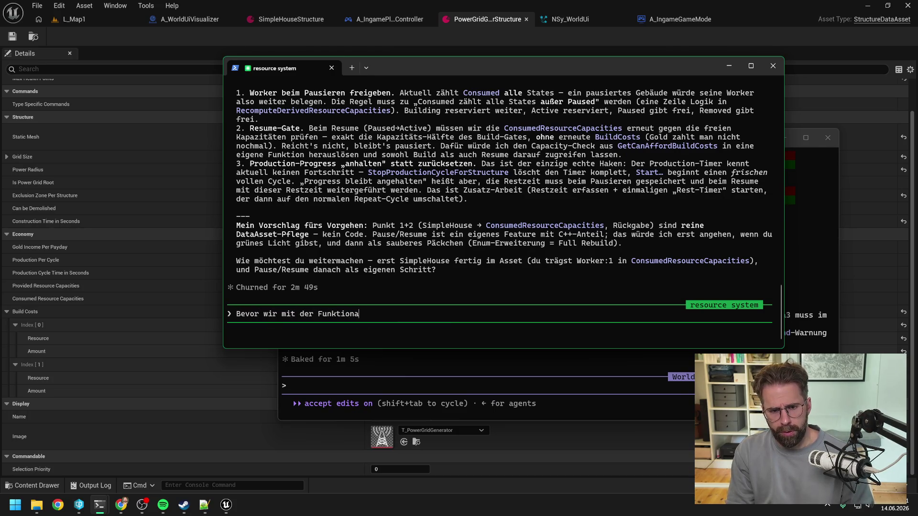
{"action": "key", "text": "BackSpace"}
{"action": "key", "text": "BackSpace"}
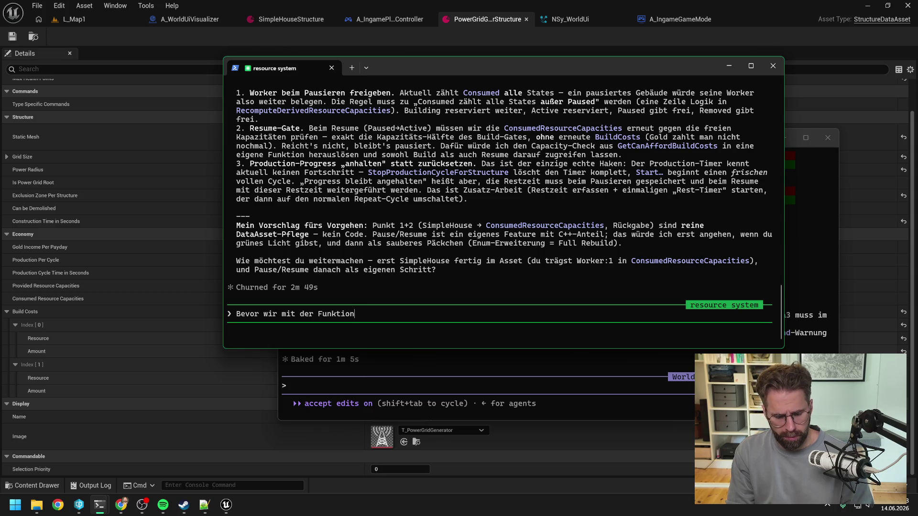
{"action": "type", "text": "ali"}
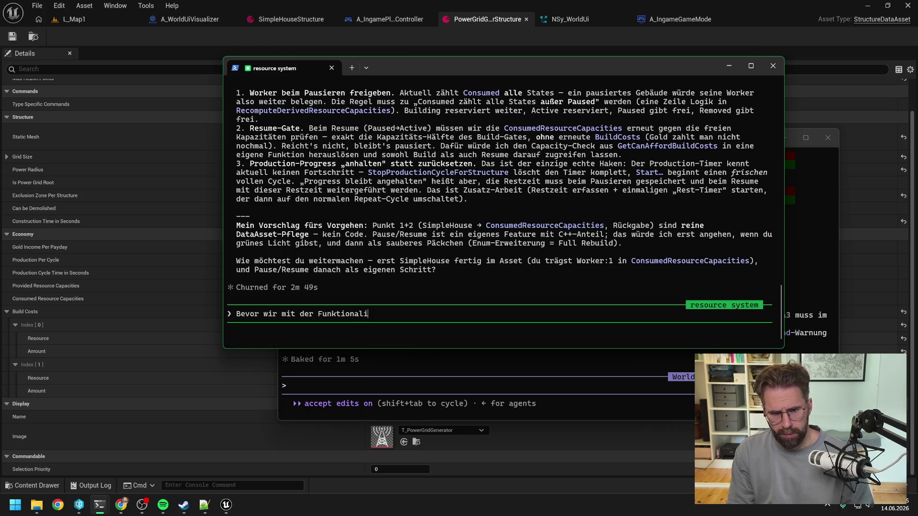
{"action": "type", "text": "tät weite"}
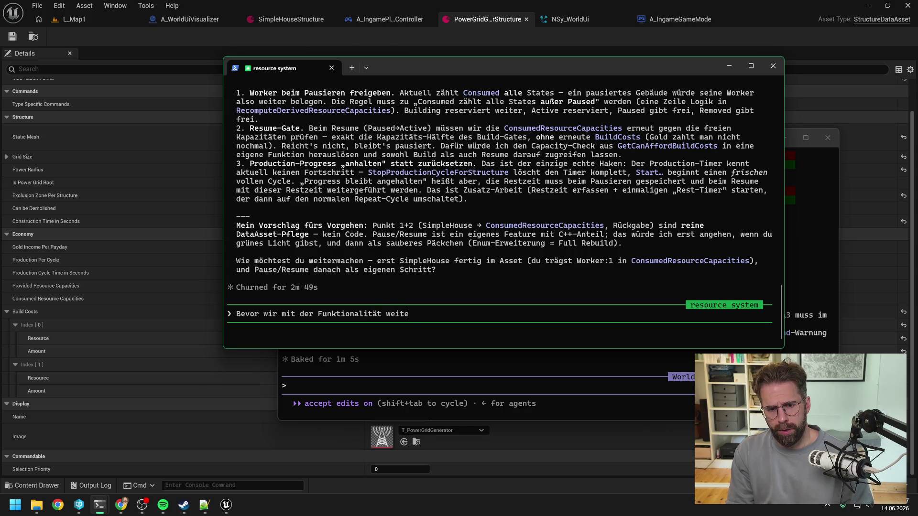
{"action": "type", "text": "r machen, sollten wi"}
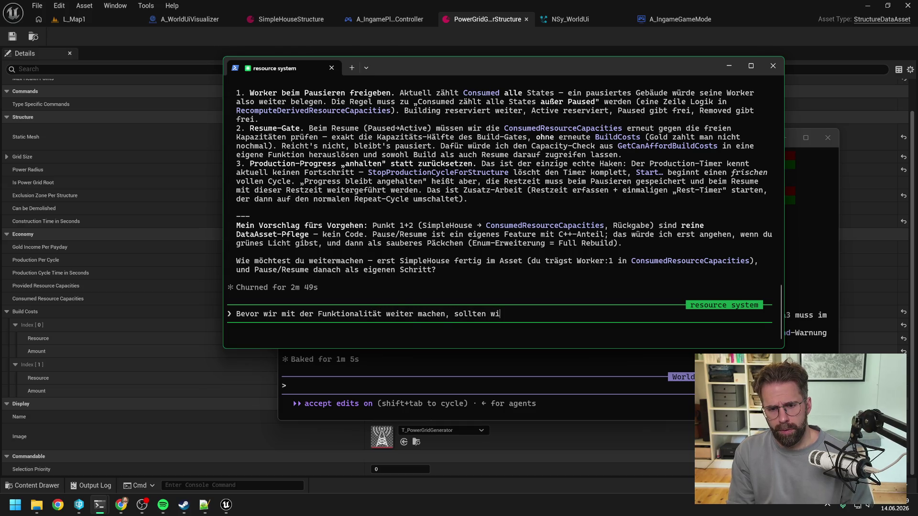
{"action": "type", "text": "r hier auch ü"}
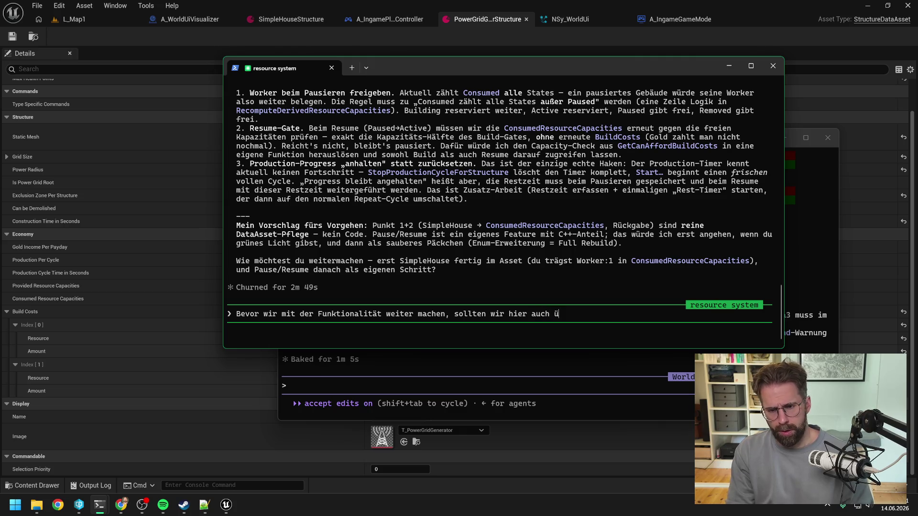
{"action": "type", "text": "ber ein Refac"}
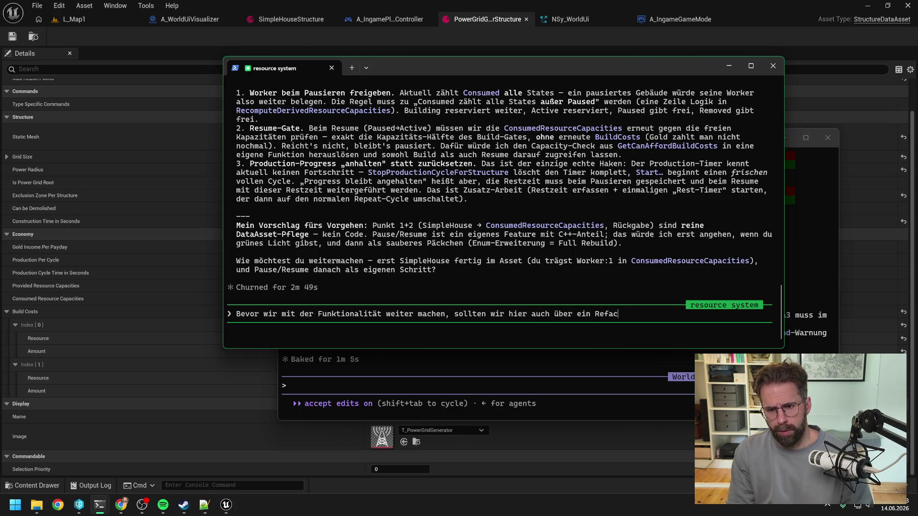
{"action": "type", "text": "toring nach enken"}
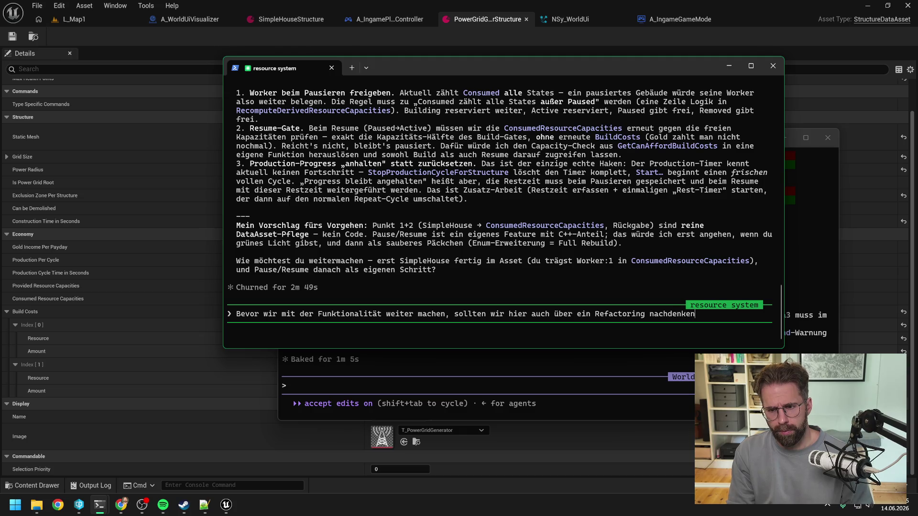
{"action": "type", "text": "Wi"}
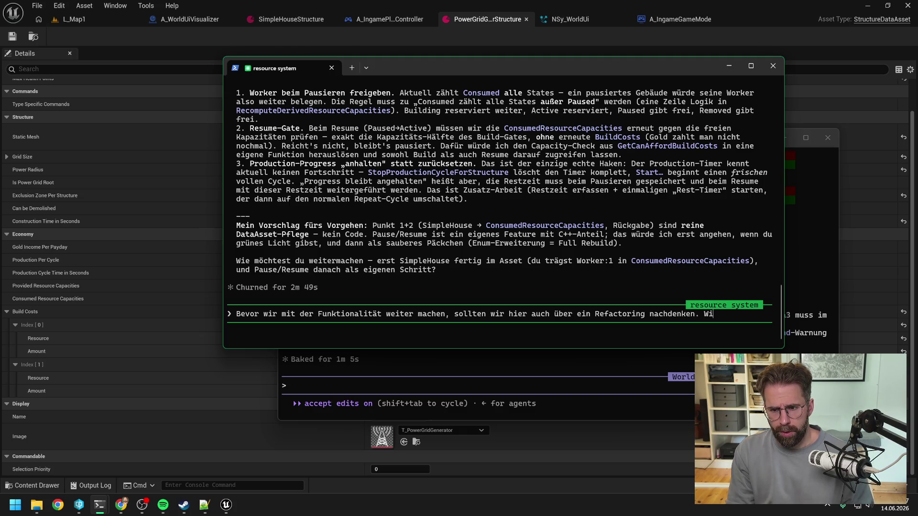
{"action": "type", "text": "r sehen ja immer me"}
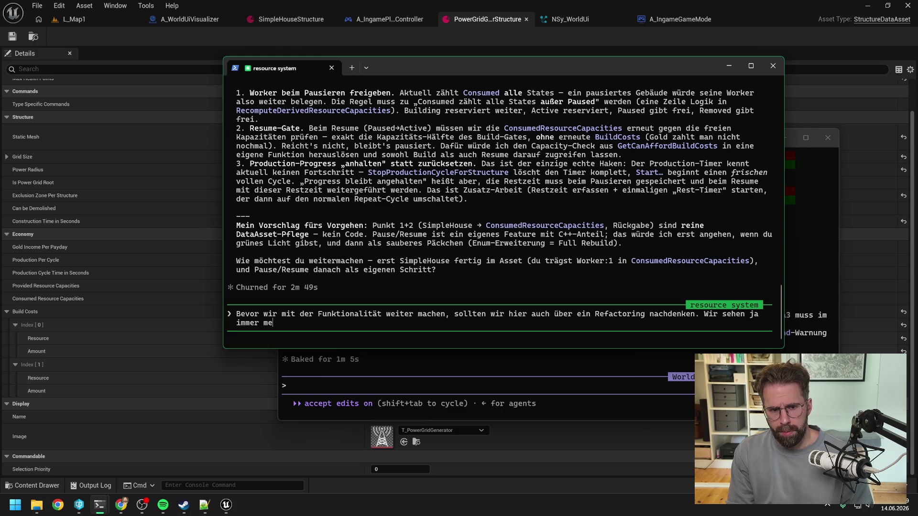
{"action": "type", "text": "hr dass es einen "}
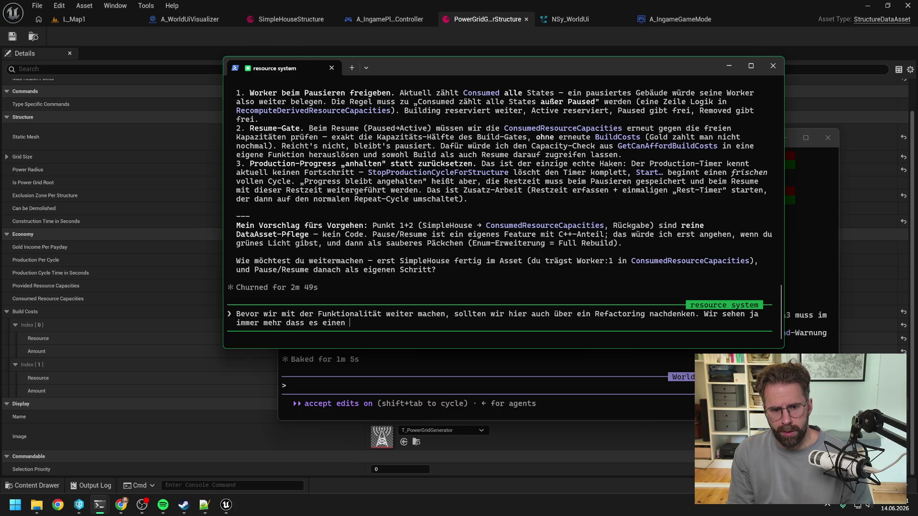
{"action": "type", "text": "deutliche Unterschi"}
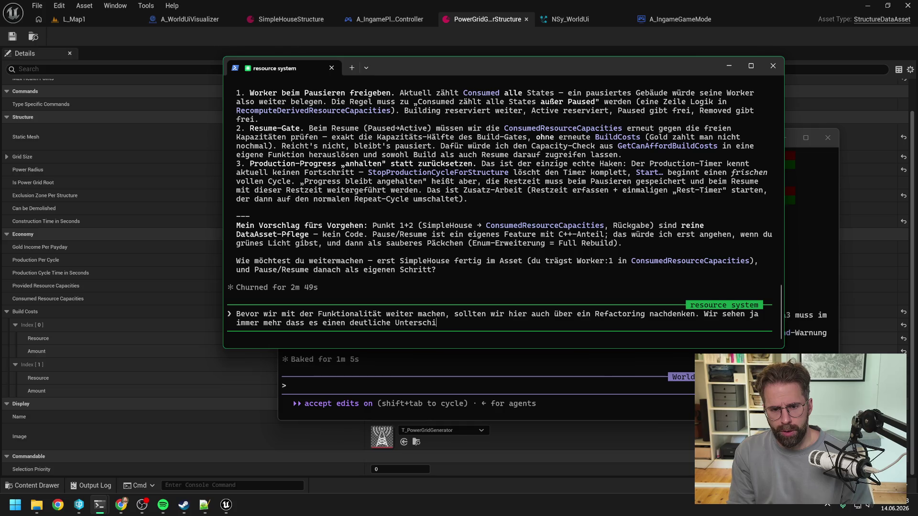
{"action": "type", "text": "ed zwische"}
{"action": "key", "text": "BackSpace"}
{"action": "key", "text": "BackSpace"}
{"action": "key", "text": "BackSpace"}
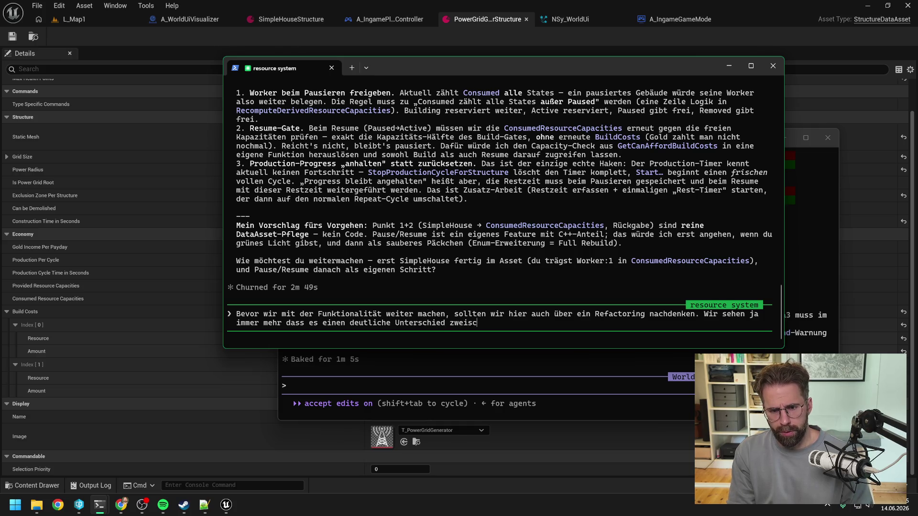
{"action": "type", "text": "ischen zwei"}
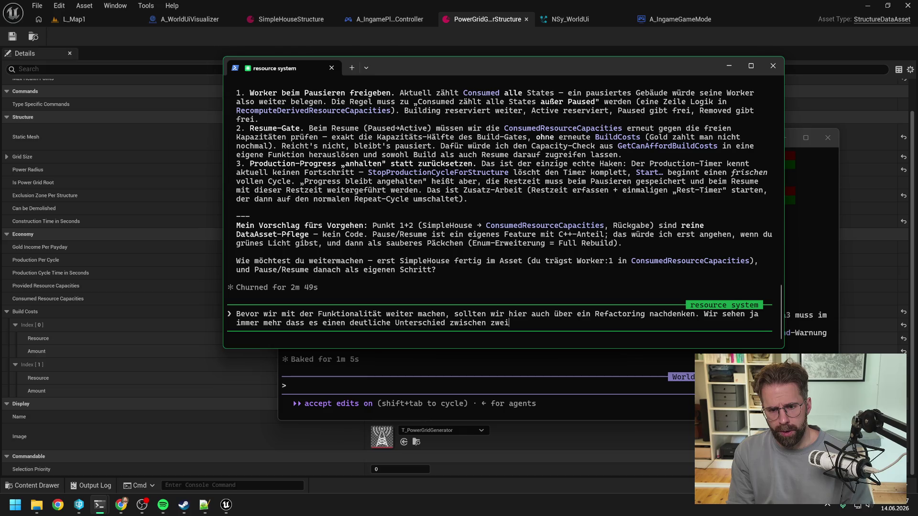
{"action": "type", "text": " arten"}
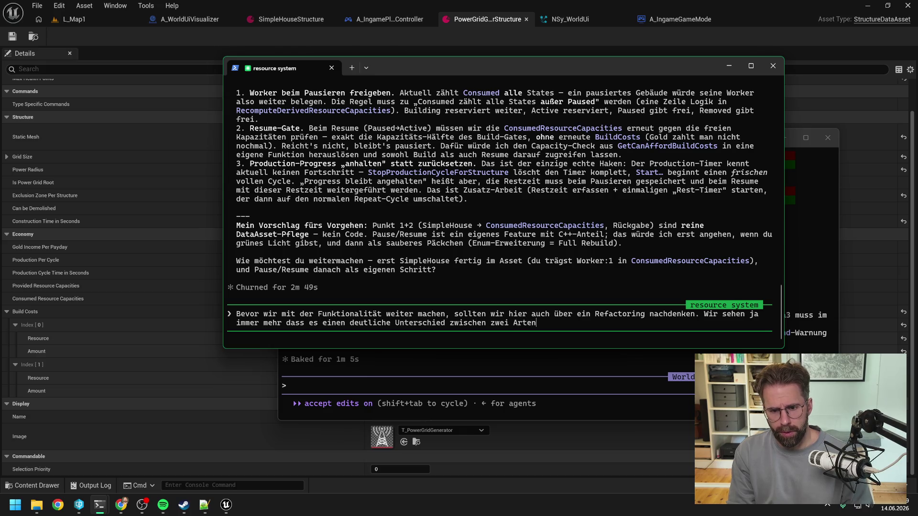
{"action": "type", "text": " von Resourc"}
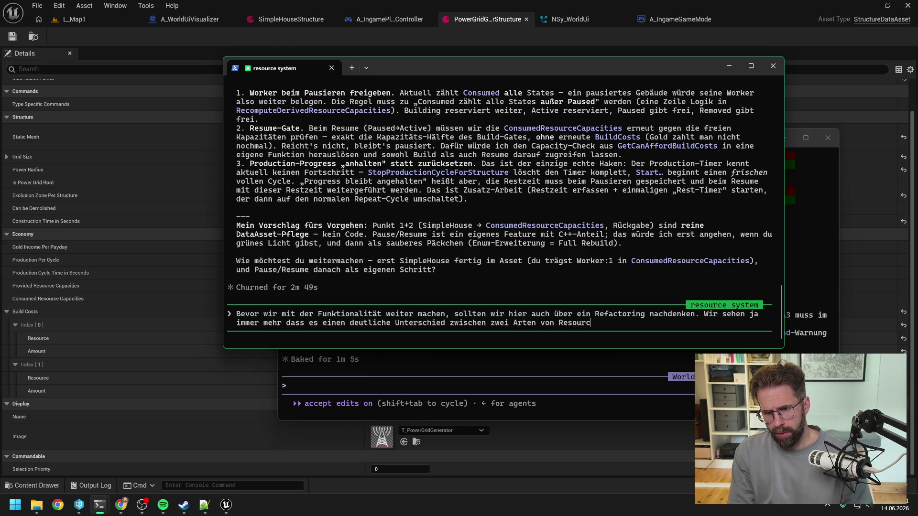
{"action": "type", "text": "es gibt. Wi"}
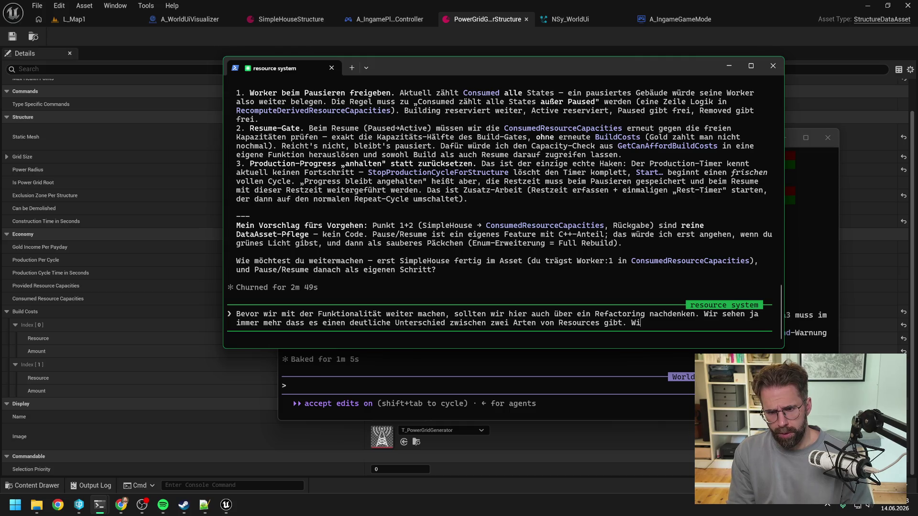
{"action": "type", "text": "r haben auf der einen S"}
{"action": "type", "text": "eite Go"}
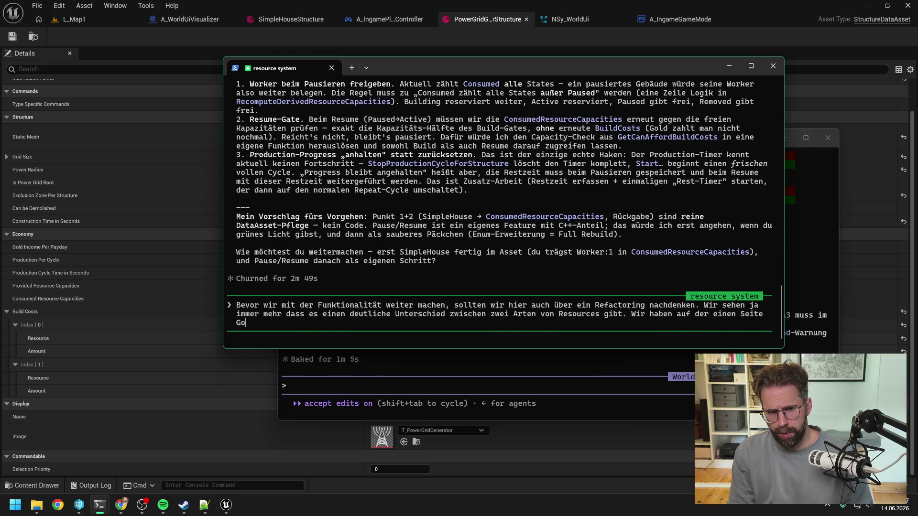
{"action": "type", "text": "ld, Wootone, Iron,"}
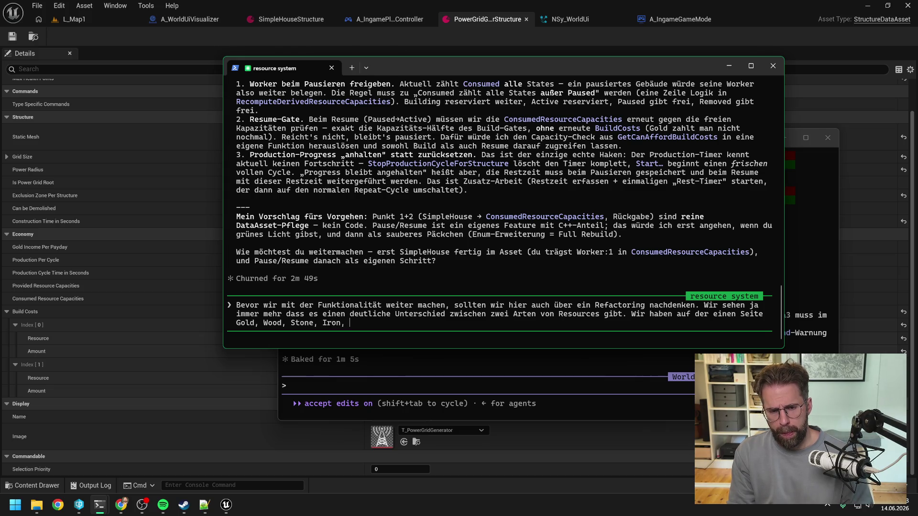
{"action": "type", "text": "Oil"}
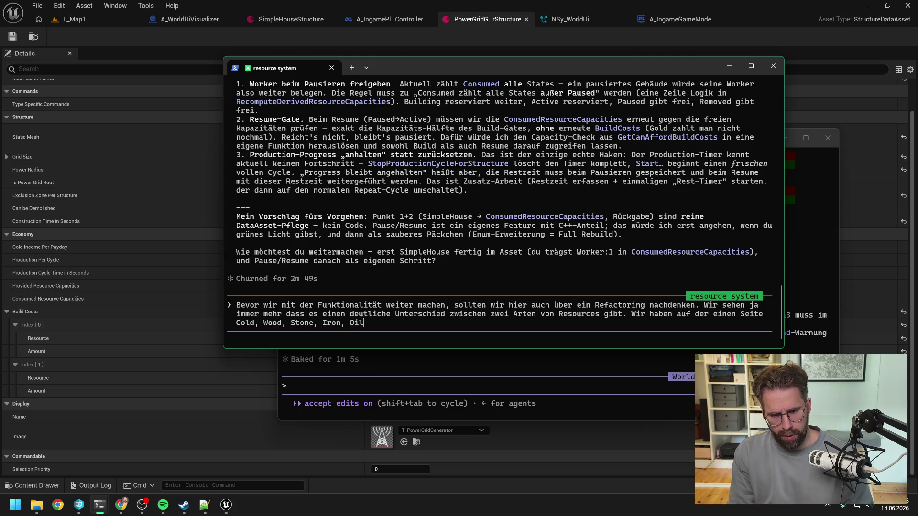
{"action": "type", "text": ". Die"}
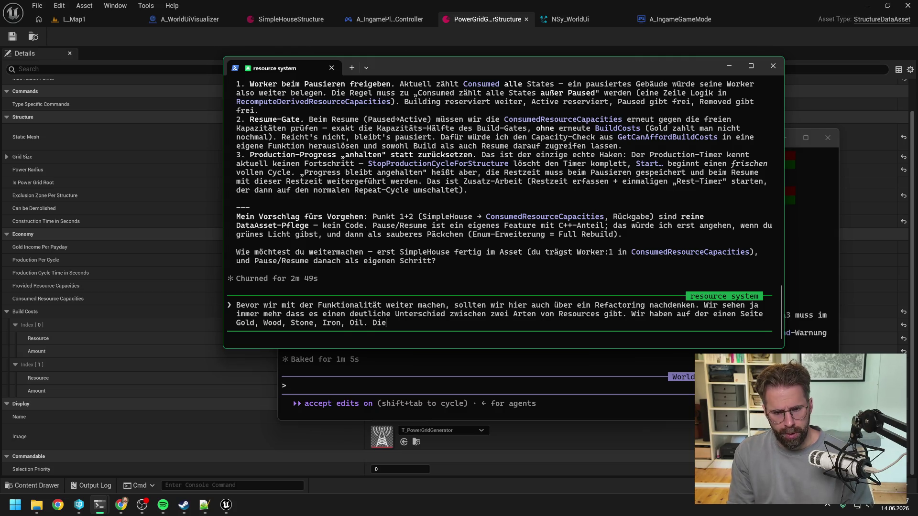
{"action": "type", "text": " liegen auf unserer "}
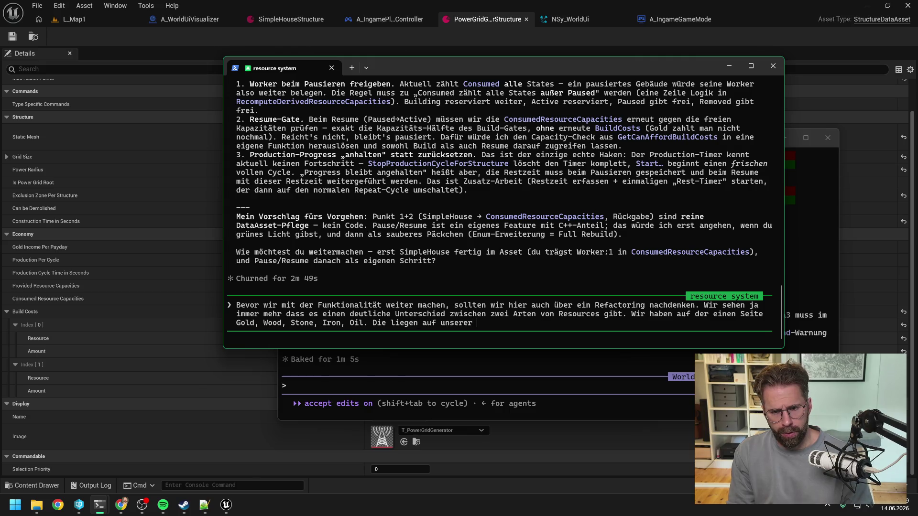
{"action": "type", "text": "Wallet und "}
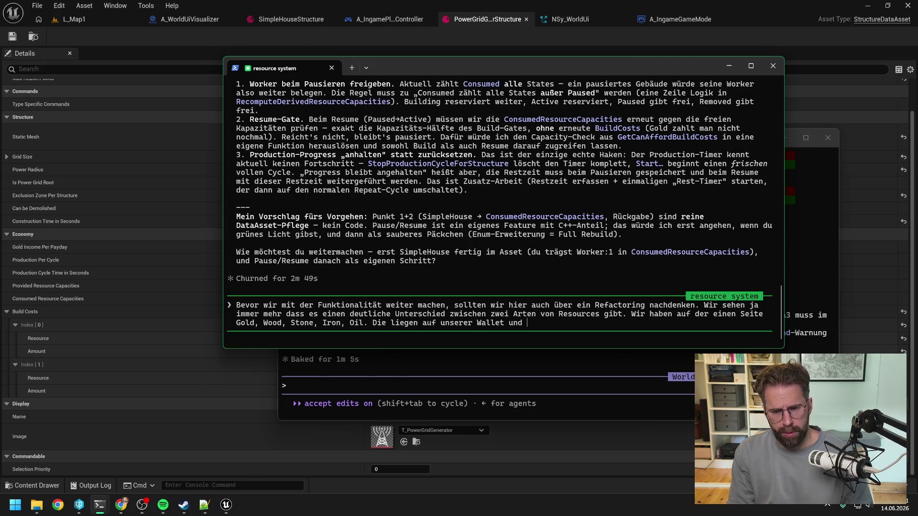
{"action": "type", "text": "sind eine r"}
{"action": "type", "text": "ec"}
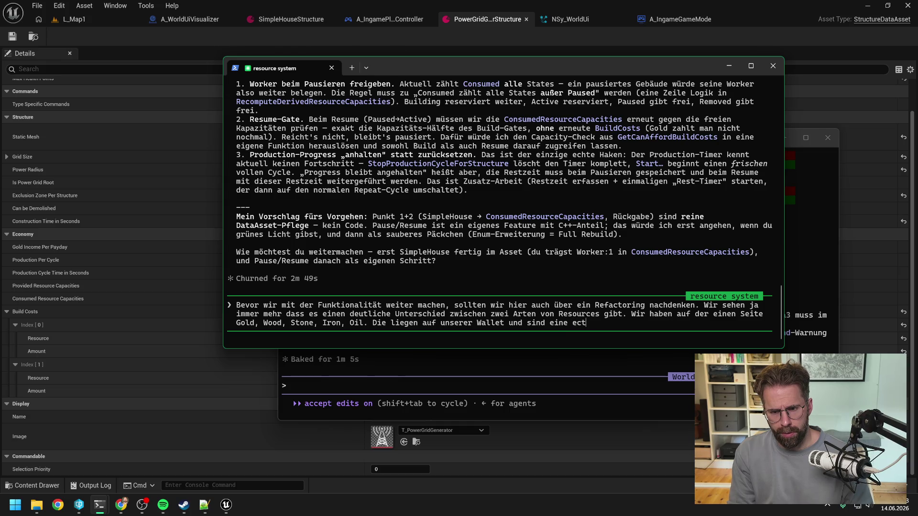
{"action": "type", "text": "hte WÄ"}
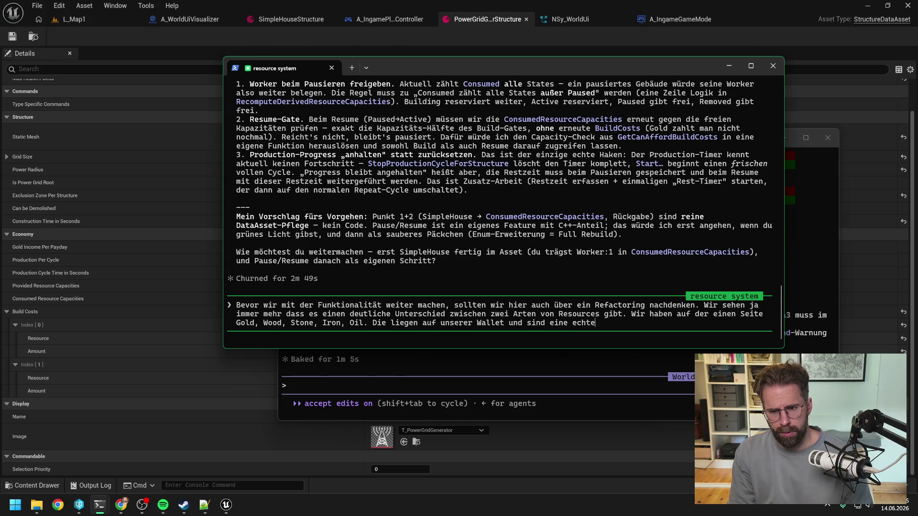
{"action": "key", "text": "BackSpace"}
{"action": "type", "text": "ährung. Ei"}
{"action": "type", "text": "nmal ausg"}
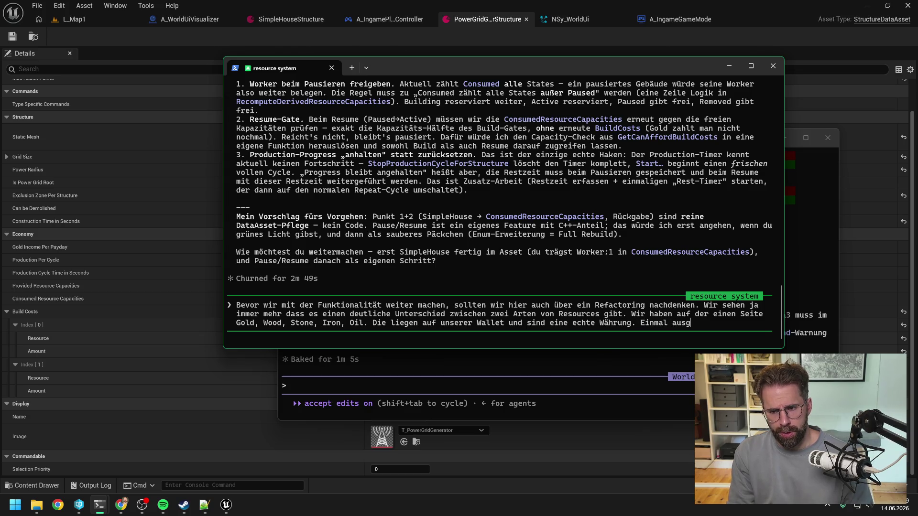
{"action": "type", "text": "egeben, sind sie weg "}
{"action": "type", "text": "und komme"}
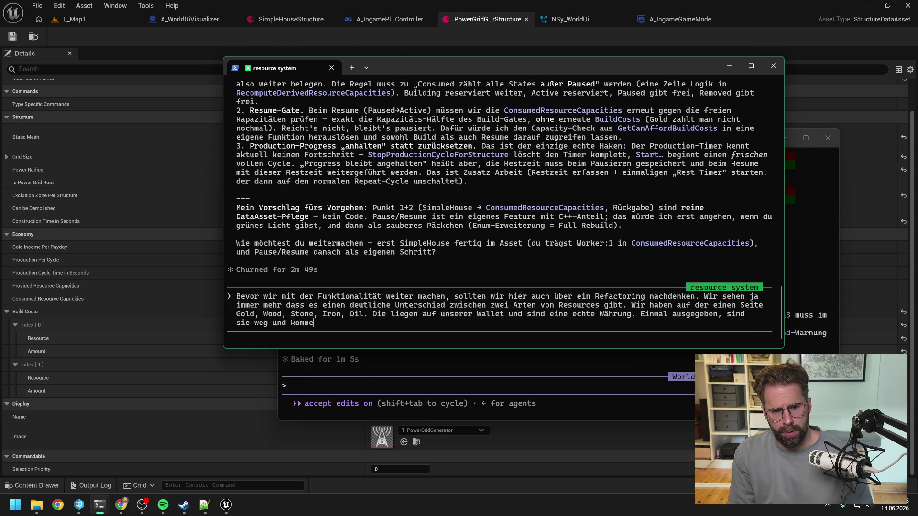
{"action": "type", "text": "n auch nicht wieder. A"}
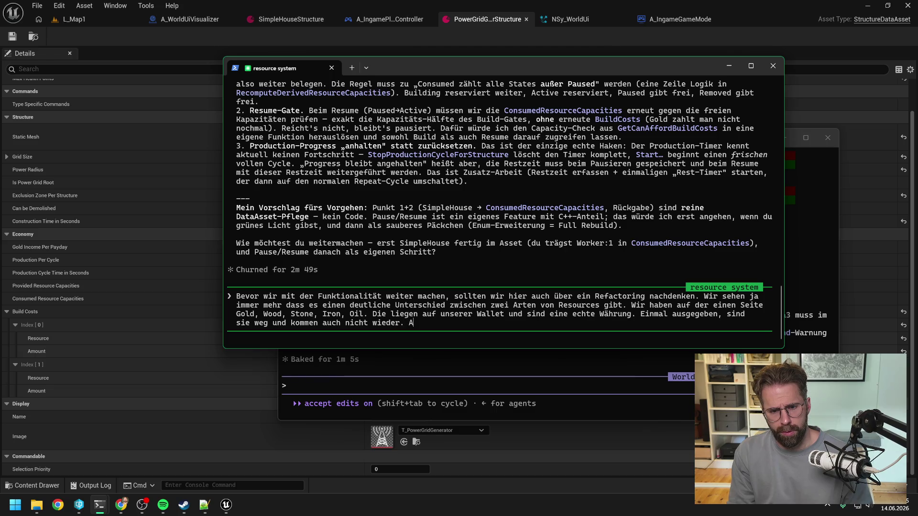
{"action": "type", "text": "uf der a"}
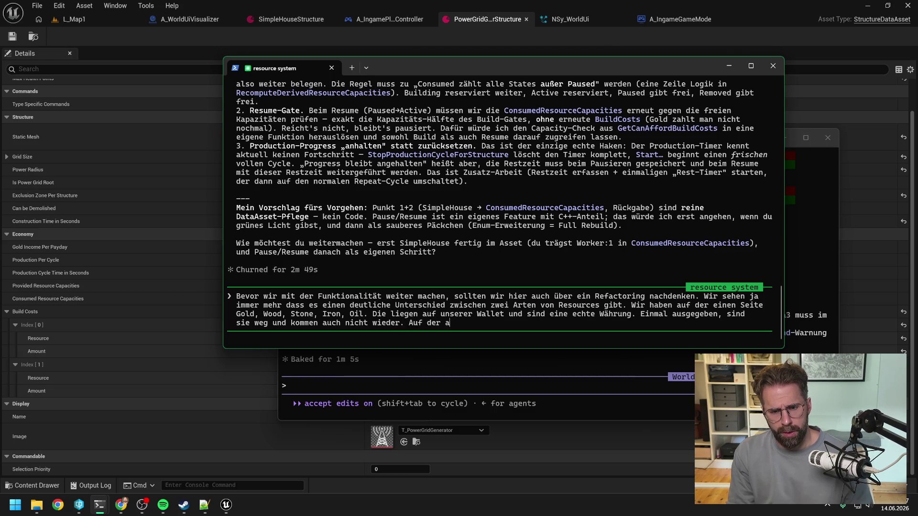
{"action": "type", "text": "nderen Seite haben wir Villager, Worker, F"}
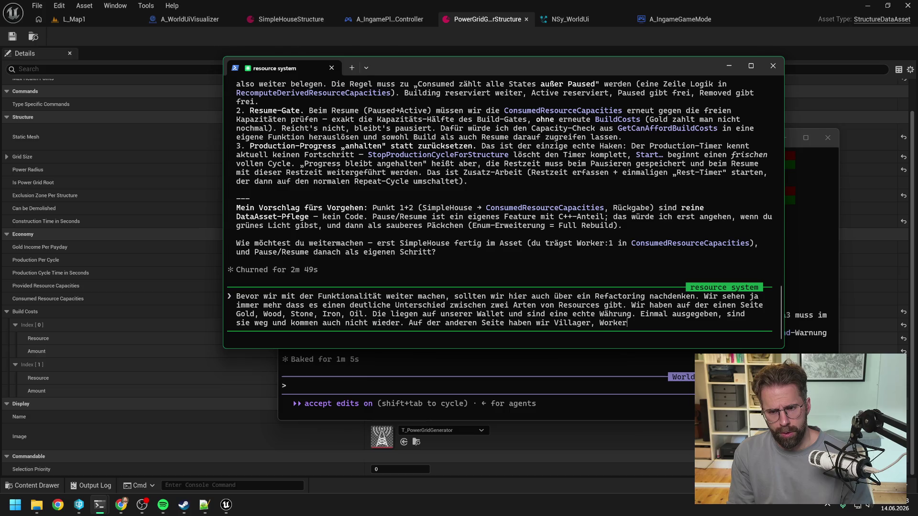
{"action": "type", "text": "ood und Energy."}
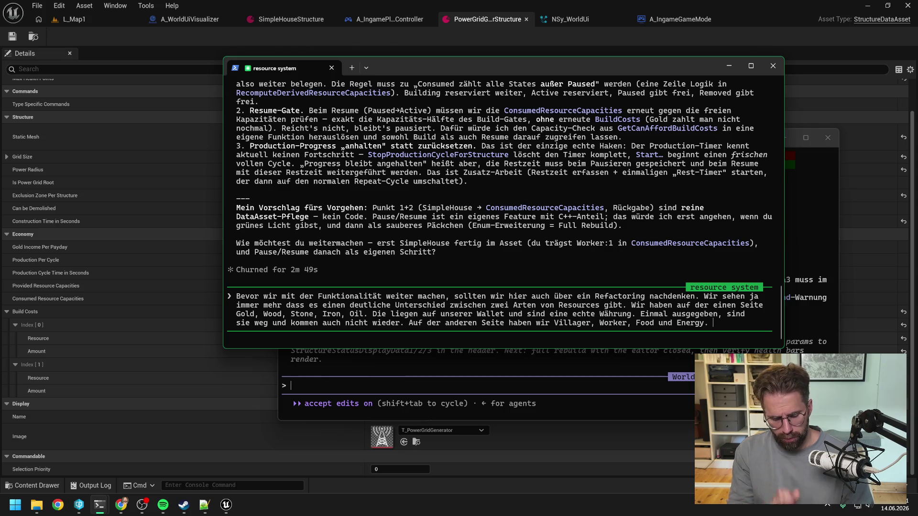
Add that reserved resources like Villagers return when a reservation ends or production pauses, then send it.
{"action": "type", "text": "Hier "}
{"action": "type", "text": "reservie"}
{"action": "type", "text": "ren,"}
{"action": "type", "text": " das"}
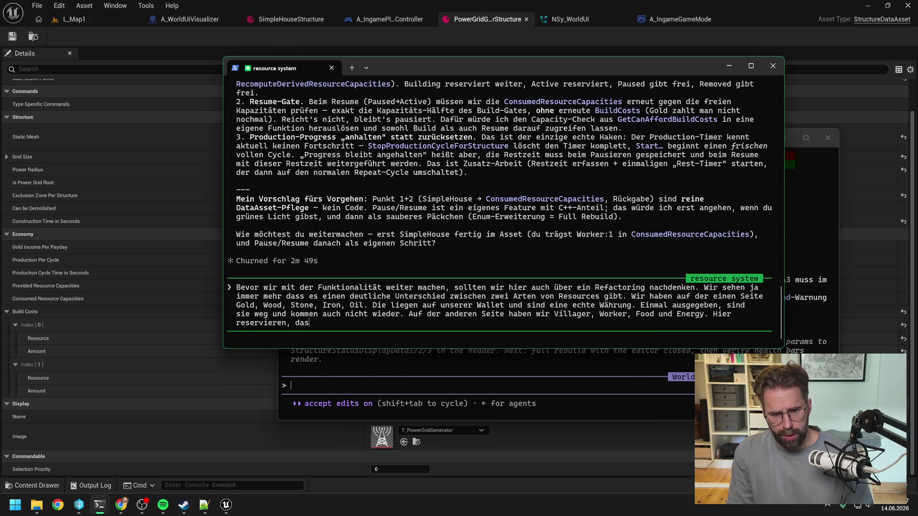
{"action": "type", "text": " was da ist."}
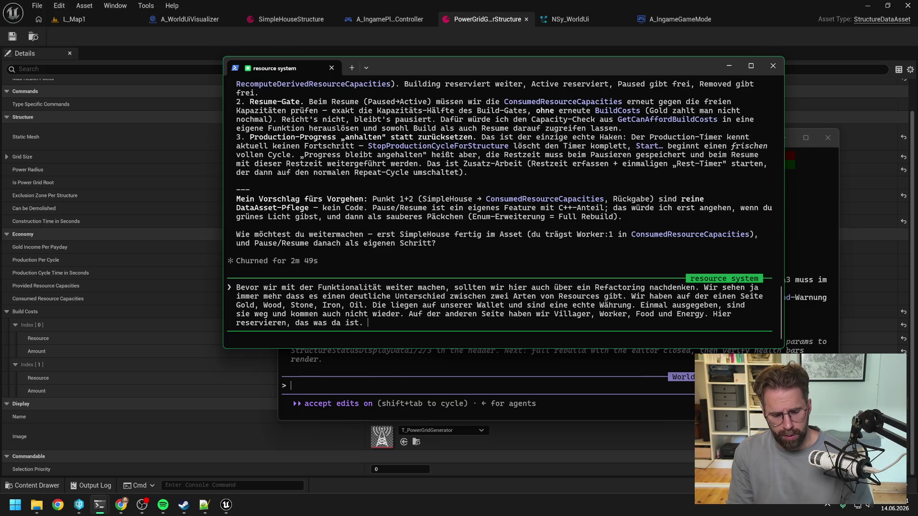
{"action": "type", "text": " (Villager"}
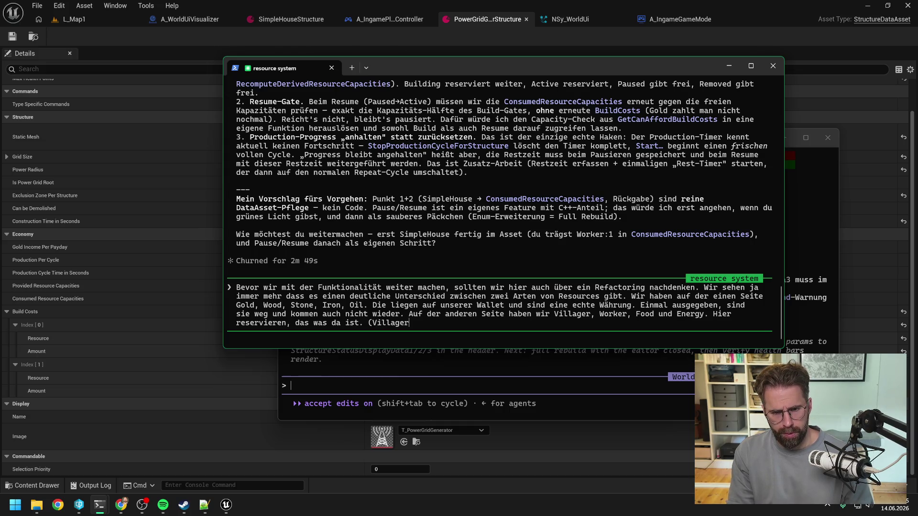
{"action": "key", "text": "BackSpace"}
{"action": "key", "text": "BackSpace"}
{"action": "key", "text": "BackSpace"}
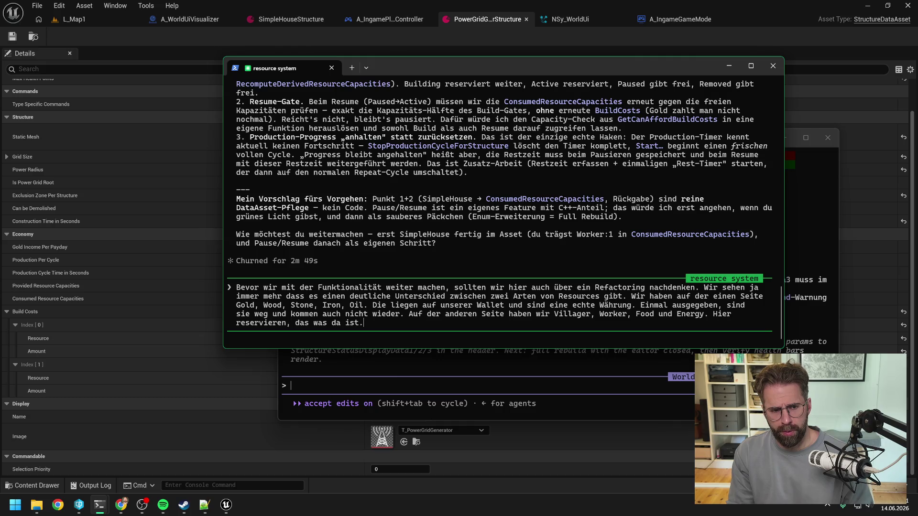
{"action": "type", "text": " W"}
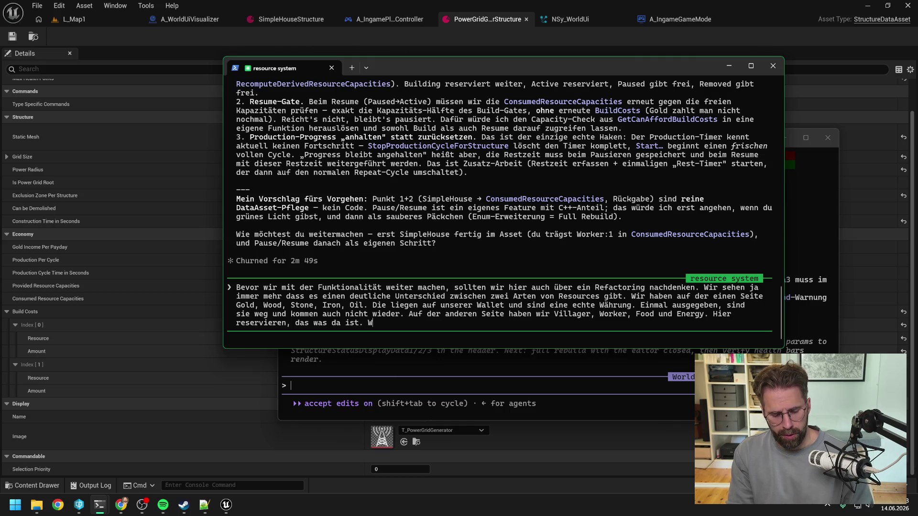
{"action": "type", "text": "ir bekommen di"}
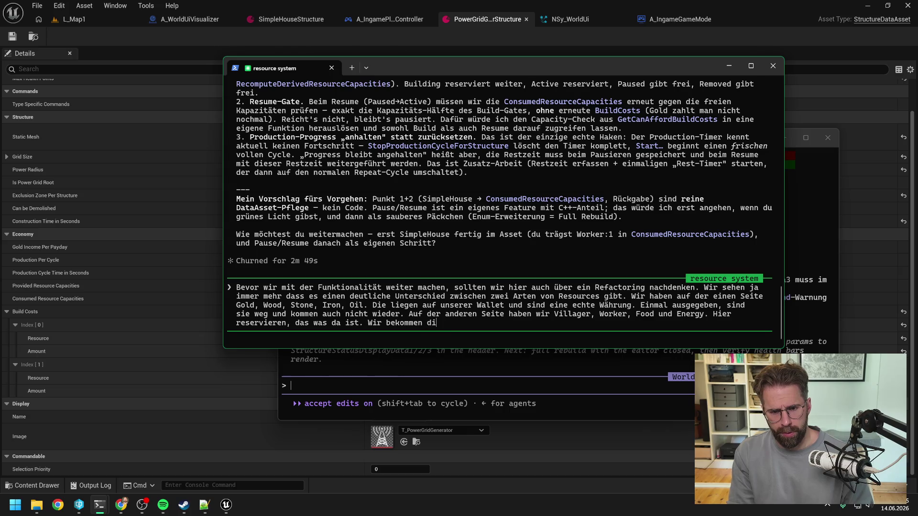
{"action": "type", "text": "e Resource wieder"}
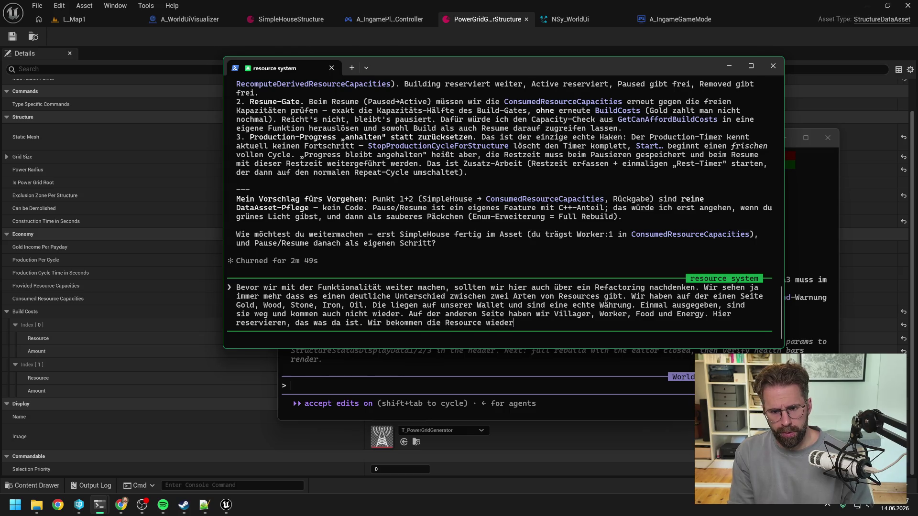
{"action": "type", "text": ", wenn "}
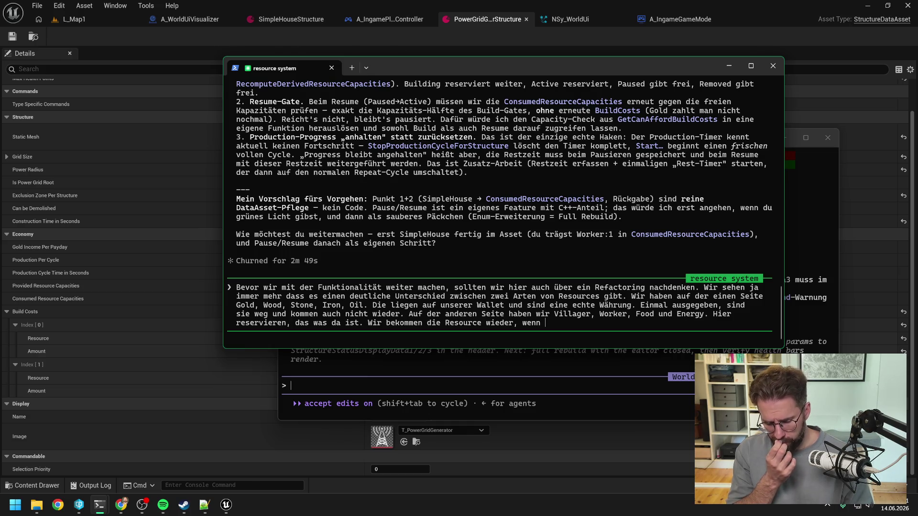
{"action": "type", "text": "die Reservierung aufgehoben ist. Also wir "}
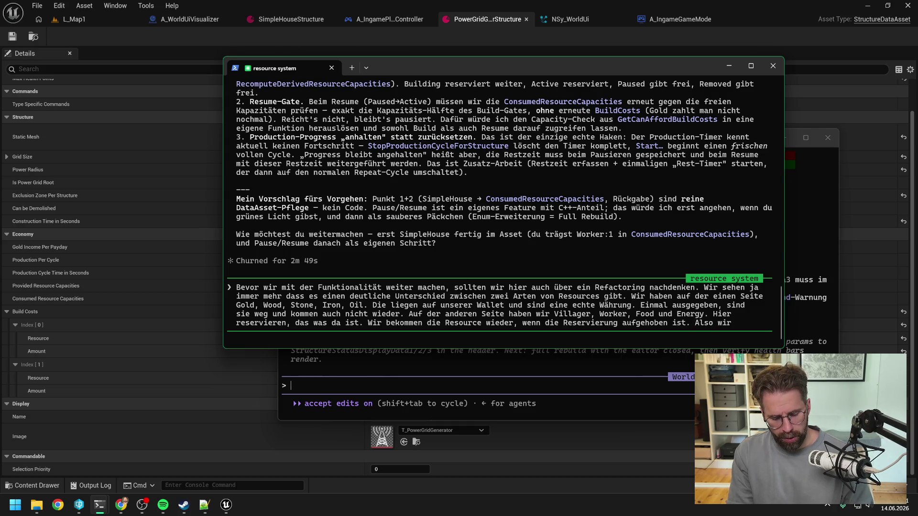
{"action": "type", "text": "eine Structeu"}
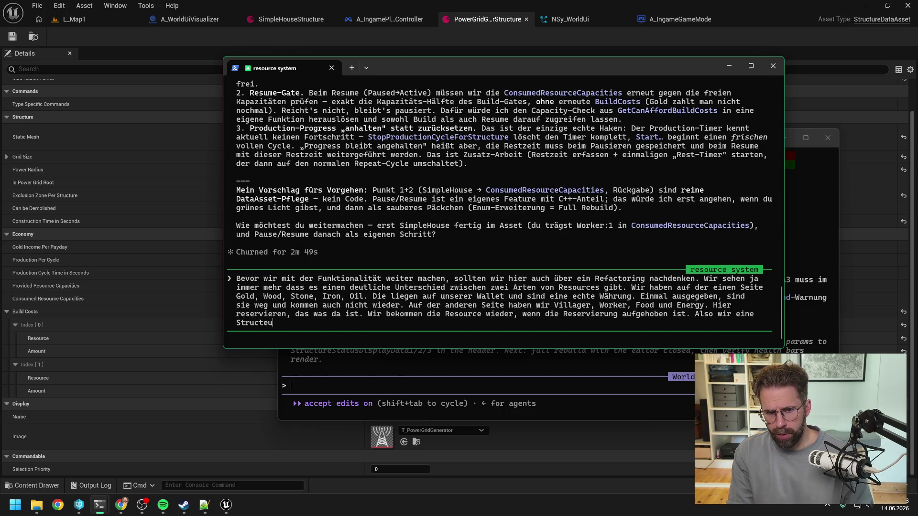
{"action": "key", "text": "BackSpace"}
{"action": "key", "text": "BackSpace"}
{"action": "type", "text": "ure v"}
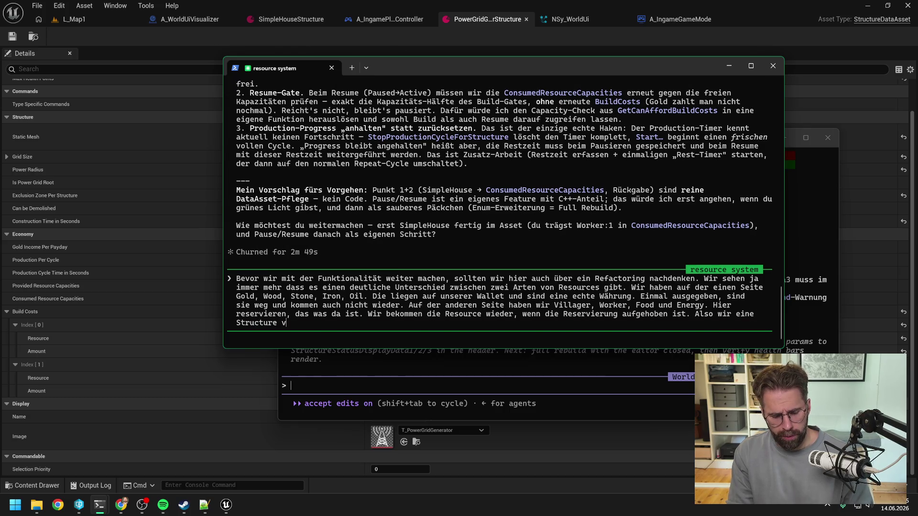
{"action": "type", "text": "erliere"}
{"action": "key", "text": "BackSpace"}
{"action": "key", "text": "BackSpace"}
{"action": "key", "text": "BackSpace"}
{"action": "type", "text": "oder später Unit verlieren"}
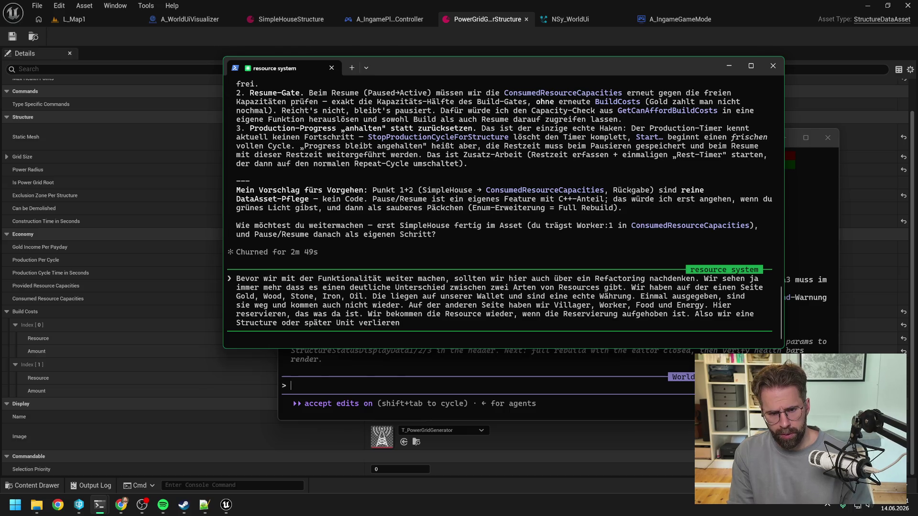
{"action": "type", "text": " oder"}
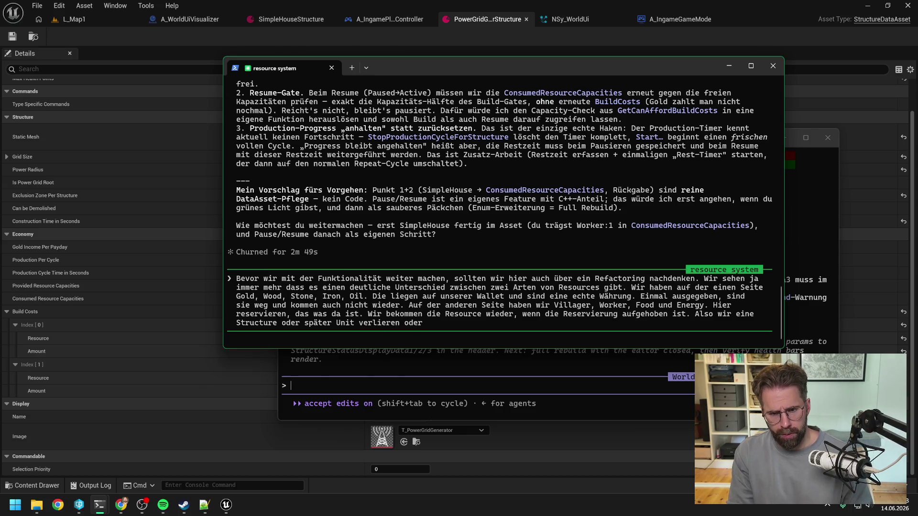
{"action": "type", "text": " etwas unpowered"}
{"action": "key", "text": "BackSpace"}
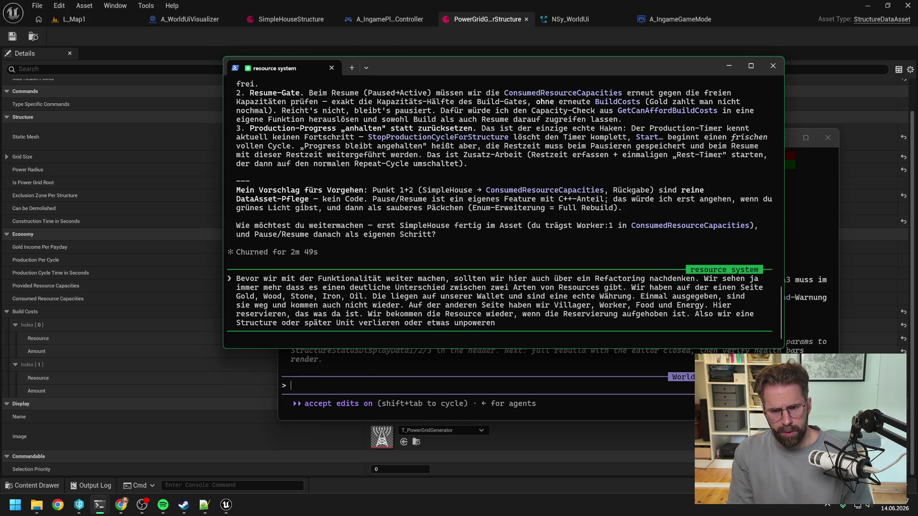
{"action": "type", "text": "bzuw"}
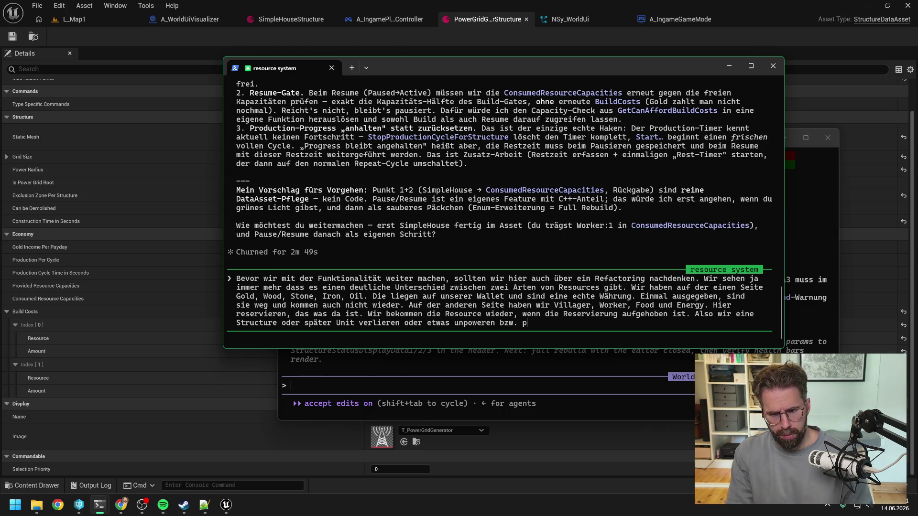
{"action": "type", "text": " roduction pausen."}
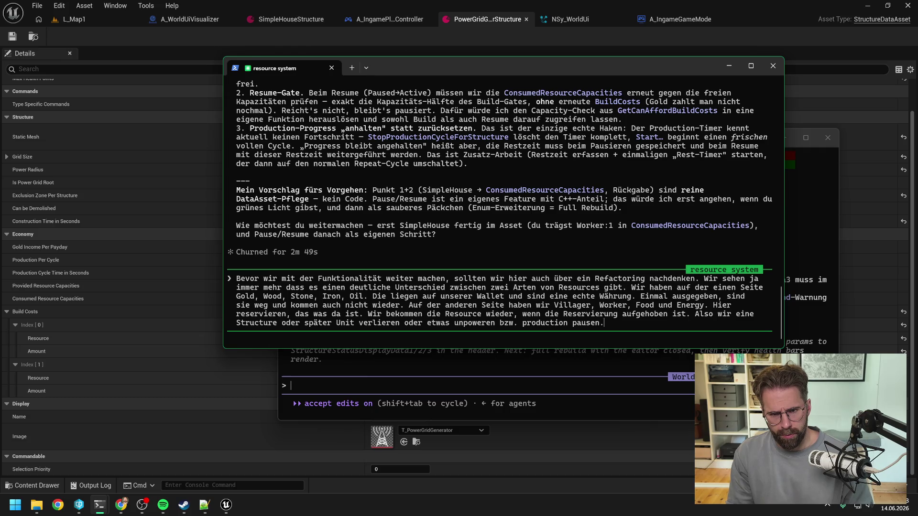
{"action": "key", "text": "Return"}
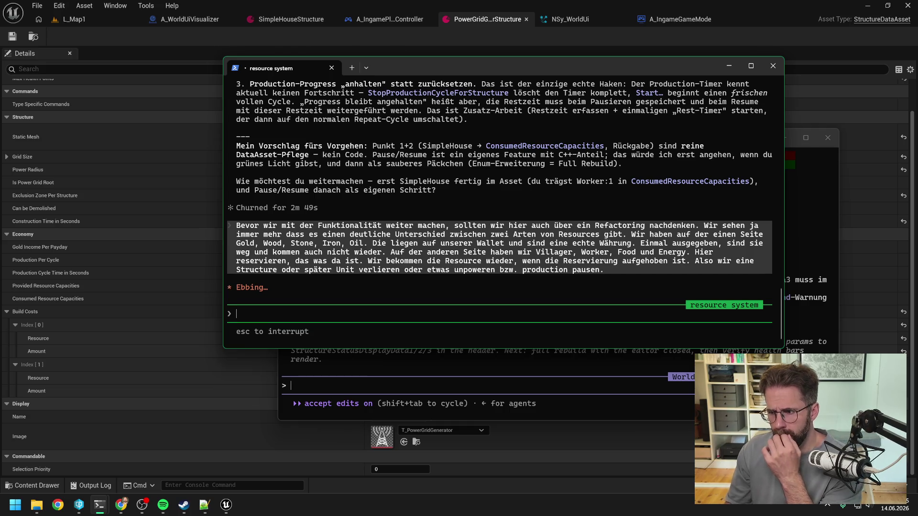
Move the resource system session aside and review the World UI Visualizer Refact header diff.
{"action": "left_click_drag", "start_coordinate": [606, 72], "coordinate": [529, 68]}
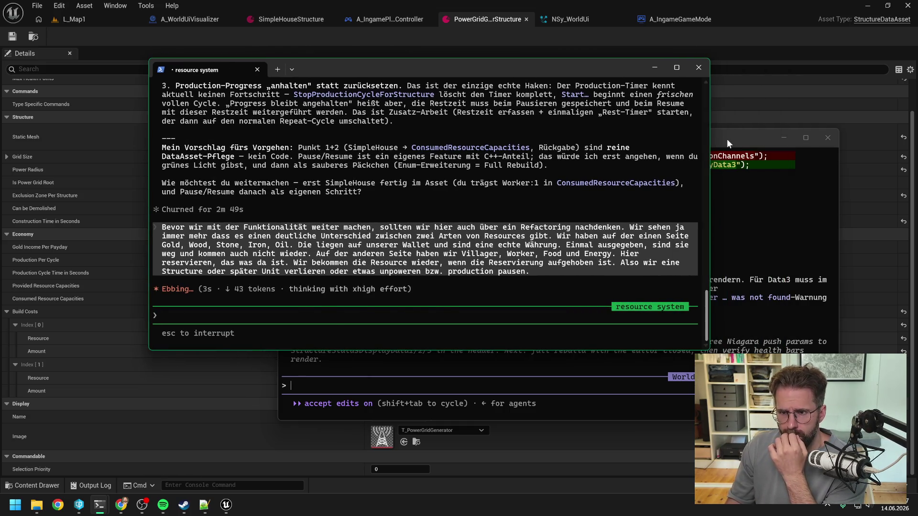
{"action": "left_click", "coordinate": [723, 138]}
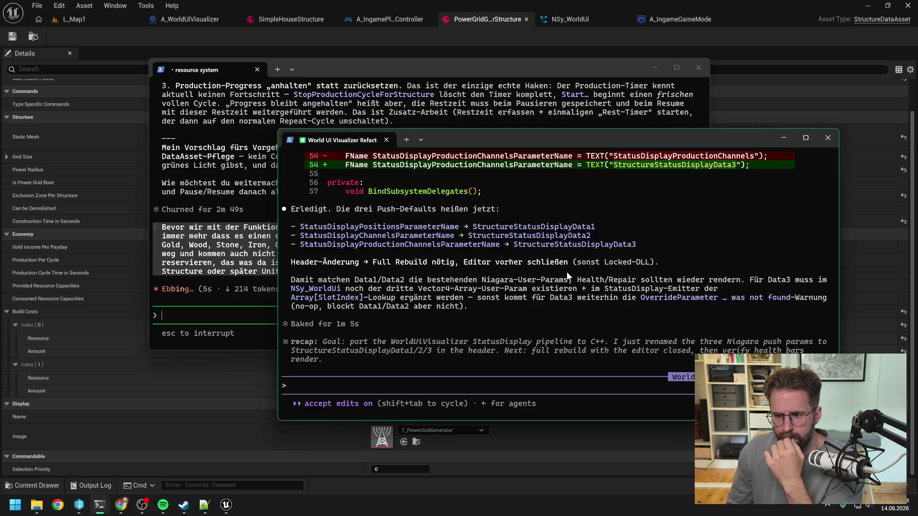
{"action": "scroll", "coordinate": [566, 272], "scroll_direction": "up", "scroll_amount": 7}
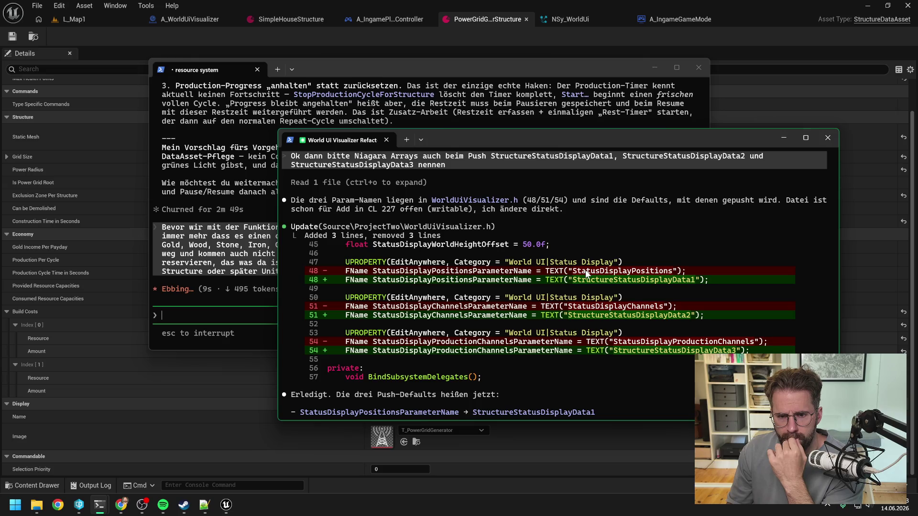
{"action": "scroll", "coordinate": [586, 272], "scroll_direction": "down", "scroll_amount": 7}
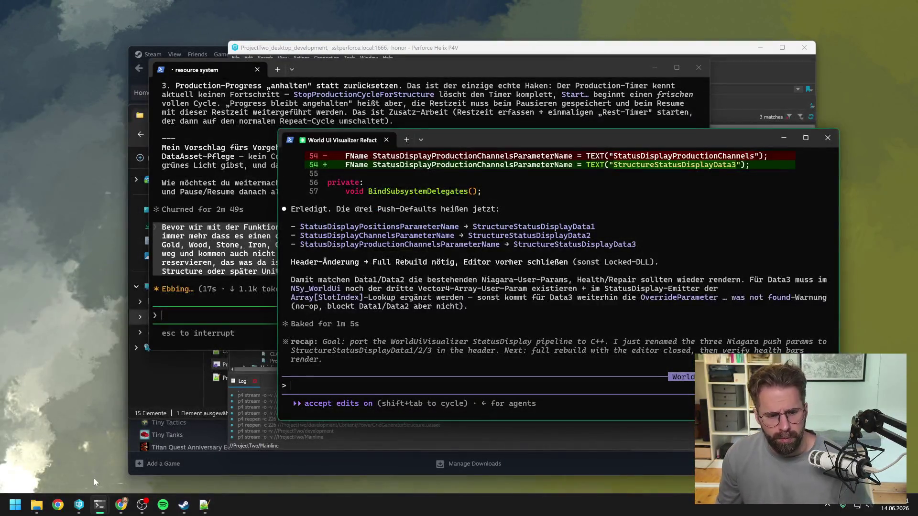
{"action": "left_click", "coordinate": [36, 505]}
Open the ProjectTwo solution in Visual Studio and rebuild the ProjectTwo project until it succeeds.
{"action": "double_click", "coordinate": [247, 362]}
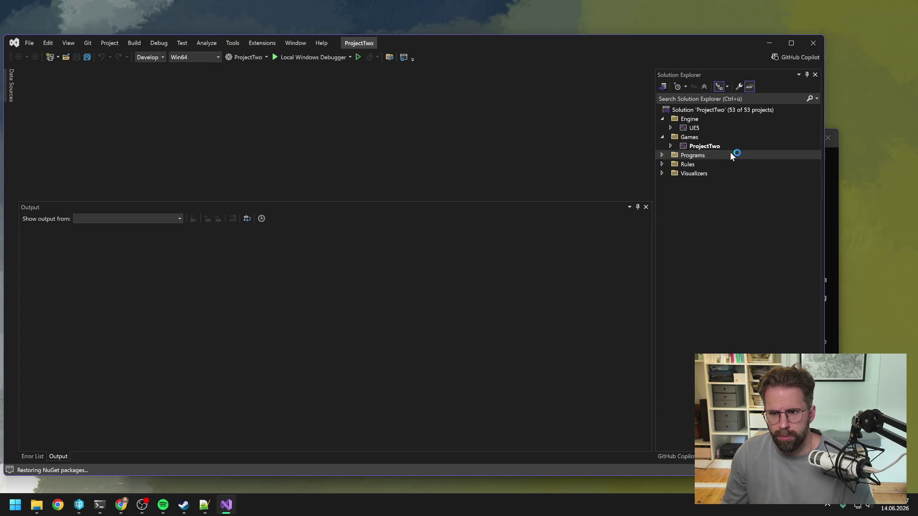
{"action": "right_click", "coordinate": [712, 146]}
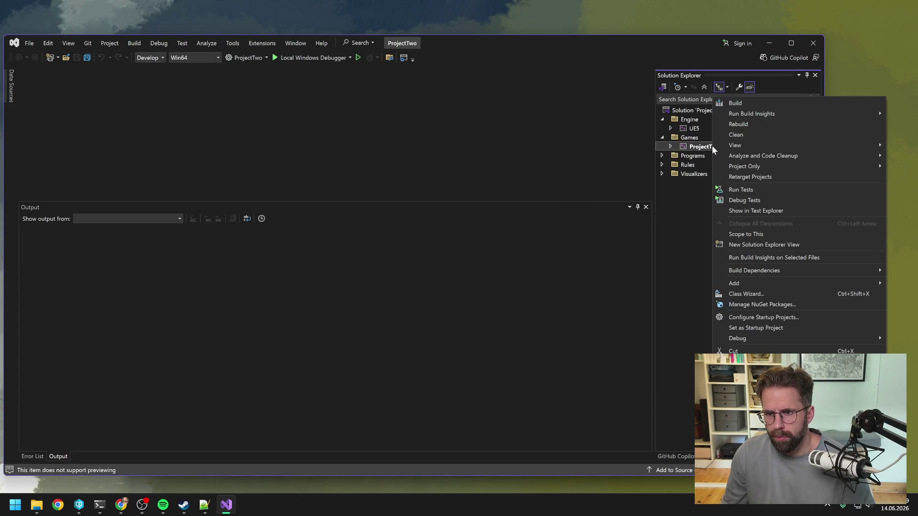
{"action": "left_click", "coordinate": [744, 125]}
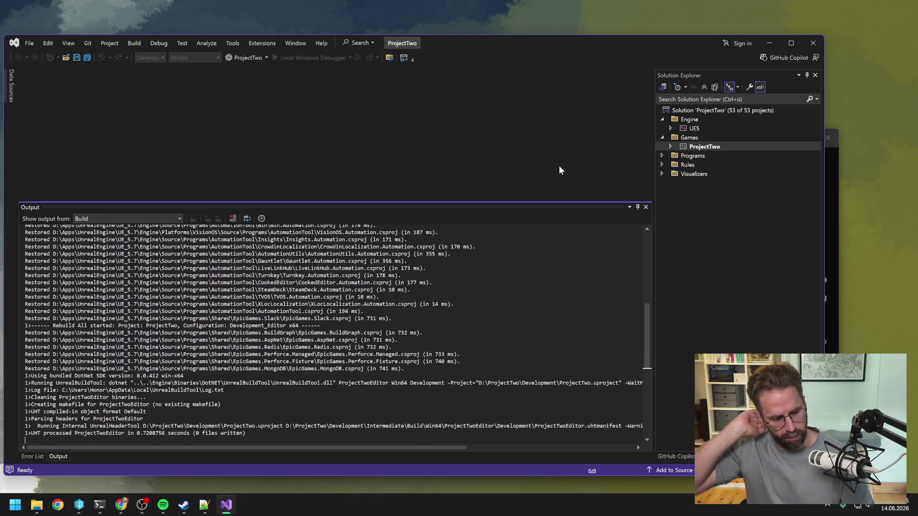
{"action": "scroll", "coordinate": [636, 445], "scroll_direction": "down", "scroll_amount": 7}
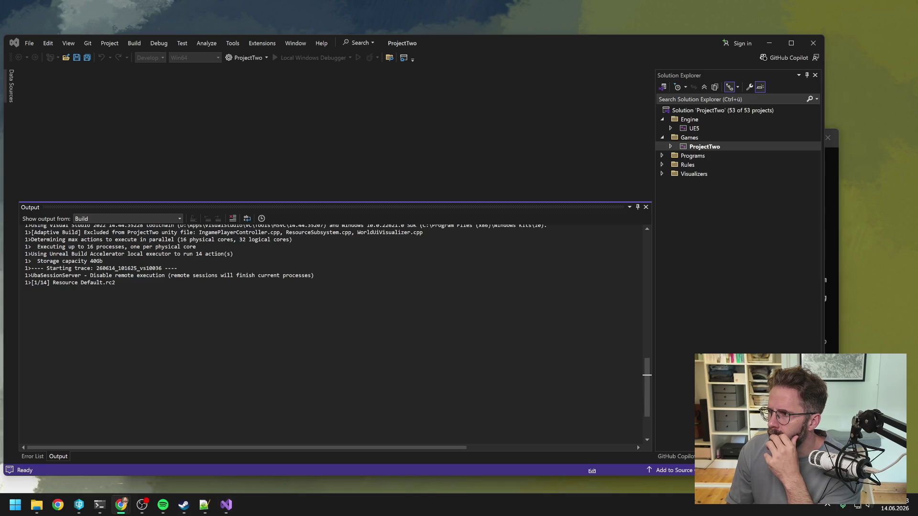
{"action": "left_click", "coordinate": [494, 42]}
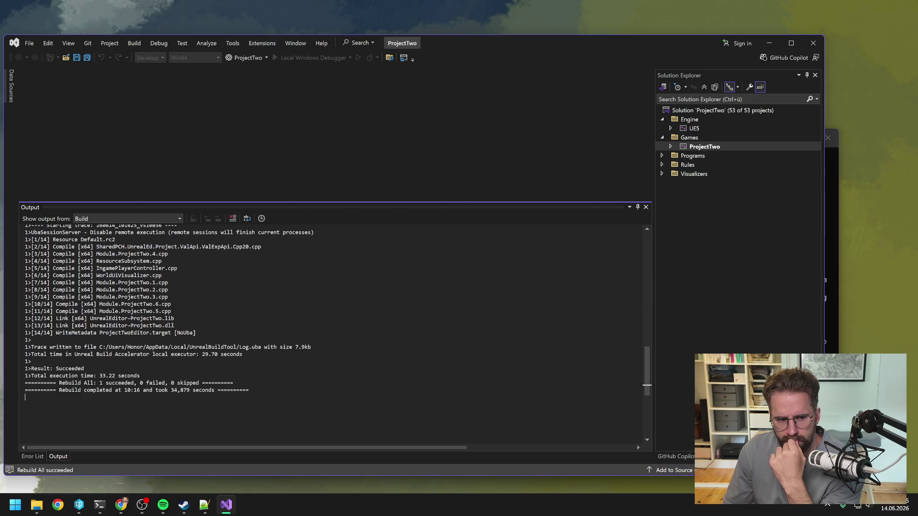
Close Visual Studio, select ProjectTwo.uproject in the P4V depot, and return to Unreal Editor.
{"action": "left_click", "coordinate": [814, 44]}
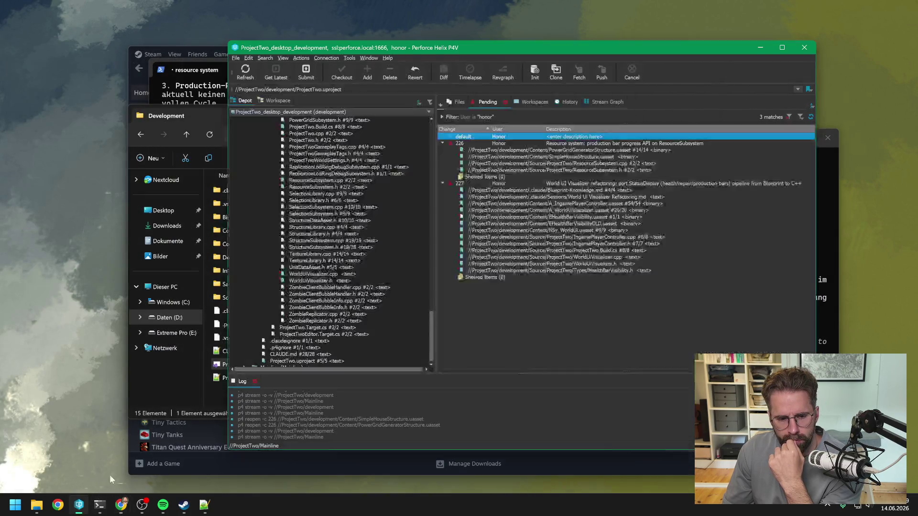
{"action": "left_click", "coordinate": [313, 354]}
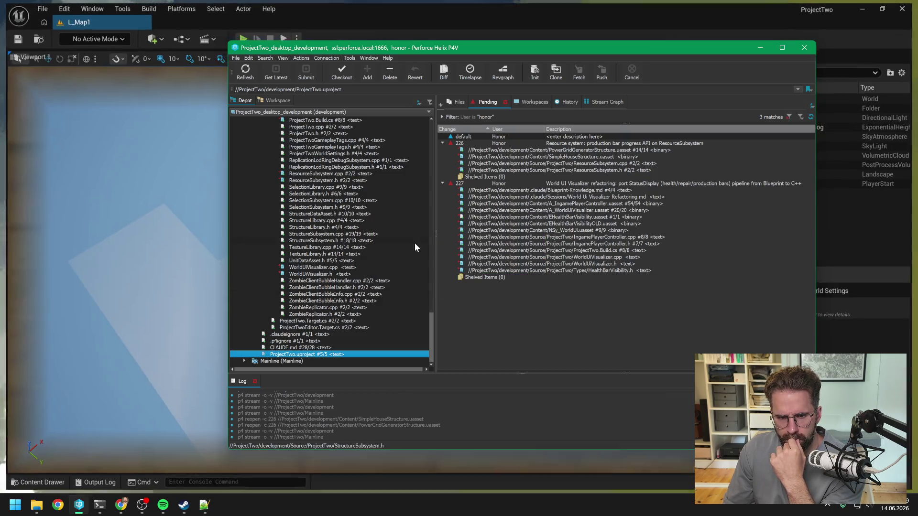
{"action": "left_click", "coordinate": [470, 15]}
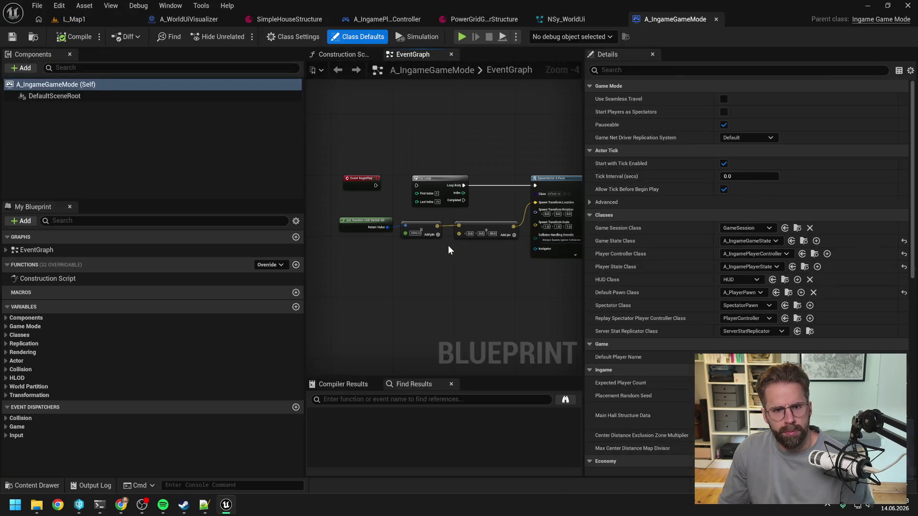
Look over A_IngamePlayerController and A_WorldUiVisualizer, then play L_Map1 in the editor.
{"action": "left_click", "coordinate": [382, 19]}
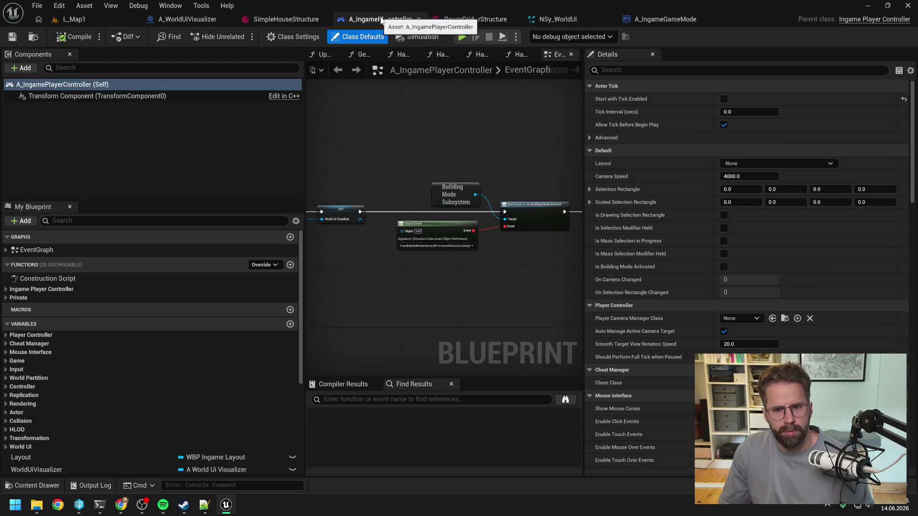
{"action": "left_click", "coordinate": [194, 21]}
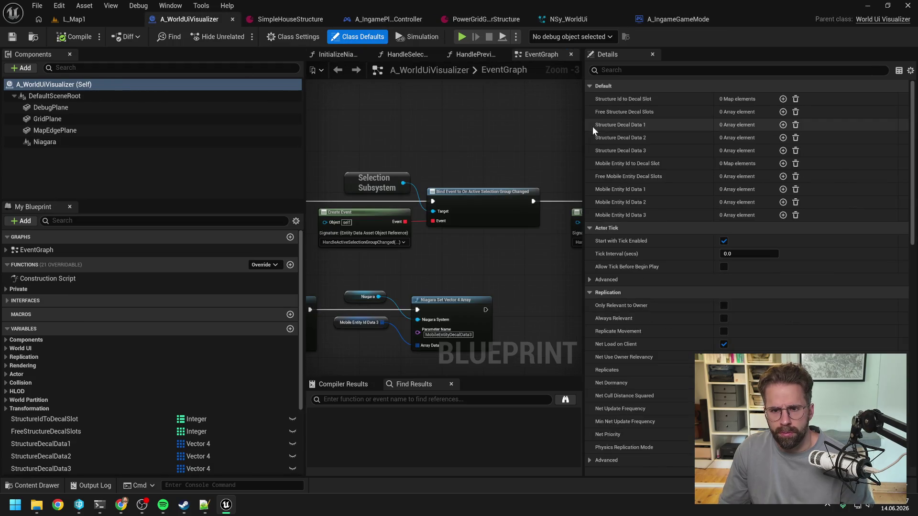
{"action": "left_click_drag", "start_coordinate": [737, 137], "coordinate": [803, 137]}
{"action": "scroll", "coordinate": [563, 137], "scroll_direction": "down", "scroll_amount": 4}
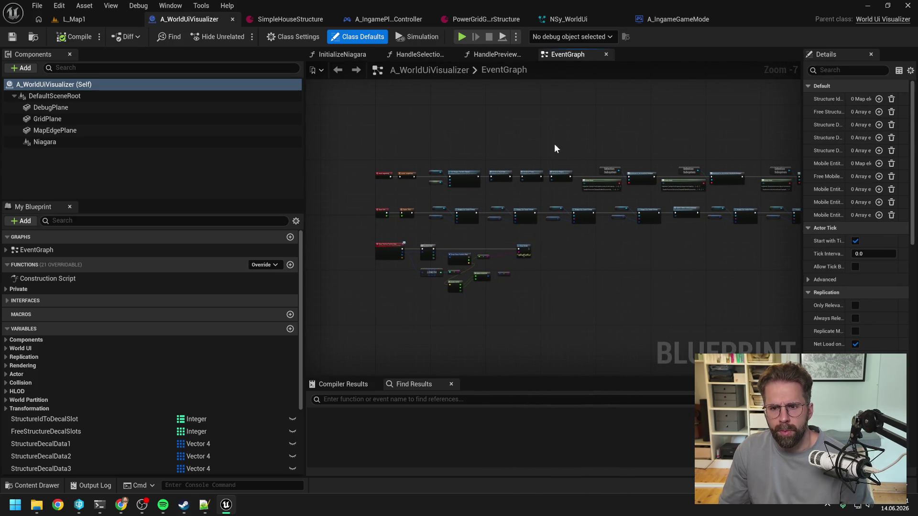
{"action": "left_click", "coordinate": [110, 20]}
{"action": "left_click", "coordinate": [241, 36]}
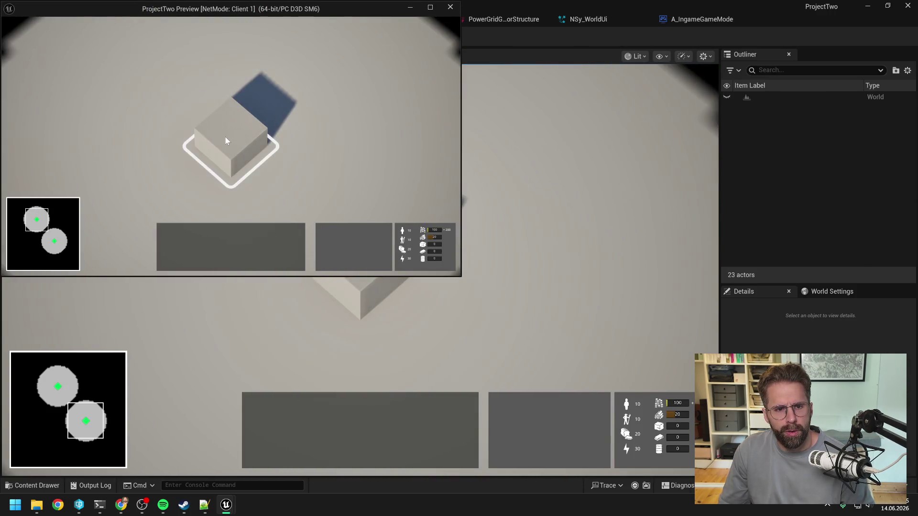
Select the Main Hall cube, stop play, and locate the CopyAndClearVector4Array world context error in the Output Log.
{"action": "left_click", "coordinate": [226, 141]}
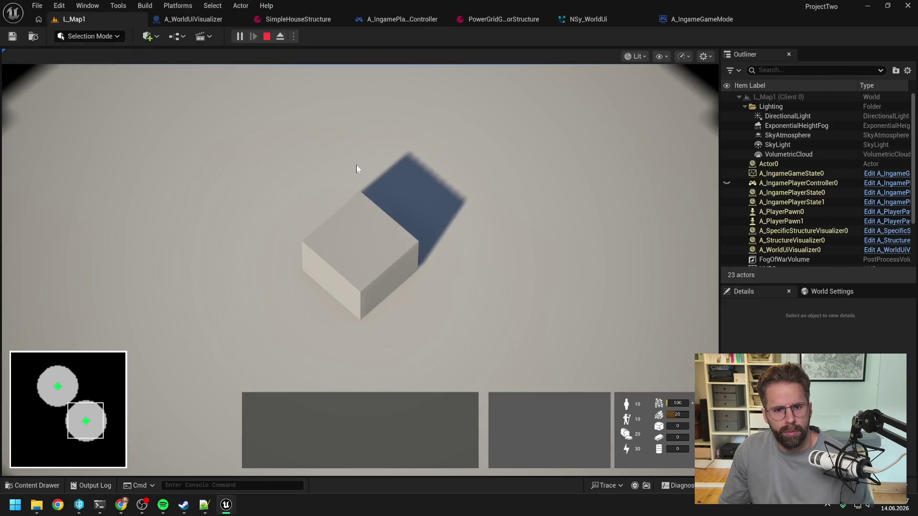
{"action": "left_click", "coordinate": [381, 240]}
{"action": "key", "text": "Escape"}
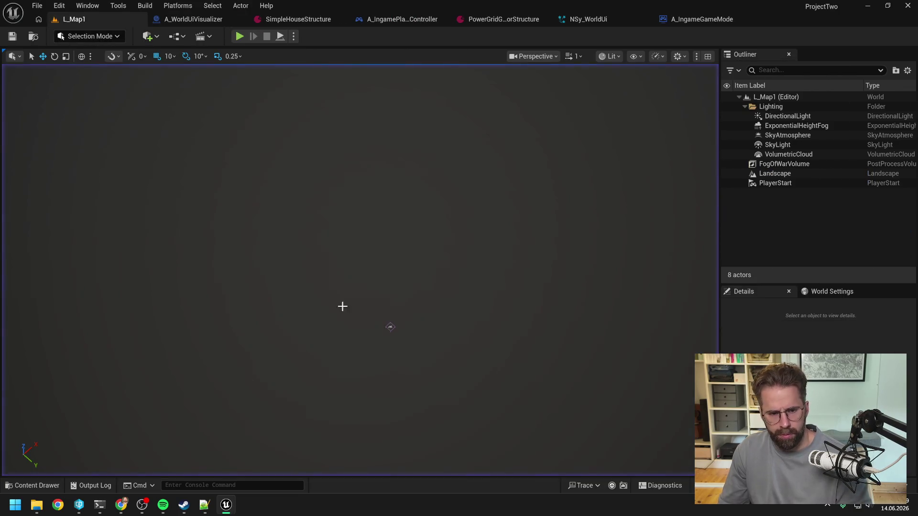
{"action": "left_click", "coordinate": [98, 485]}
{"action": "scroll", "coordinate": [215, 277], "scroll_direction": "down", "scroll_amount": 15}
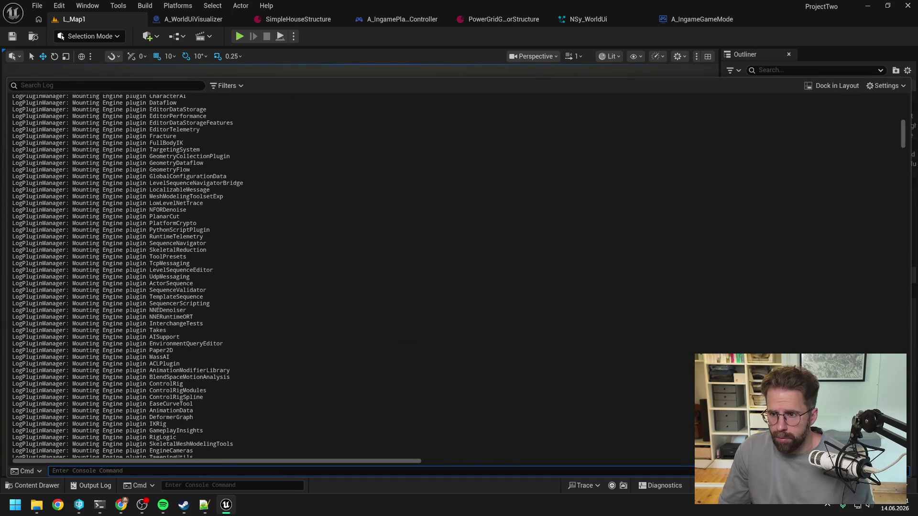
{"action": "left_click_drag", "start_coordinate": [12, 143], "coordinate": [230, 157]}
{"action": "mouse_move", "coordinate": [903, 143]}
{"action": "left_mouse_down"}
{"action": "mouse_move", "coordinate": [871, 340]}
{"action": "mouse_move", "coordinate": [870, 319]}
{"action": "mouse_move", "coordinate": [869, 332]}
{"action": "left_mouse_up"}
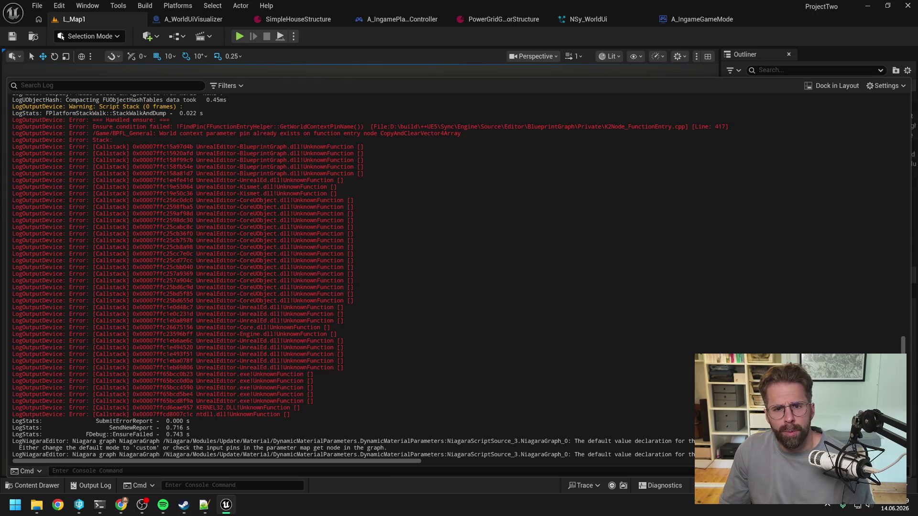
Delete the World Context input from BPFL_General's CopyAndClearVector4Array, compile, and check the library out.
{"action": "key", "text": "ctrl+space"}
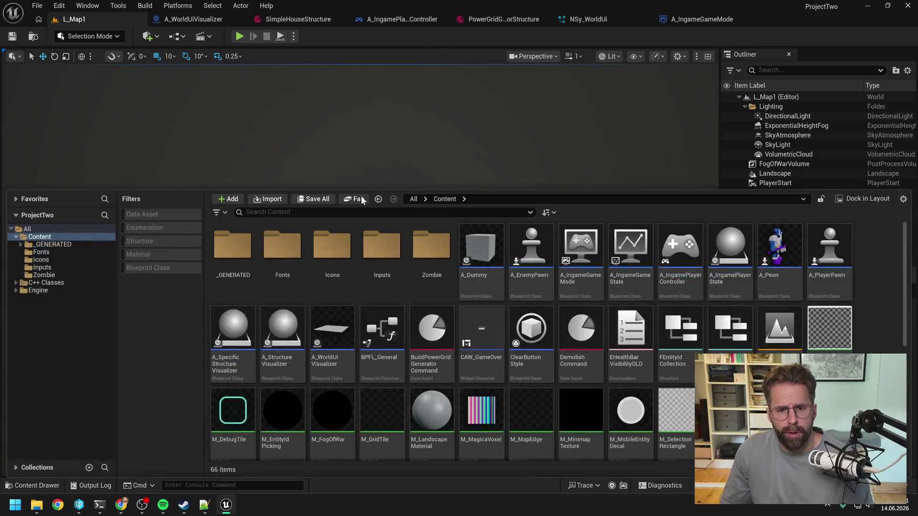
{"action": "type", "text": "bpfl"}
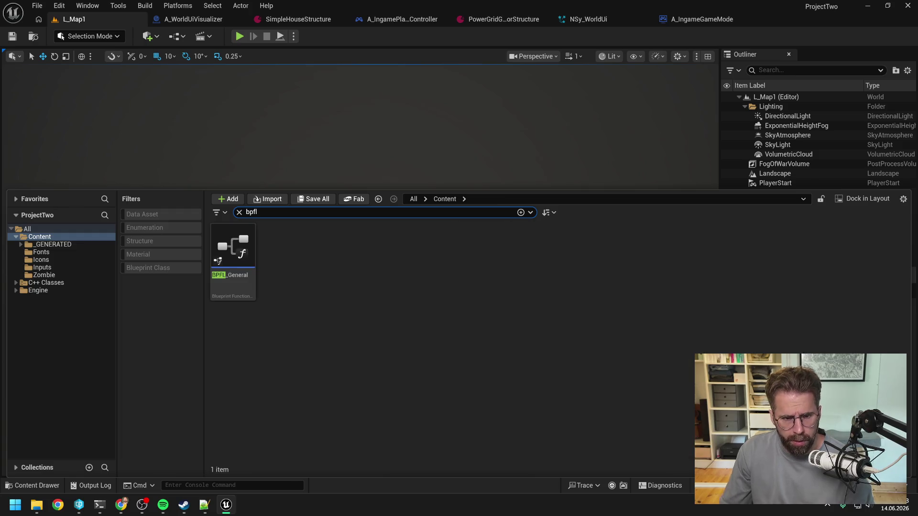
{"action": "double_click", "coordinate": [238, 249]}
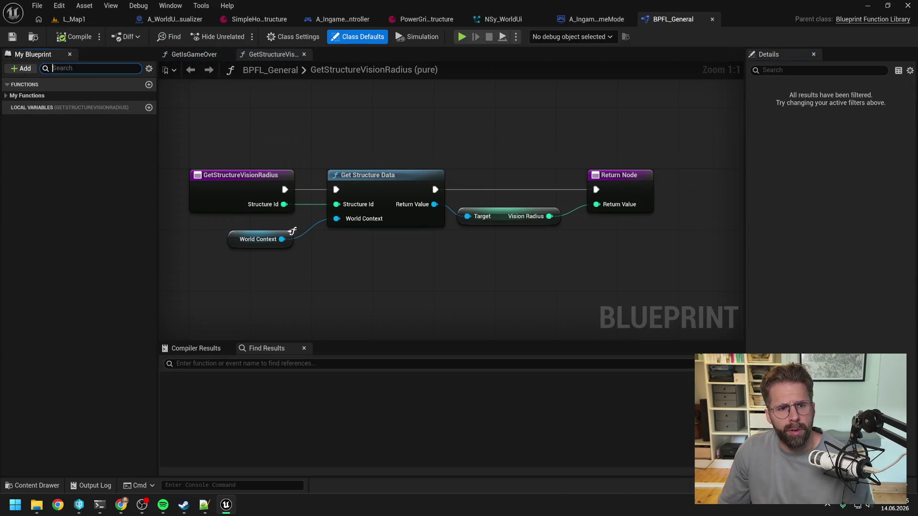
{"action": "type", "text": "copy"}
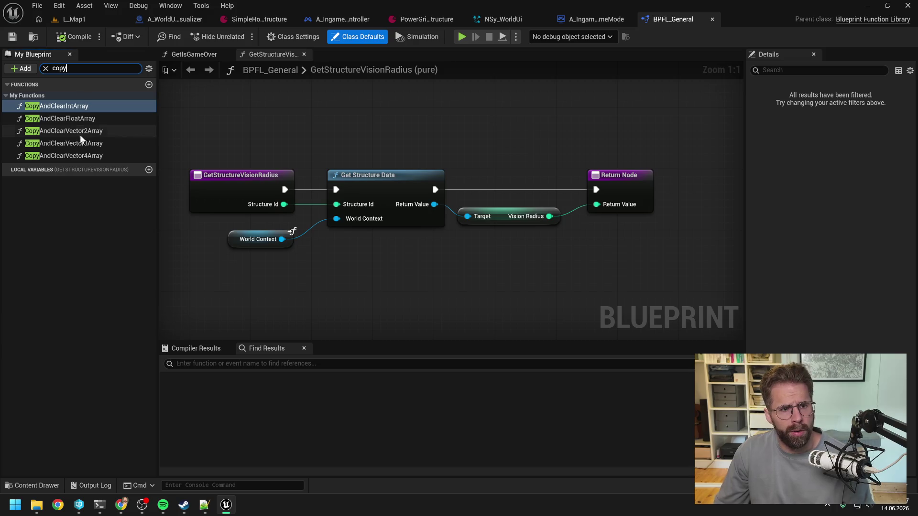
{"action": "double_click", "coordinate": [80, 155]}
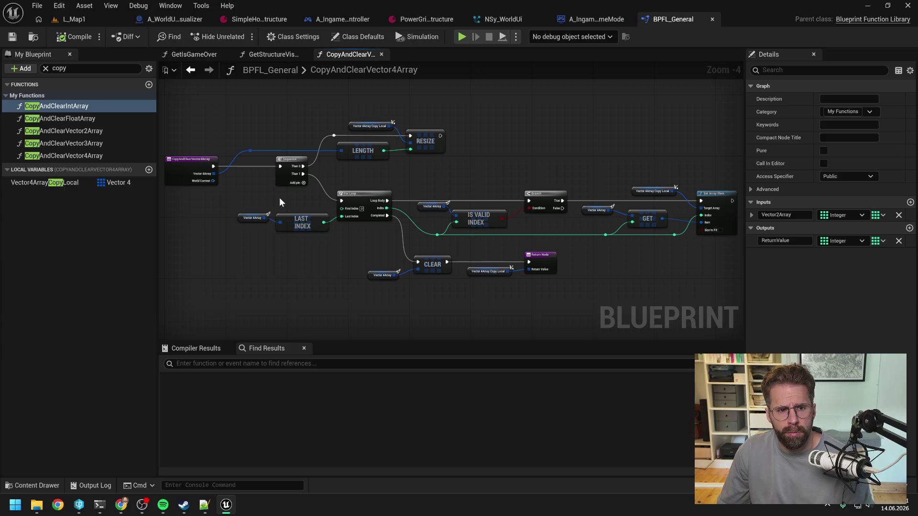
{"action": "left_click", "coordinate": [228, 181]}
{"action": "left_click", "coordinate": [899, 253]}
{"action": "left_click", "coordinate": [63, 38]}
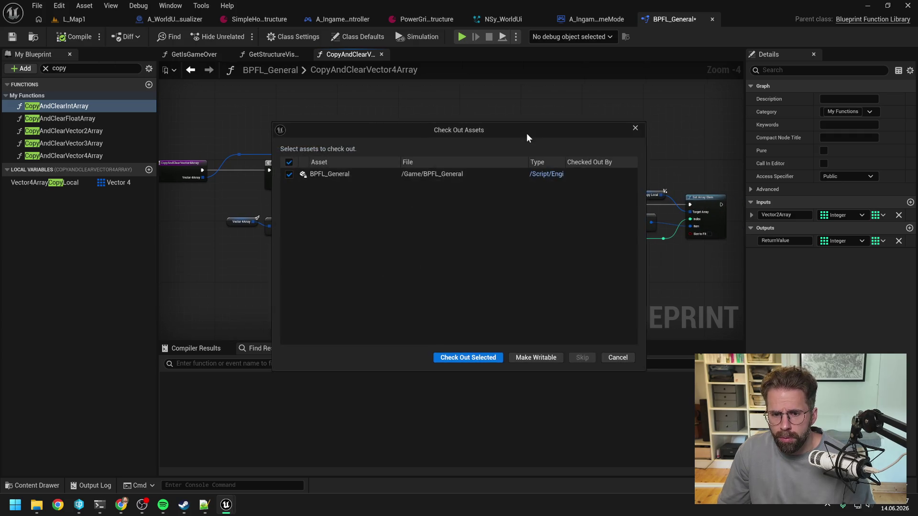
{"action": "left_click", "coordinate": [469, 357]}
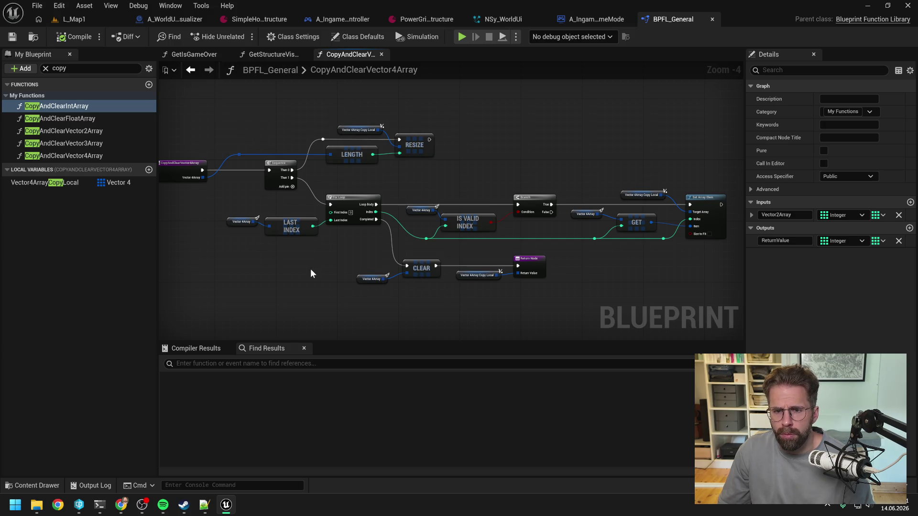
Open the Vector3, Vector2 and Float array copy functions, then close all function tabs and BPFL_General.
{"action": "left_click_drag", "start_coordinate": [304, 271], "coordinate": [345, 274]}
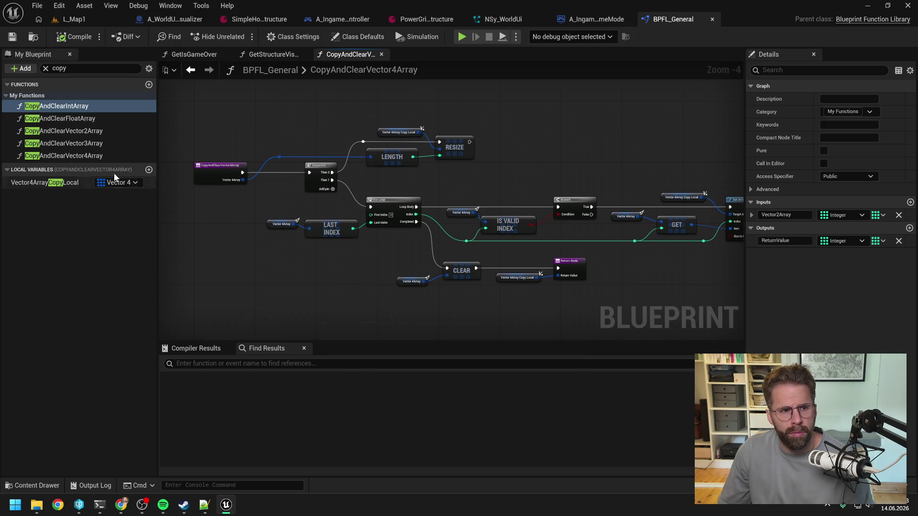
{"action": "double_click", "coordinate": [94, 142]}
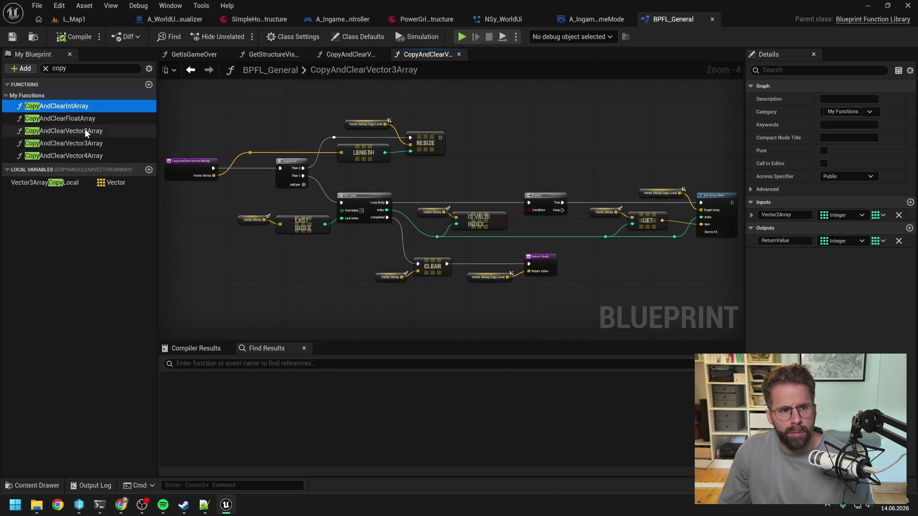
{"action": "double_click", "coordinate": [84, 131]}
{"action": "double_click", "coordinate": [81, 119]}
{"action": "right_click", "coordinate": [615, 51]}
{"action": "left_click", "coordinate": [622, 117]}
{"action": "left_click", "coordinate": [231, 54]}
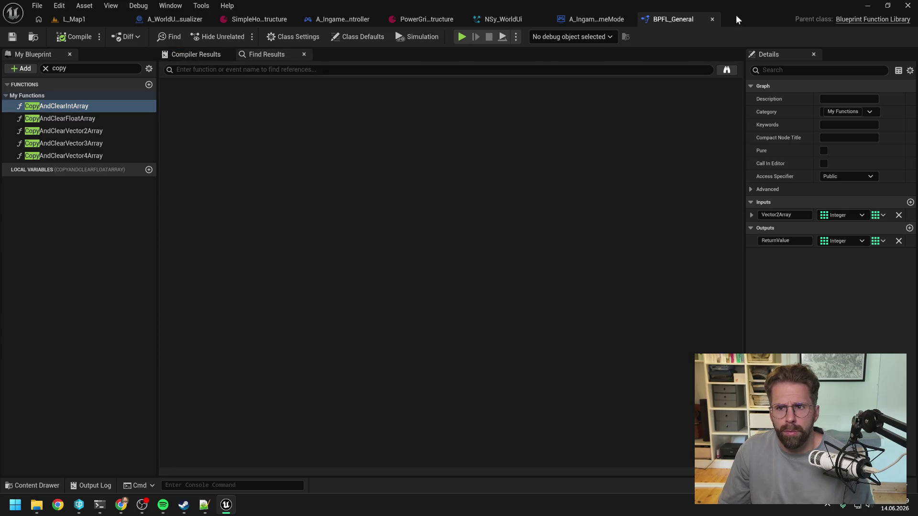
{"action": "left_click", "coordinate": [712, 20]}
Copy the two LogNiagara warnings about NSy_WorldUi's missing StructureStatusDisplayData3 parameter from the Output Log.
{"action": "left_click", "coordinate": [93, 18]}
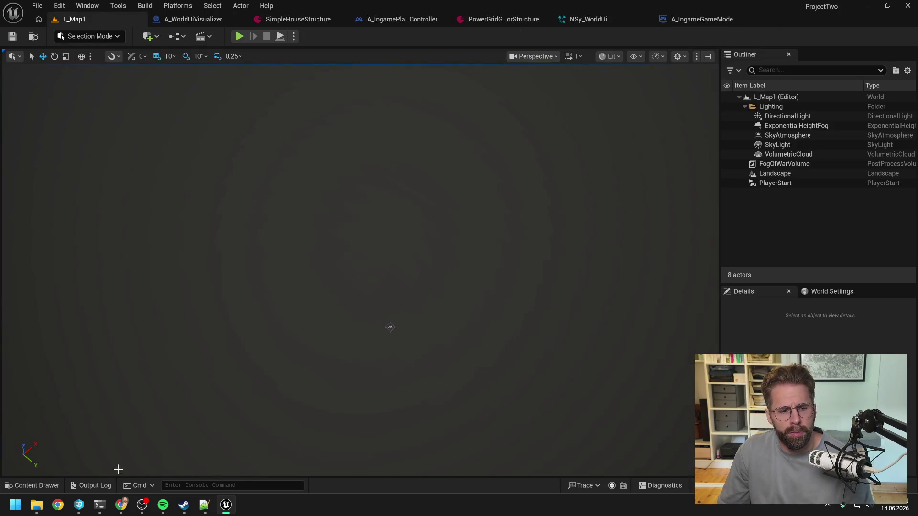
{"action": "left_click", "coordinate": [91, 485]}
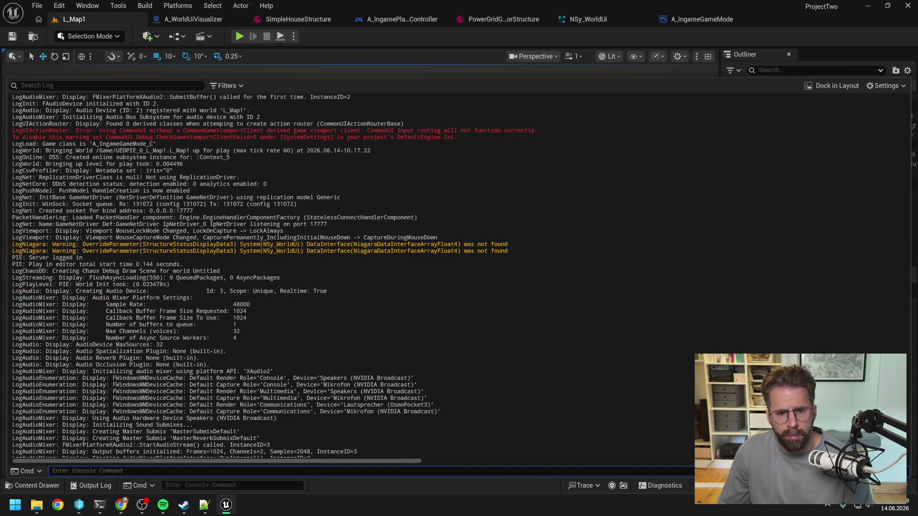
{"action": "left_click_drag", "start_coordinate": [507, 251], "coordinate": [12, 244]}
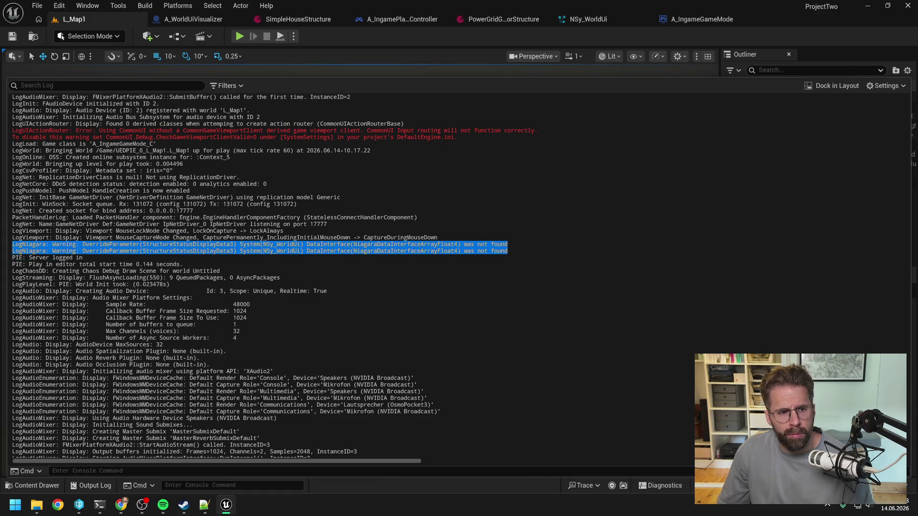
{"action": "key", "text": "Escape"}
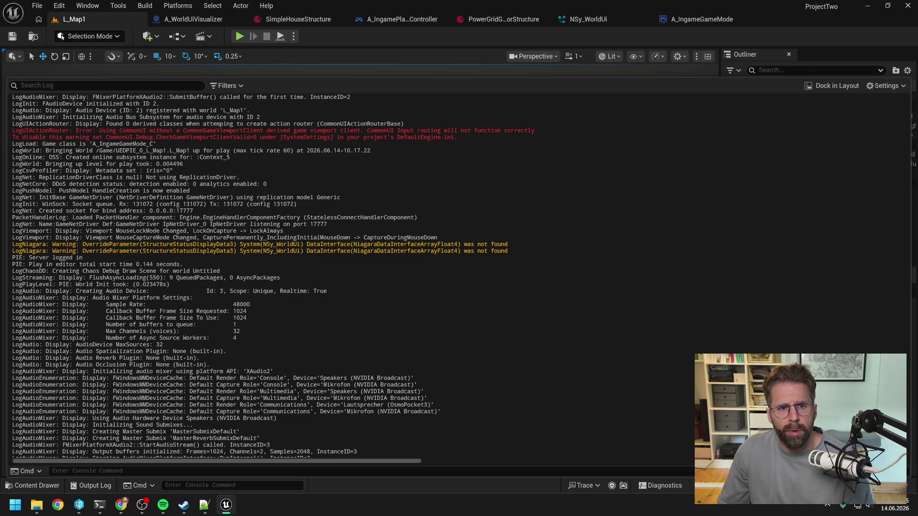
In NSy_WorldUi, add a Vector 4 Array user parameter named StructureStatusDisplayData3 and save the system.
{"action": "left_click", "coordinate": [603, 21]}
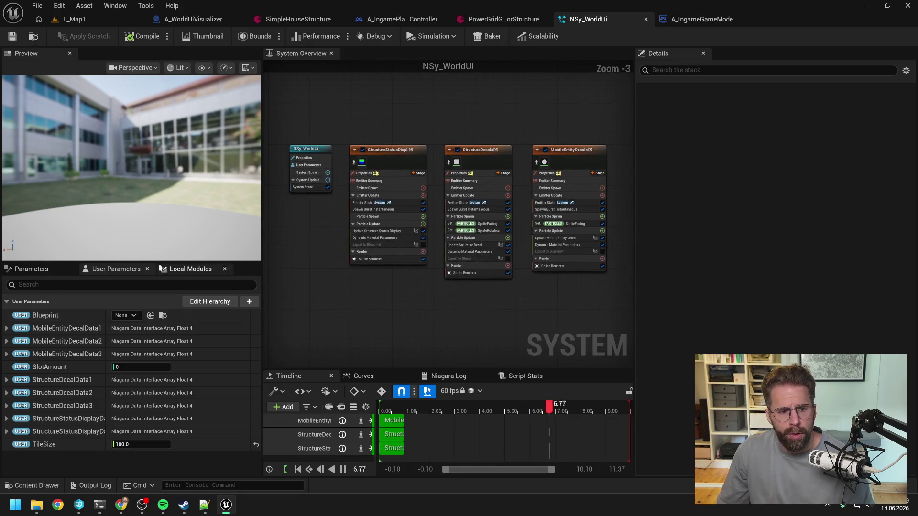
{"action": "left_click", "coordinate": [501, 411]}
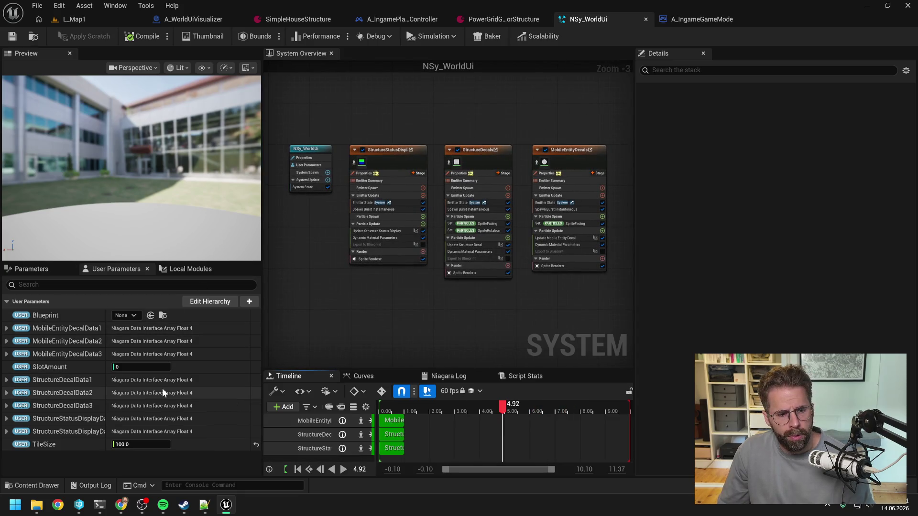
{"action": "left_click_drag", "start_coordinate": [107, 318], "coordinate": [182, 318]}
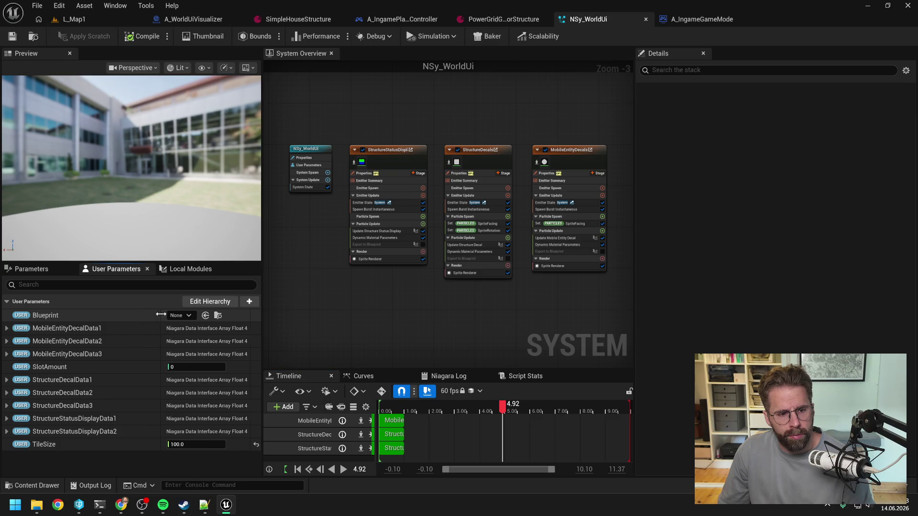
{"action": "left_click", "coordinate": [250, 301]}
{"action": "type", "text": "vector 4 a"}
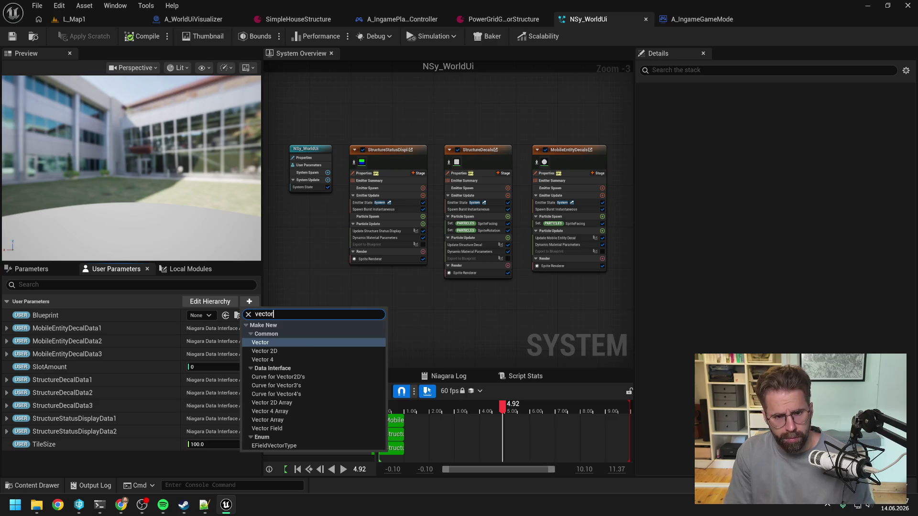
{"action": "left_click", "coordinate": [283, 367]}
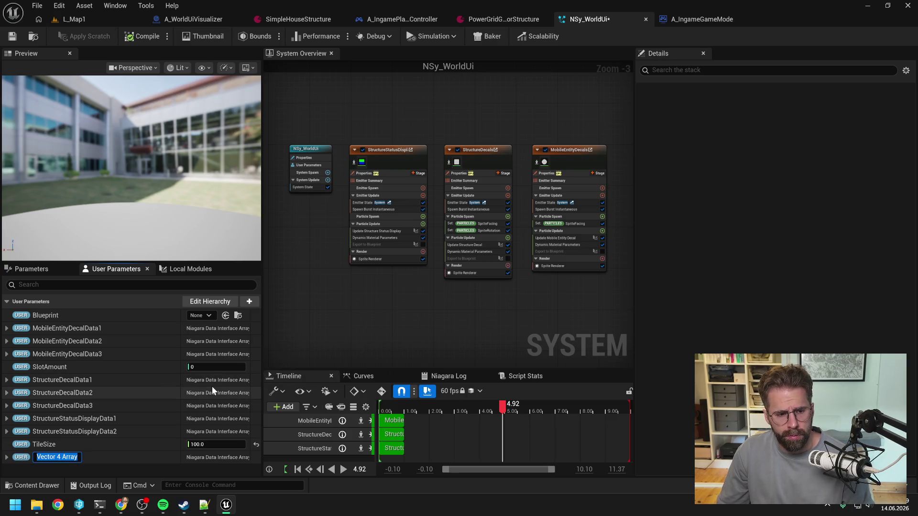
{"action": "type", "text": "Structure"}
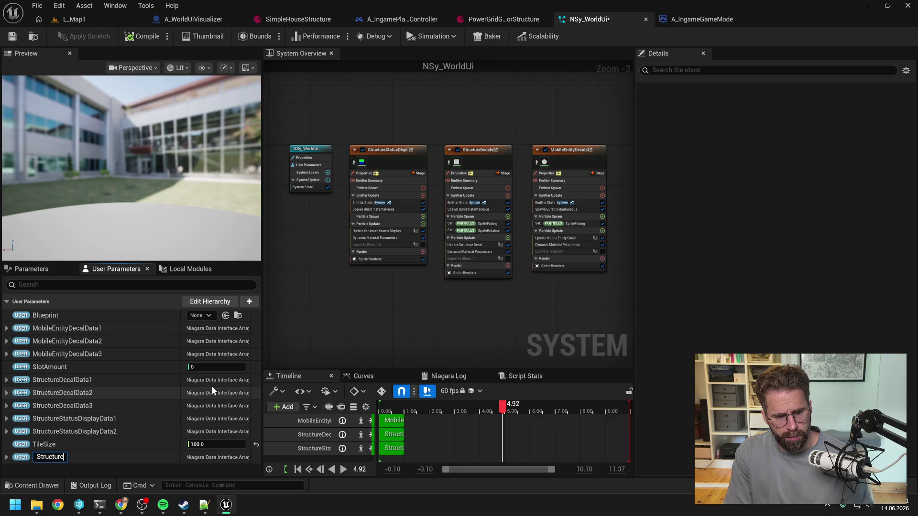
{"action": "type", "text": "StatusDisplay"}
{"action": "type", "text": "Data3"}
{"action": "key", "text": "Return"}
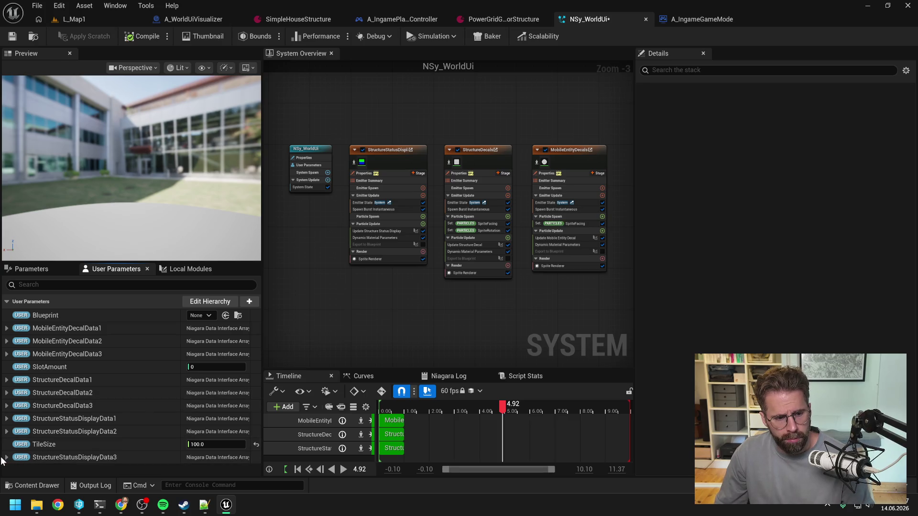
{"action": "left_click", "coordinate": [12, 36]}
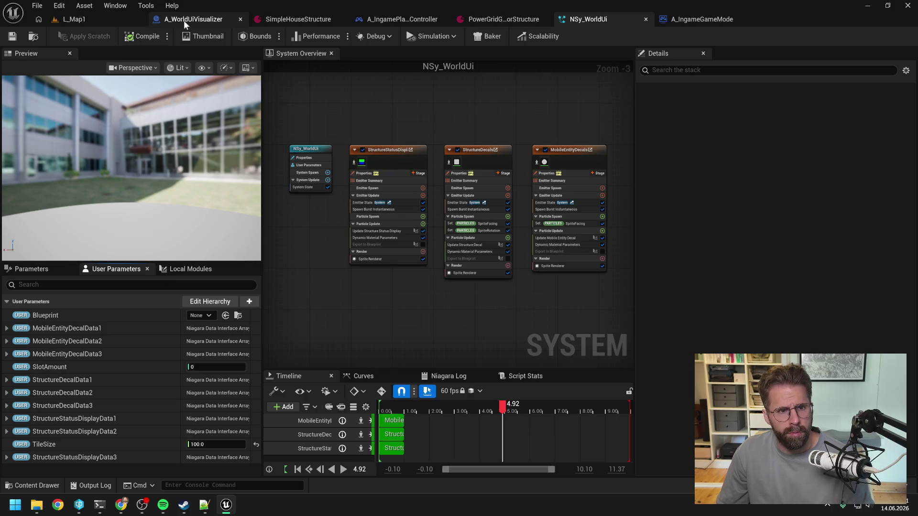
{"action": "left_click", "coordinate": [74, 19]}
Clear the Output Log before play-testing.
{"action": "left_click", "coordinate": [91, 485]}
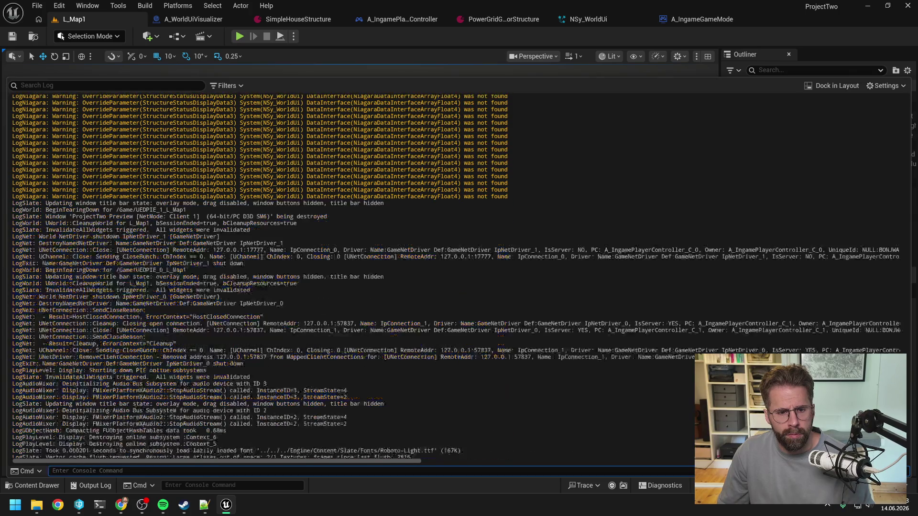
{"action": "right_click", "coordinate": [380, 286]}
{"action": "left_click", "coordinate": [401, 294]}
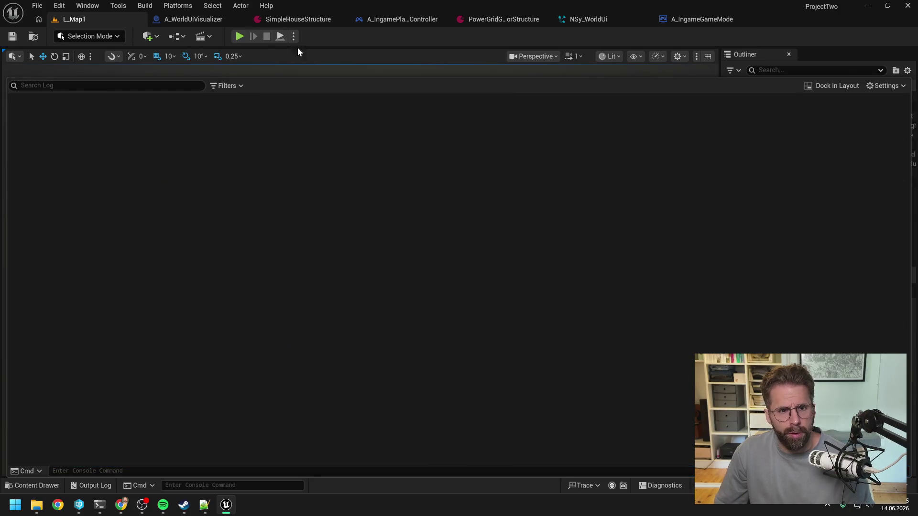
{"action": "left_click", "coordinate": [233, 39]}
Play-test L_Map1, select the Main Hall building, then stop the session.
{"action": "left_click", "coordinate": [239, 38]}
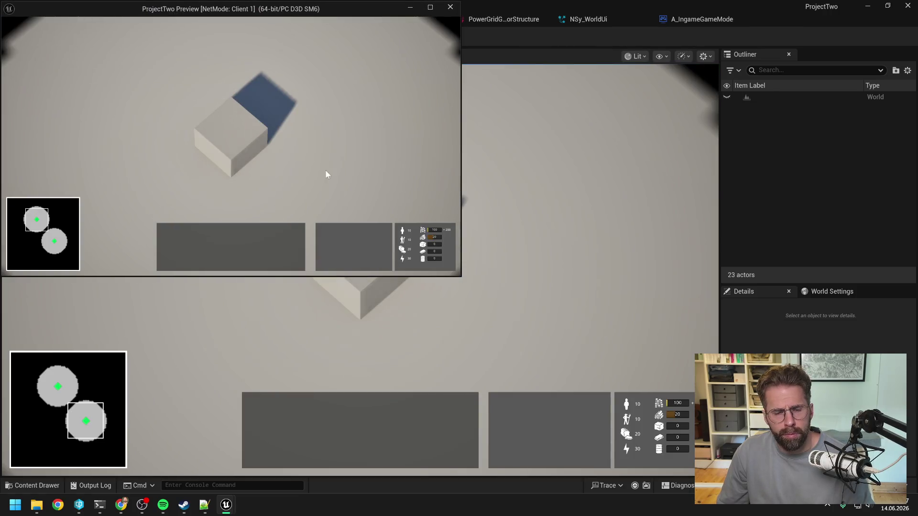
{"action": "left_click", "coordinate": [233, 144]}
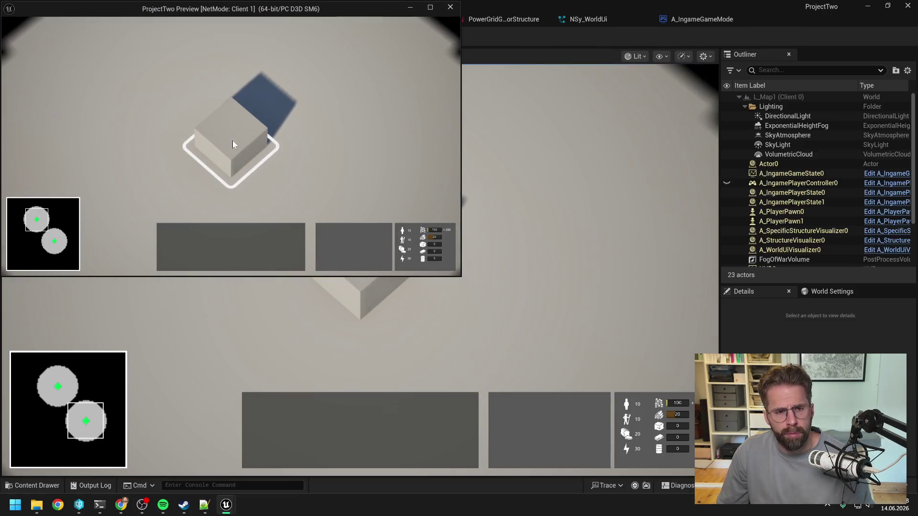
{"action": "left_click", "coordinate": [341, 144]}
{"action": "left_click", "coordinate": [348, 262]}
{"action": "left_click", "coordinate": [522, 230]}
{"action": "key", "text": "Escape"}
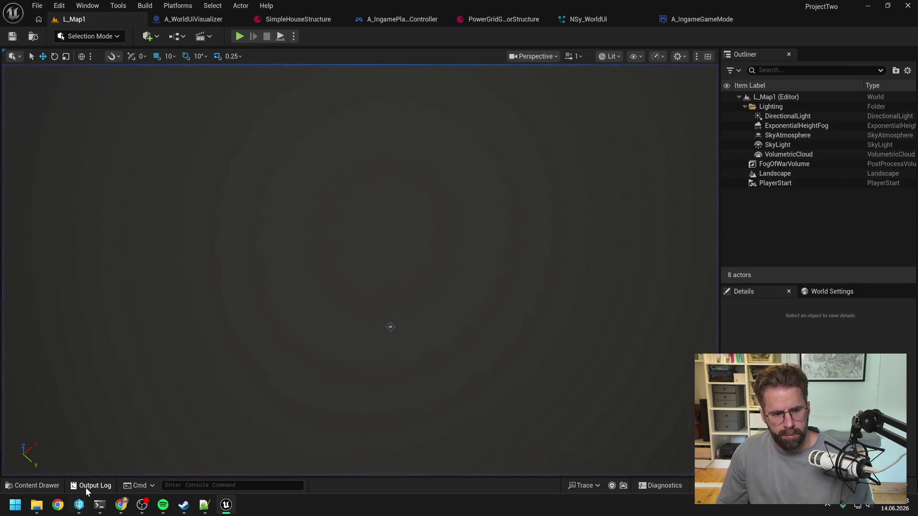
Clear the Output Log again after the play session.
{"action": "left_click", "coordinate": [91, 486]}
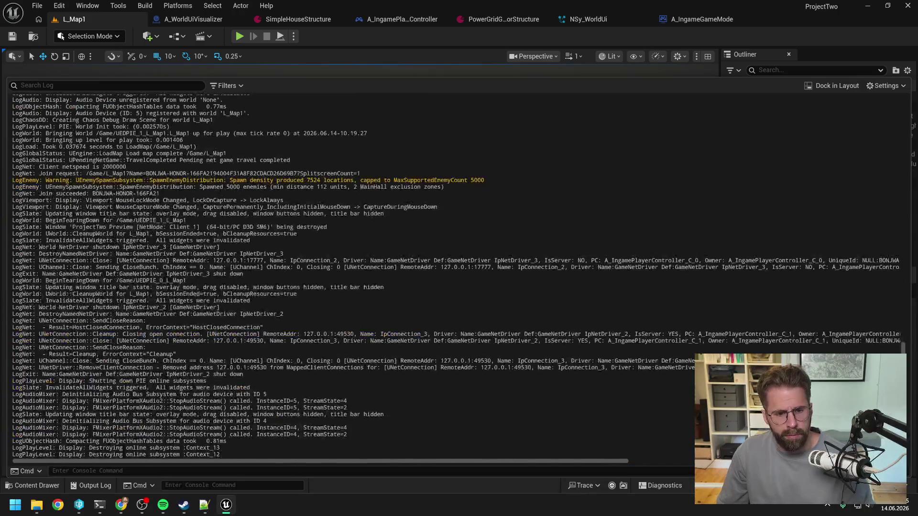
{"action": "right_click", "coordinate": [286, 305]}
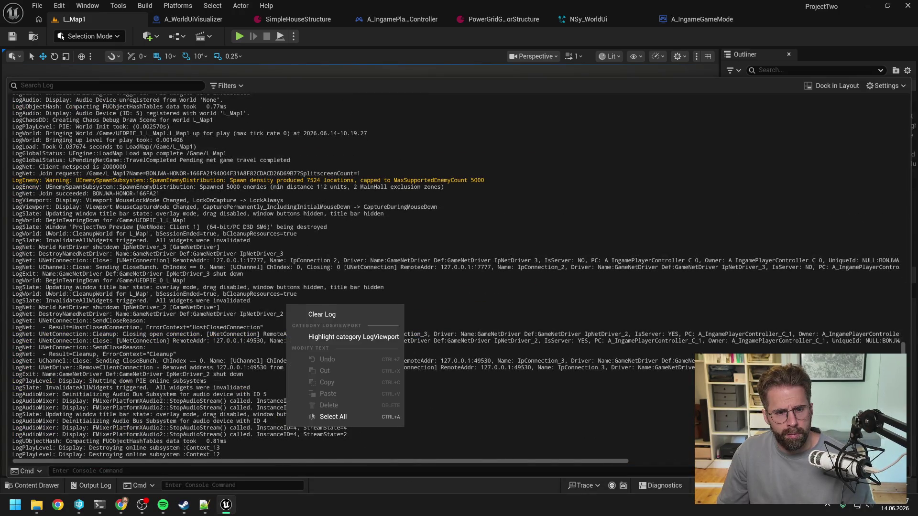
{"action": "left_click", "coordinate": [317, 417]}
Tell the World Ui Visualizer session the warnings are gone and arrays reach Niagara, but nothing shows; ask how to continue.
{"action": "mouse_move", "coordinate": [99, 506]}
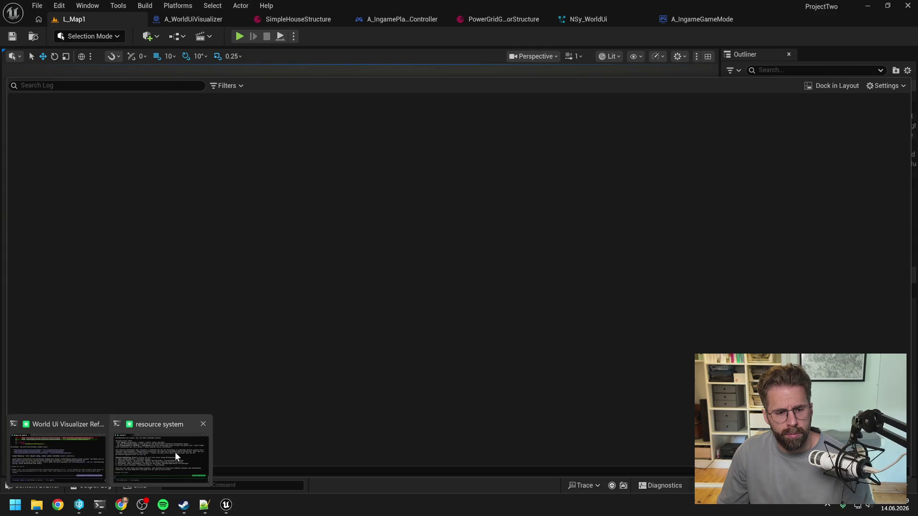
{"action": "left_click", "coordinate": [174, 452]}
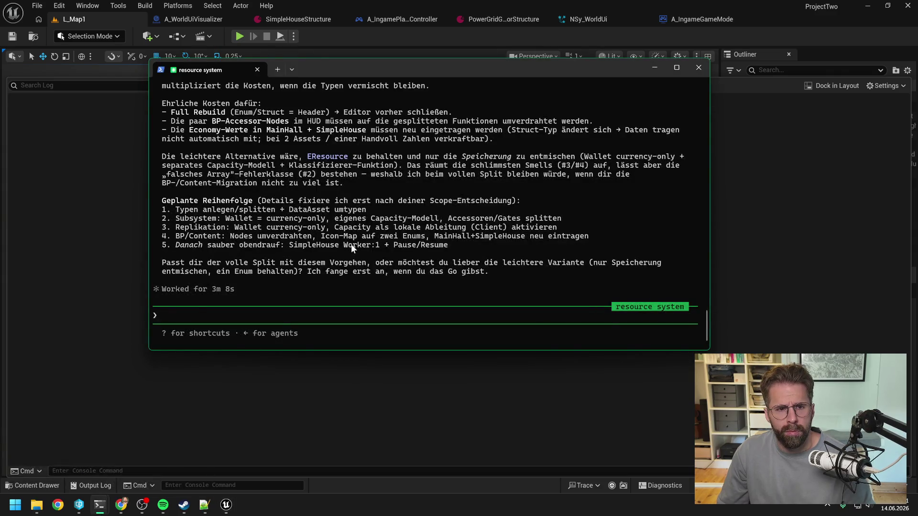
{"action": "mouse_move", "coordinate": [100, 505]}
{"action": "left_click", "coordinate": [76, 478]}
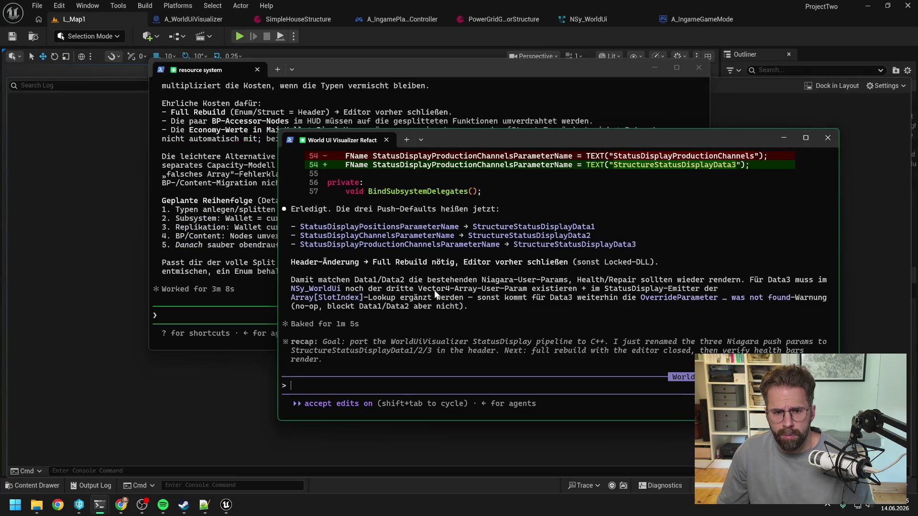
{"action": "type", "text": "ok wa"}
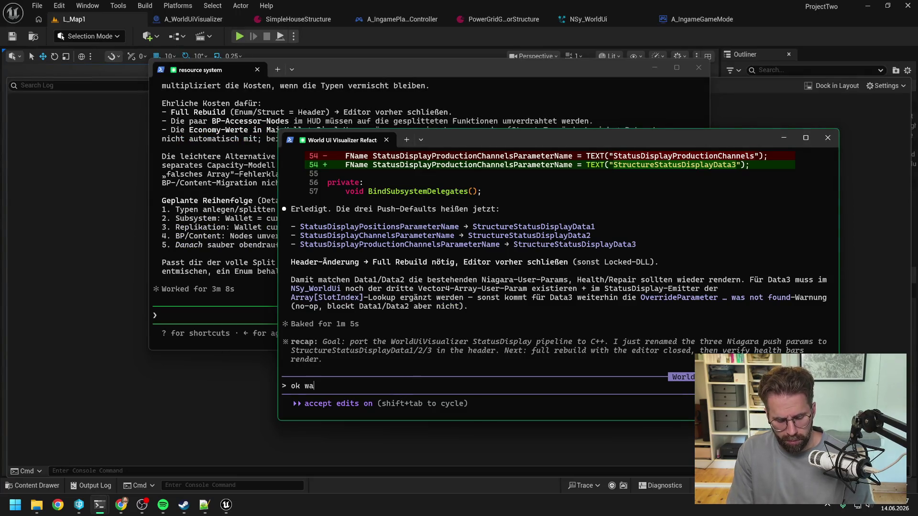
{"action": "type", "text": "rnings "}
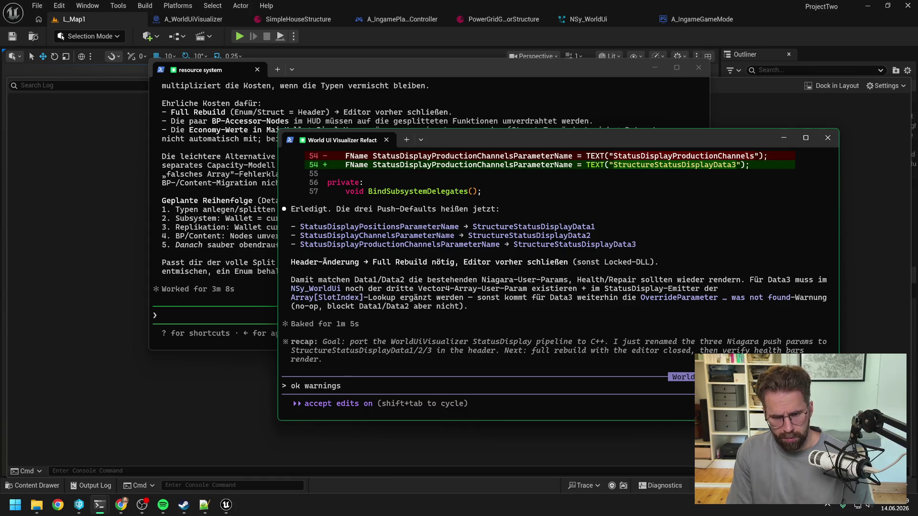
{"action": "type", "text": "sind weg, kom"}
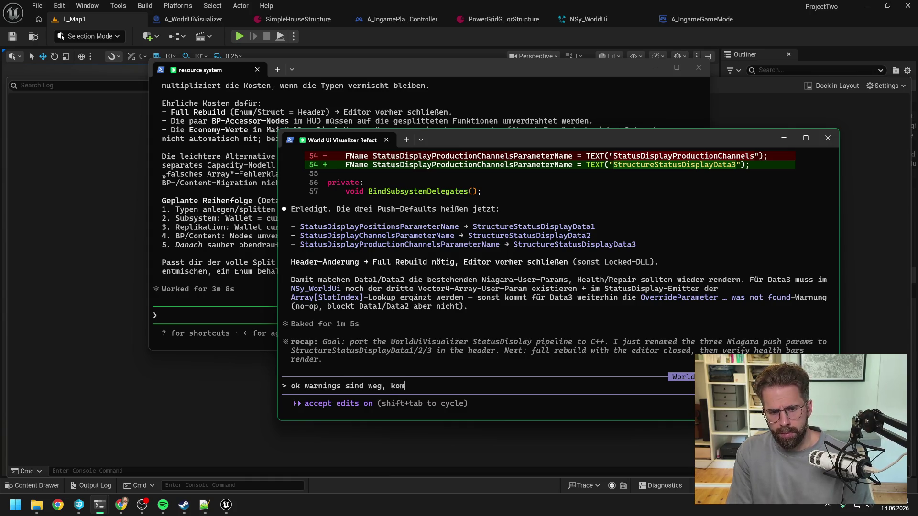
{"action": "key", "text": "BackSpace"}
{"action": "key", "text": "BackSpace"}
{"action": "key", "text": "BackSpace"}
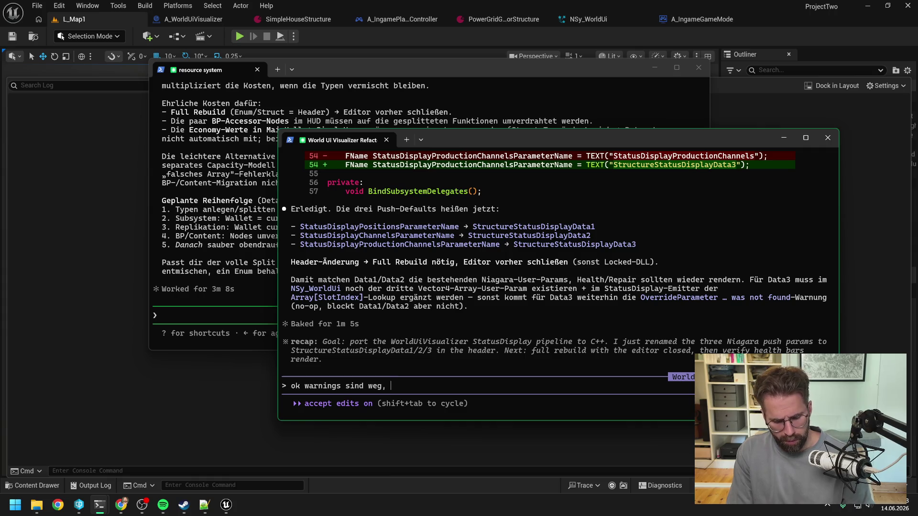
{"action": "type", "text": "Arrayds"}
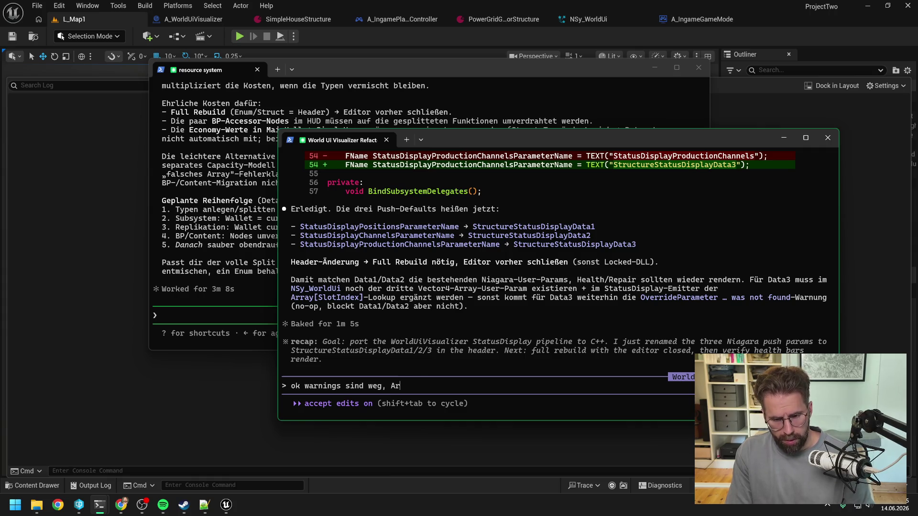
{"action": "key", "text": "BackSpace"}
{"action": "key", "text": "BackSpace"}
{"action": "key", "text": "BackSpace"}
{"action": "type", "text": "s kommen nun in "}
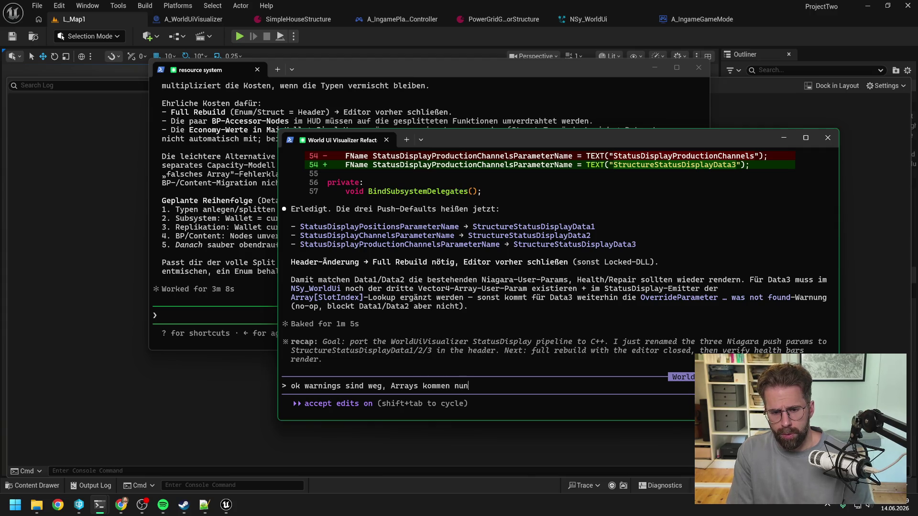
{"action": "type", "text": "Niag"}
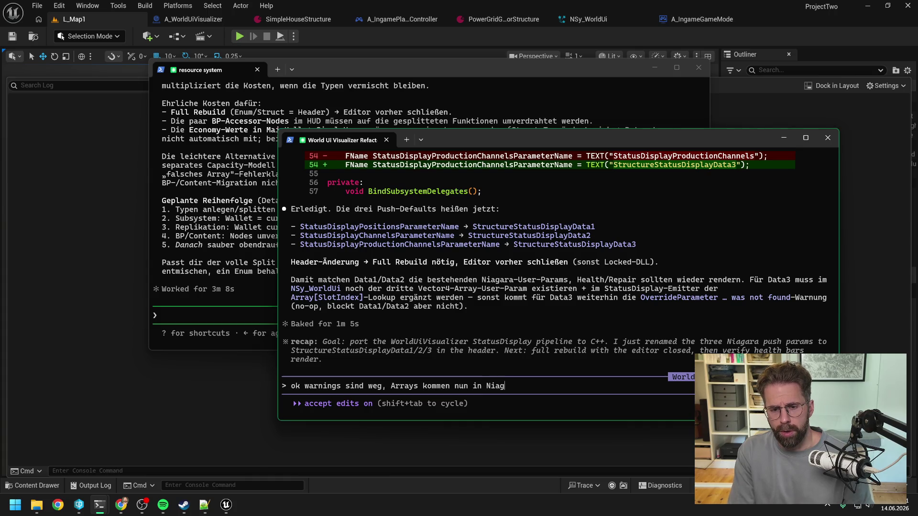
{"action": "type", "text": "ara an. Se"}
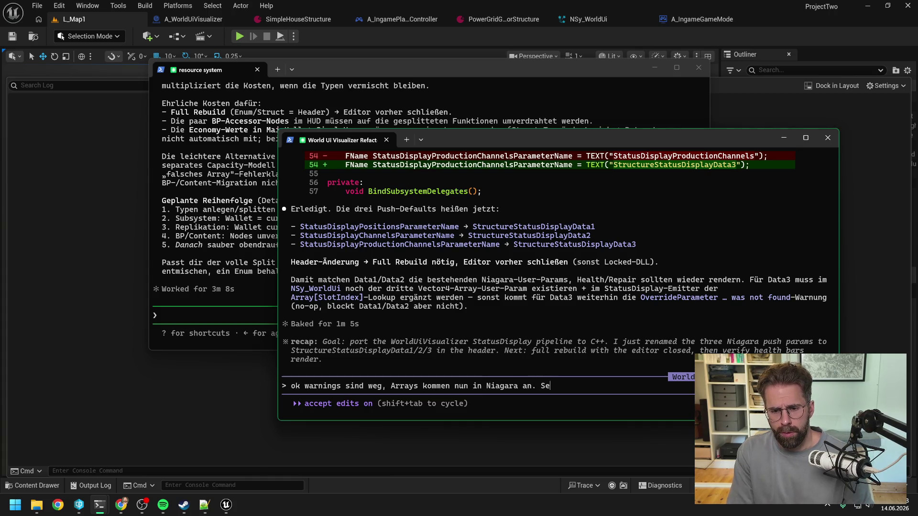
{"action": "type", "text": "hen tun wir noch nichts."}
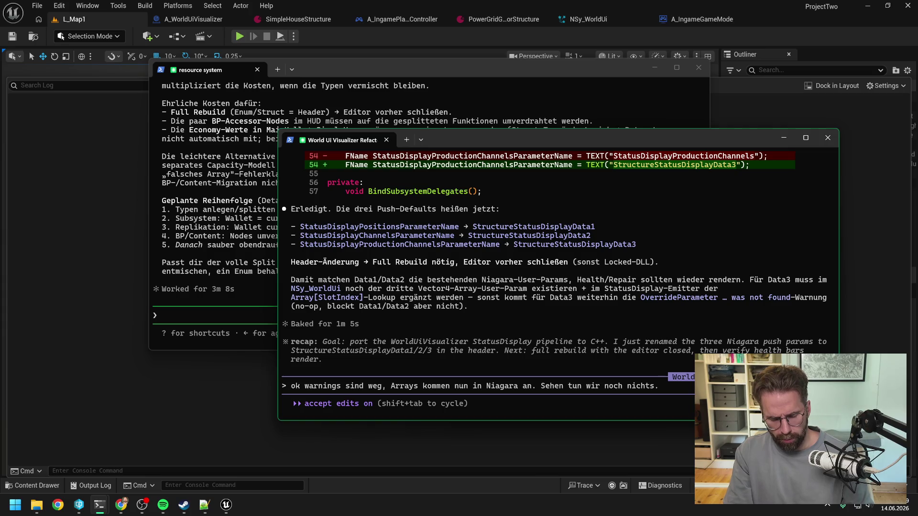
{"action": "type", "text": " Kann"}
{"action": "key", "text": "BackSpace"}
{"action": "key", "text": "BackSpace"}
{"action": "key", "text": "BackSpace"}
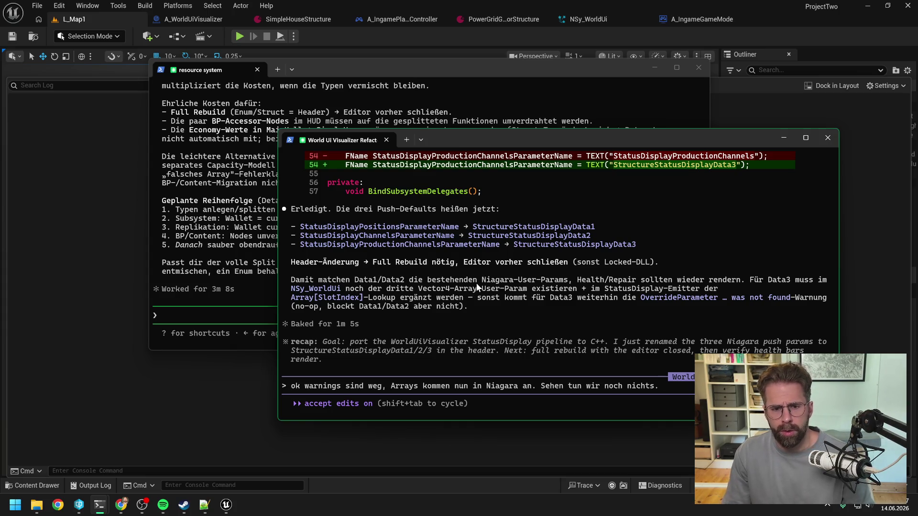
{"action": "type", "text": "wie mac"}
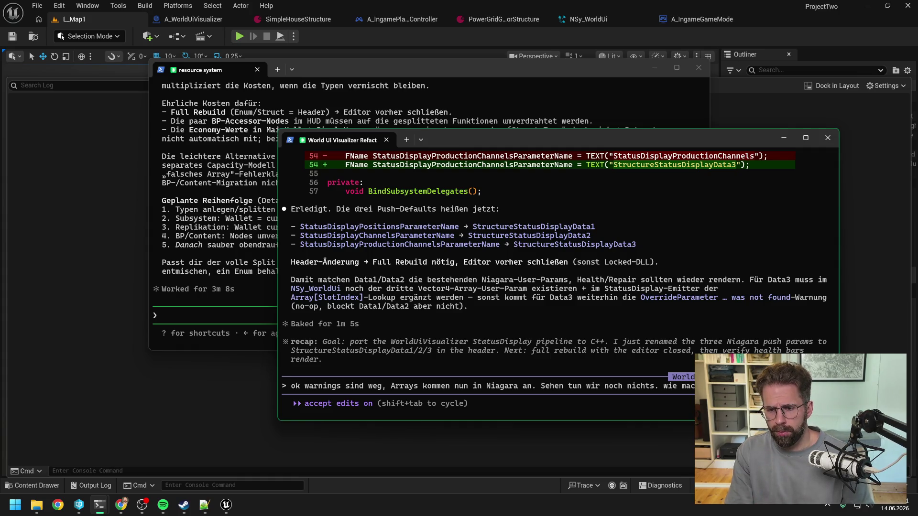
{"action": "key", "text": "Return"}
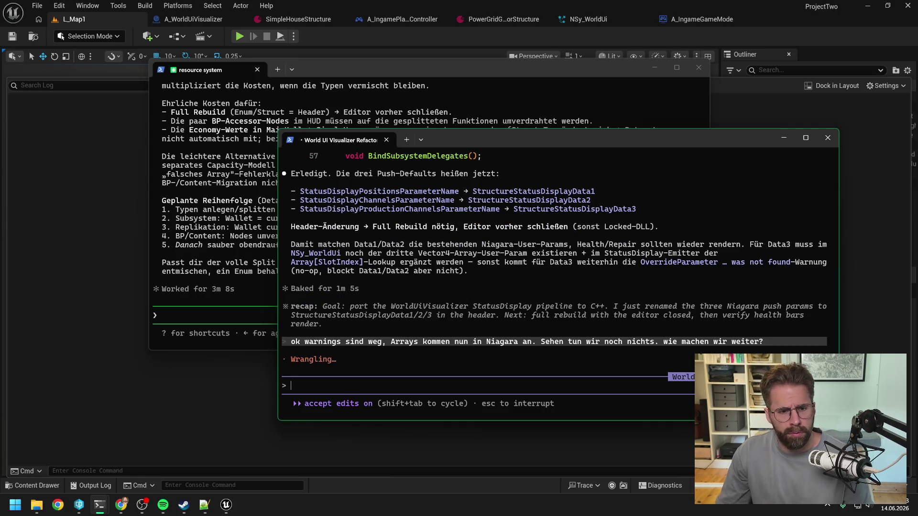
Scroll back up through the resource system session's reply.
{"action": "left_click", "coordinate": [216, 254]}
{"action": "scroll", "coordinate": [297, 238], "scroll_direction": "up", "scroll_amount": 4}
{"action": "scroll", "coordinate": [357, 242], "scroll_direction": "up", "scroll_amount": 10}
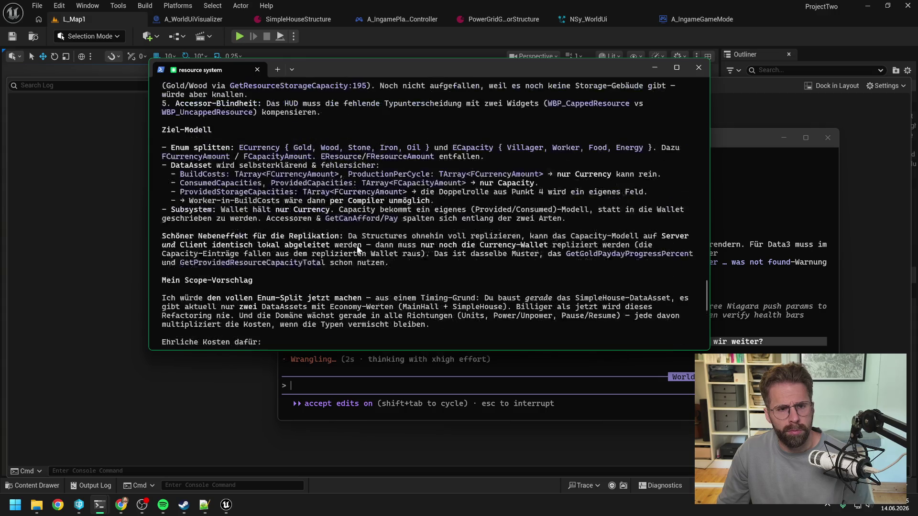
{"action": "scroll", "coordinate": [357, 245], "scroll_direction": "up", "scroll_amount": 6}
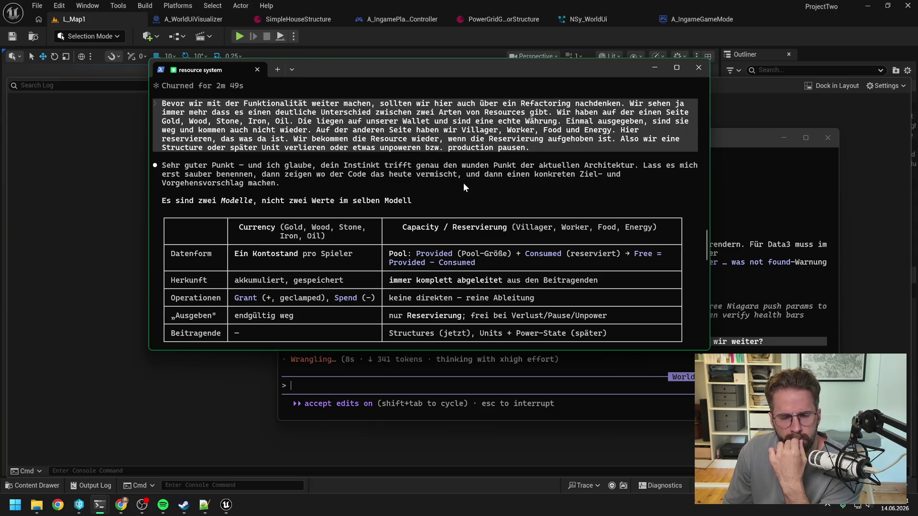
Scroll from the Currency-versus-Capacity table down to the five-step plan and closing scope question.
{"action": "scroll", "coordinate": [464, 184], "scroll_direction": "down", "scroll_amount": 2}
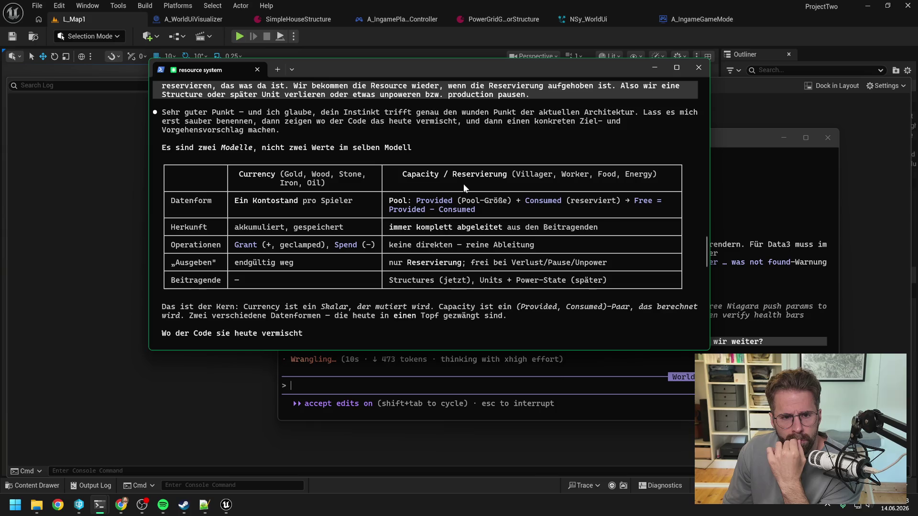
{"action": "scroll", "coordinate": [463, 184], "scroll_direction": "down", "scroll_amount": 1}
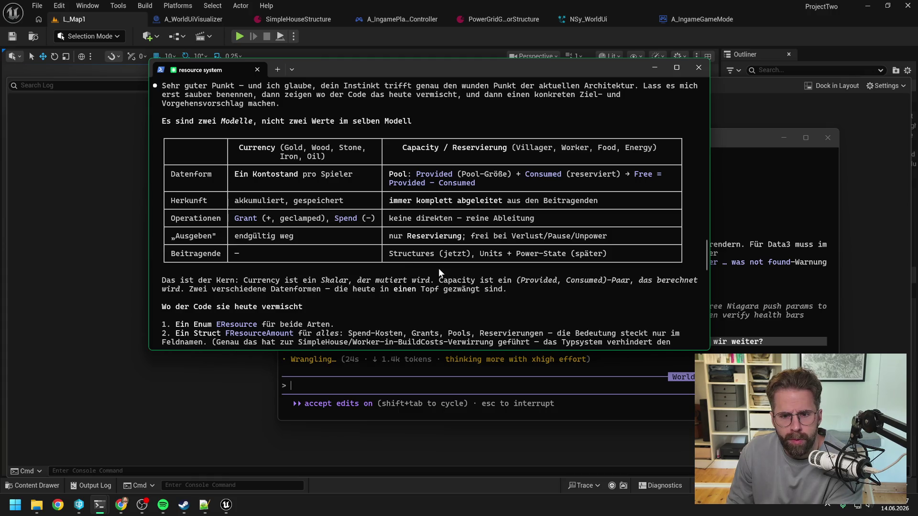
{"action": "scroll", "coordinate": [461, 242], "scroll_direction": "down", "scroll_amount": 2}
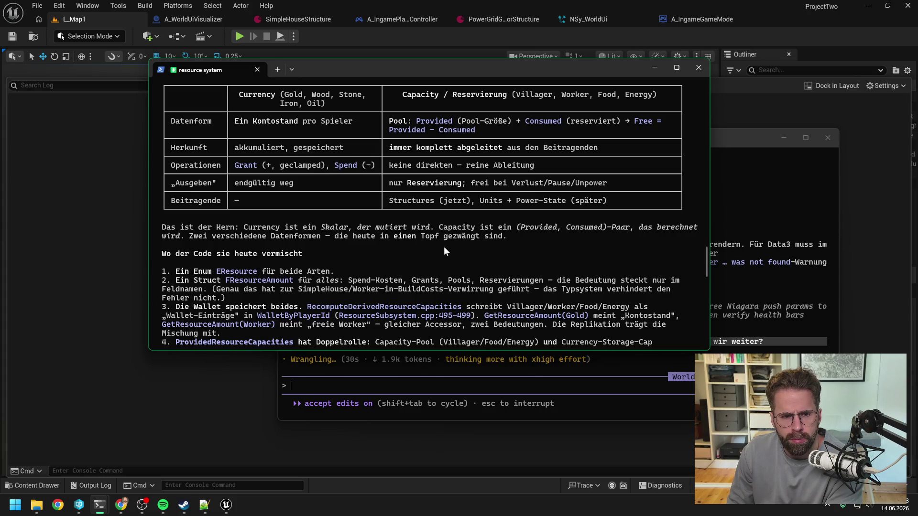
{"action": "scroll", "coordinate": [443, 247], "scroll_direction": "down", "scroll_amount": 2}
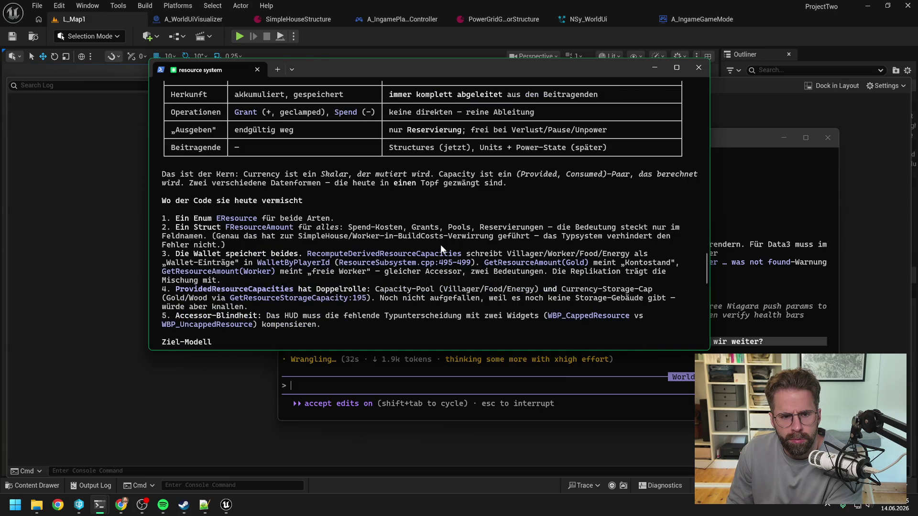
{"action": "scroll", "coordinate": [409, 207], "scroll_direction": "down", "scroll_amount": 2}
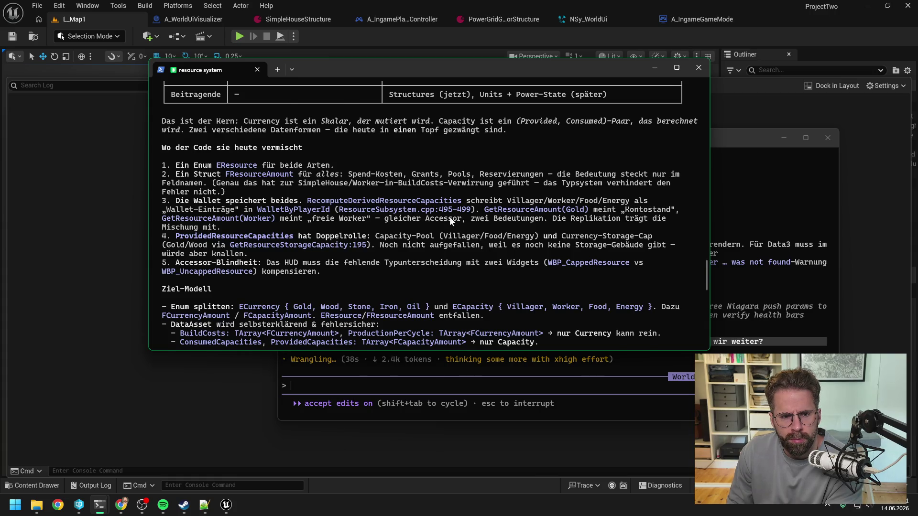
{"action": "scroll", "coordinate": [449, 218], "scroll_direction": "down", "scroll_amount": 2}
{"action": "scroll", "coordinate": [450, 204], "scroll_direction": "down", "scroll_amount": 1}
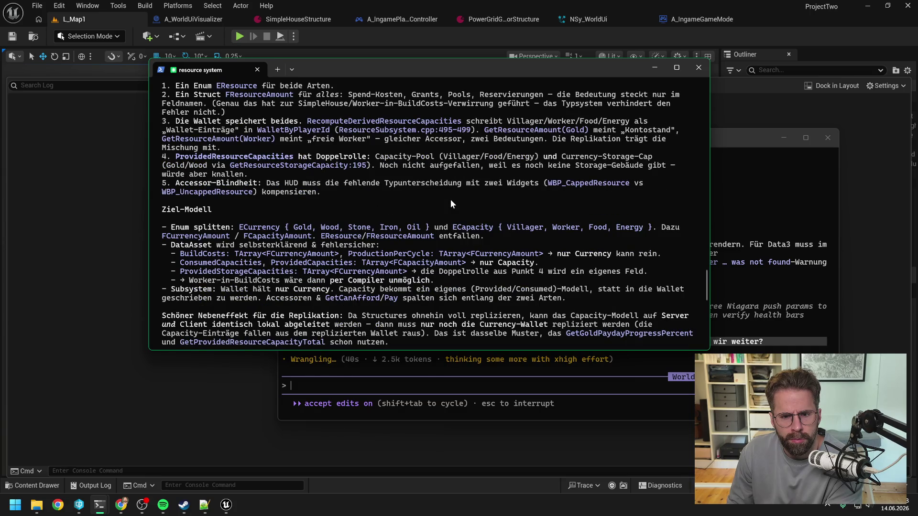
{"action": "scroll", "coordinate": [449, 199], "scroll_direction": "down", "scroll_amount": 2}
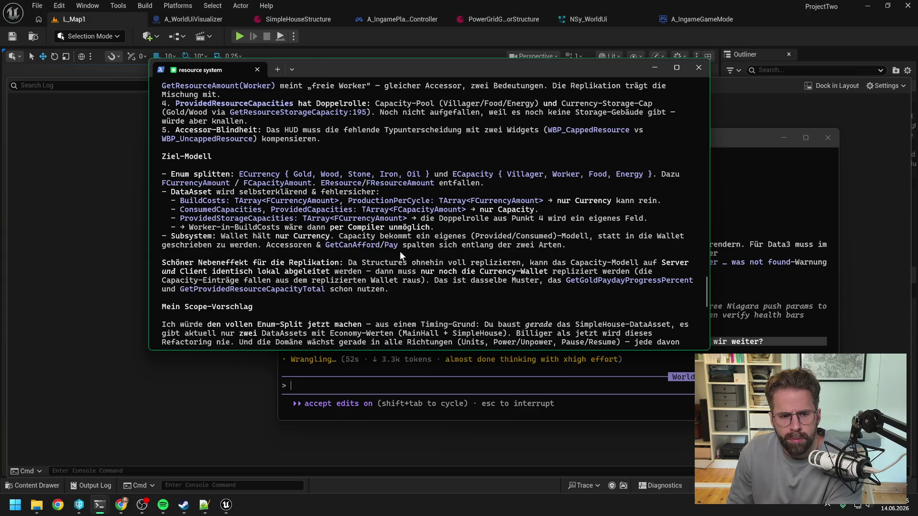
{"action": "scroll", "coordinate": [426, 236], "scroll_direction": "down", "scroll_amount": 1}
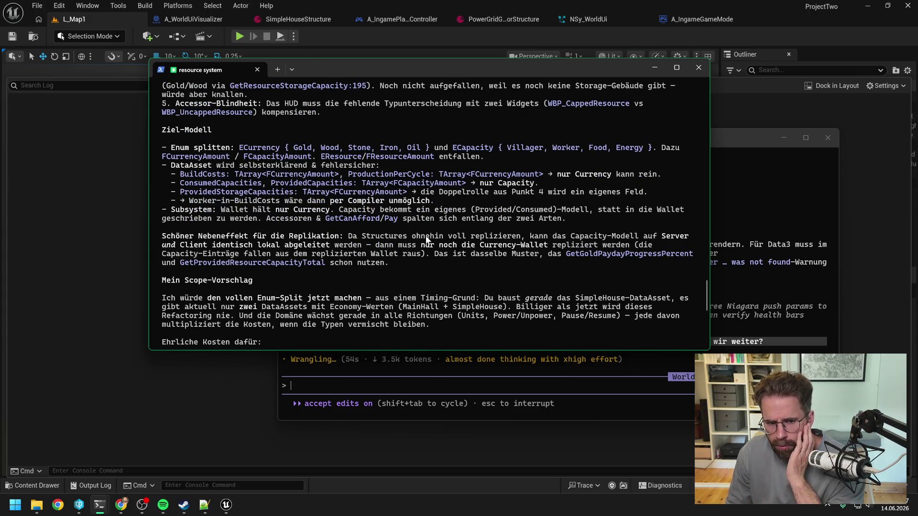
{"action": "scroll", "coordinate": [431, 238], "scroll_direction": "down", "scroll_amount": 2}
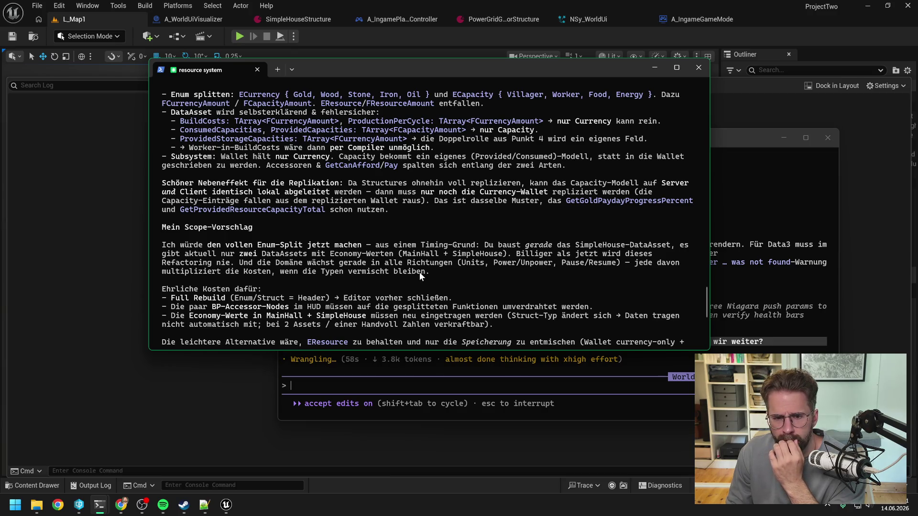
{"action": "scroll", "coordinate": [422, 271], "scroll_direction": "down", "scroll_amount": 2}
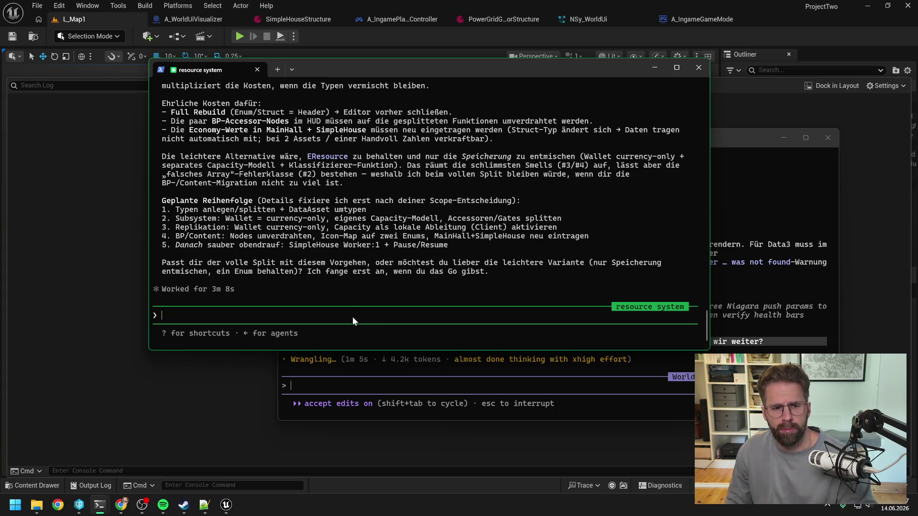
Reply 'Wir machen den Splitt direkt' and ask what to name the Wallet-like Capacity model.
{"action": "type", "text": "Wir ma"}
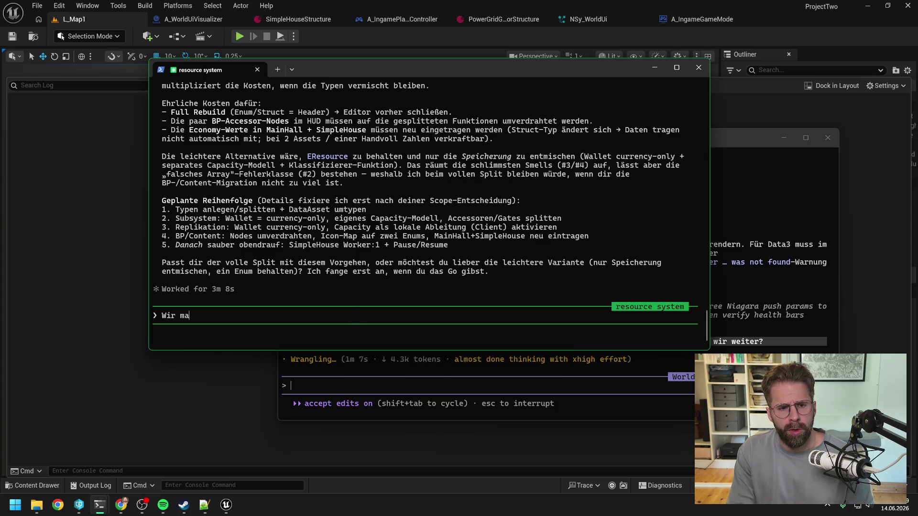
{"action": "type", "text": "chen den Splitt direkt."}
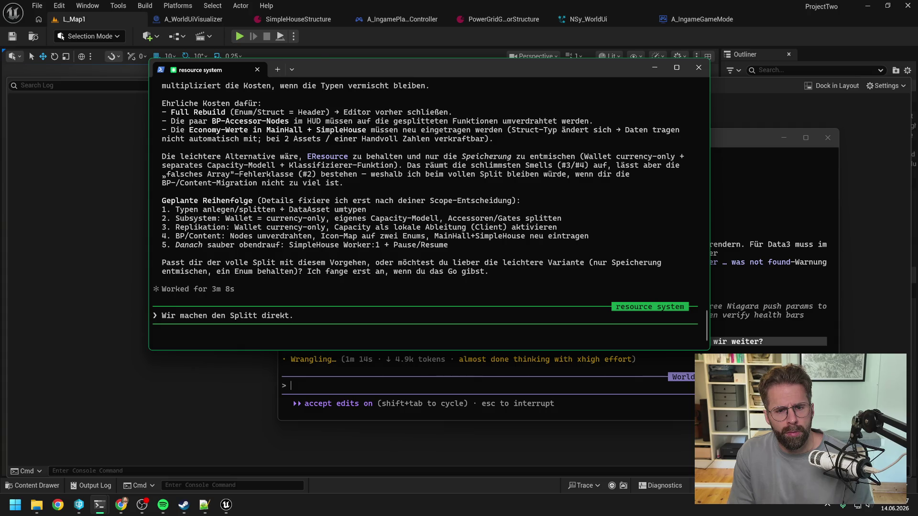
{"action": "type", "text": " W"}
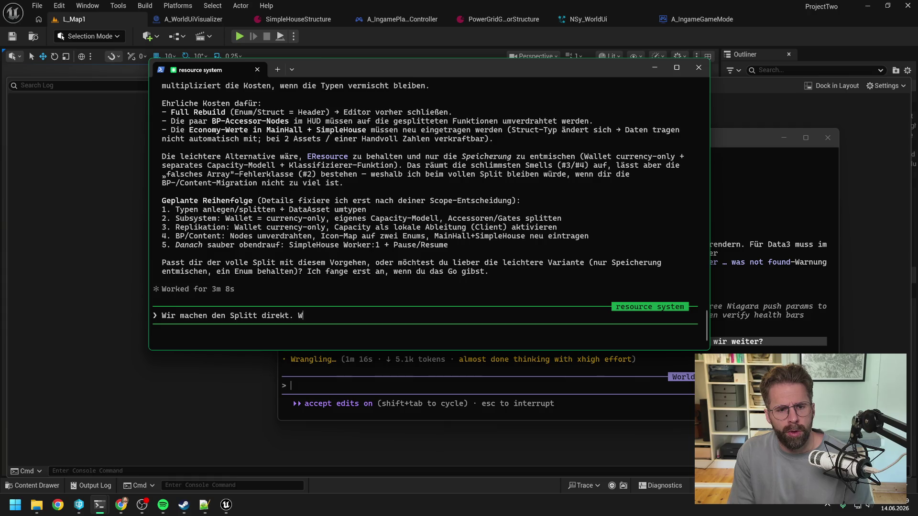
{"action": "type", "text": "ie nen"}
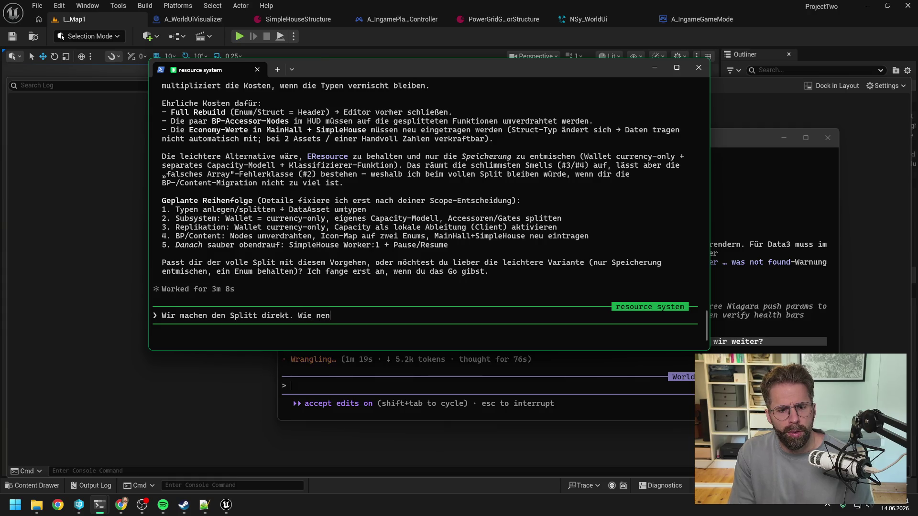
{"action": "type", "text": "nen wir das Pa"}
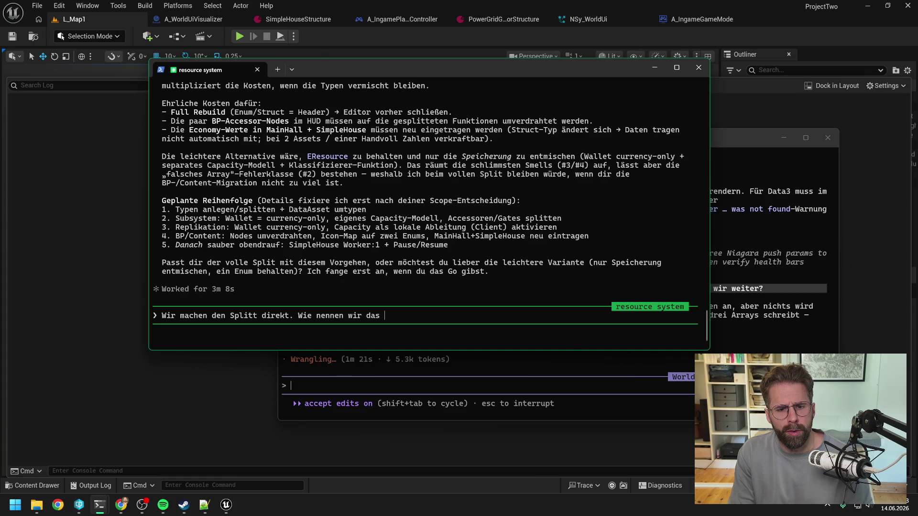
{"action": "key", "text": "BackSpace"}
{"action": "key", "text": "BackSpace"}
{"action": "type", "text": "Capac"}
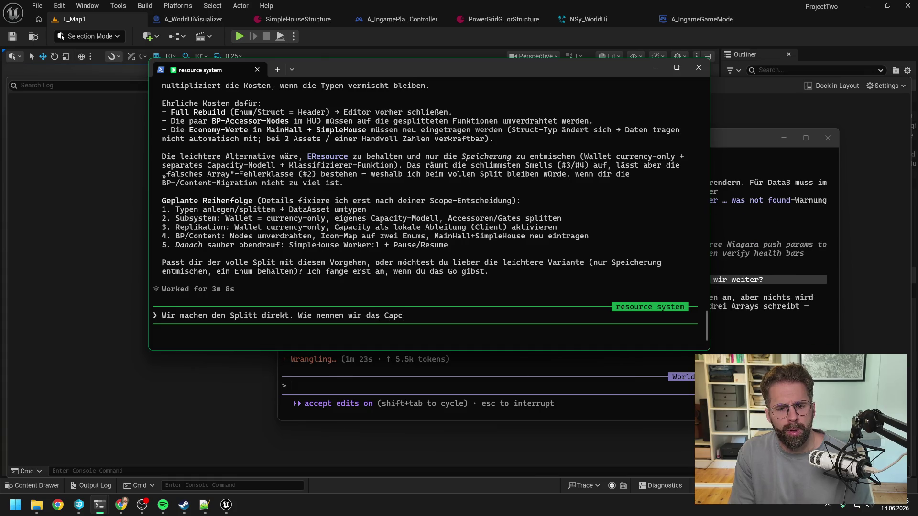
{"action": "type", "text": "i"}
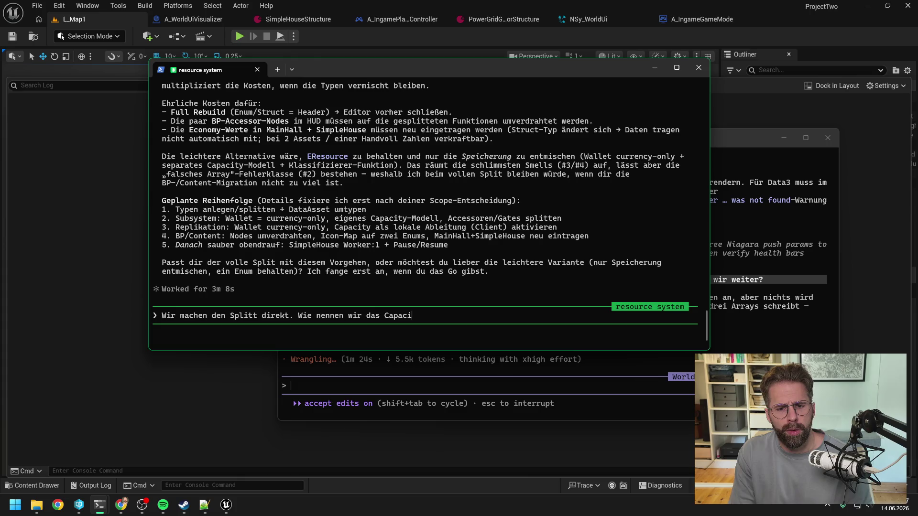
{"action": "type", "text": "yy-Modell bz"}
{"action": "type", "text": "w wo "}
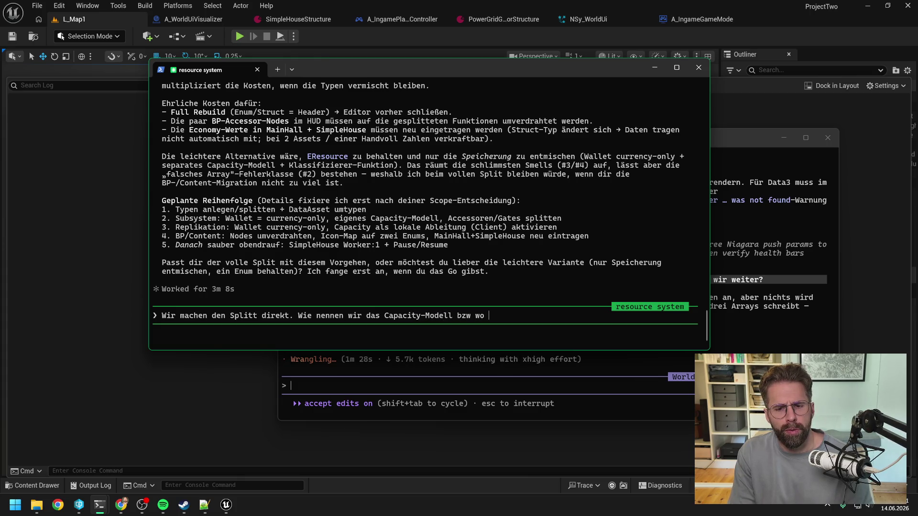
{"action": "type", "text": "liegt es. Findet"}
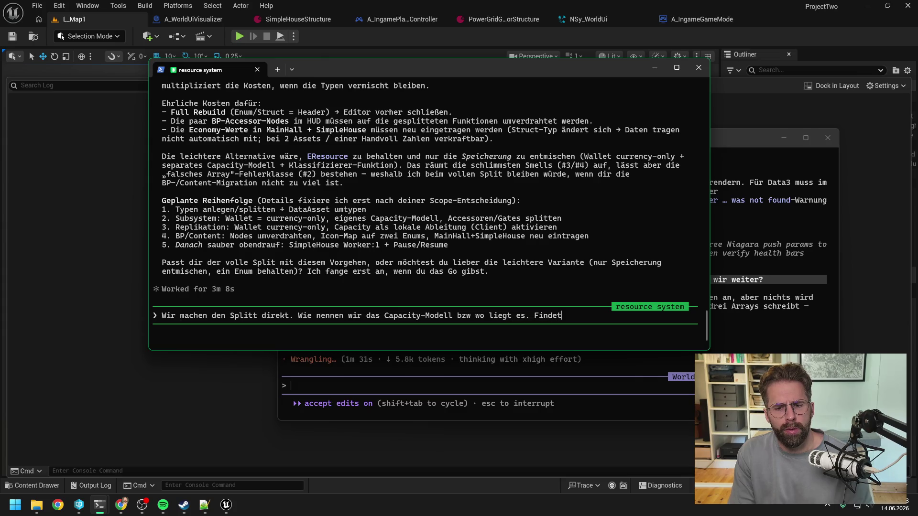
{"action": "type", "text": " Wallet ist ein sehr gute"}
{"action": "type", "text": "r Na"}
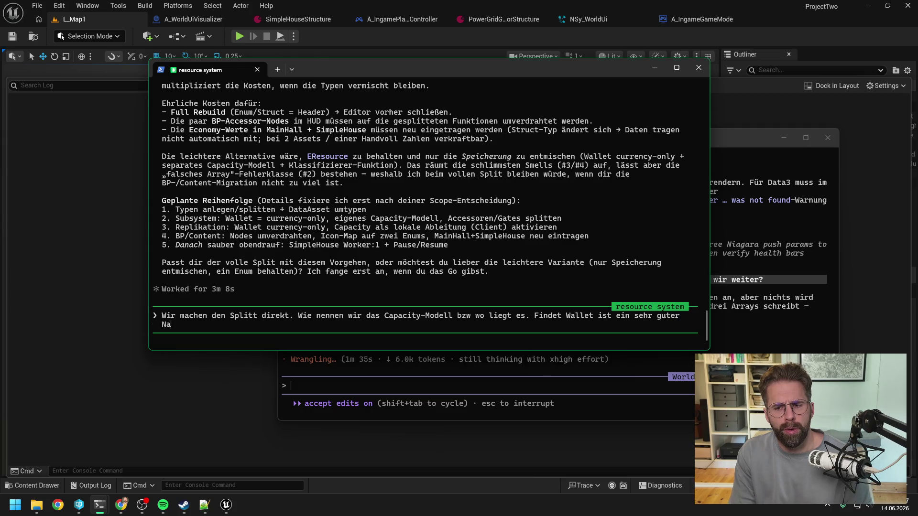
{"action": "type", "text": "me für Resources. Bauen fü"}
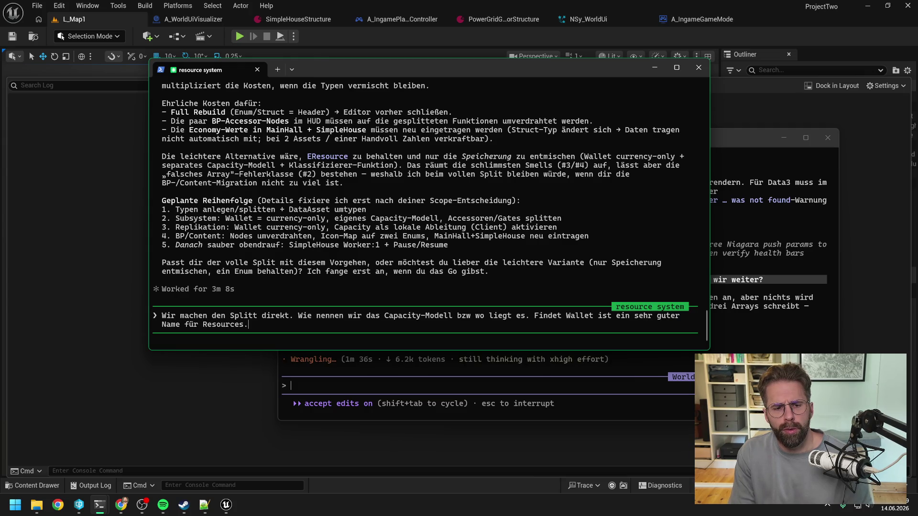
{"action": "key", "text": "Left"}
{"action": "key", "text": "Left"}
{"action": "key", "text": "Left"}
{"action": "type", "text": "wir"}
{"action": "key", "text": "End"}
{"action": "type", "text": "Capacity was ähnliches auf?"}
{"action": "key", "text": "Return"}
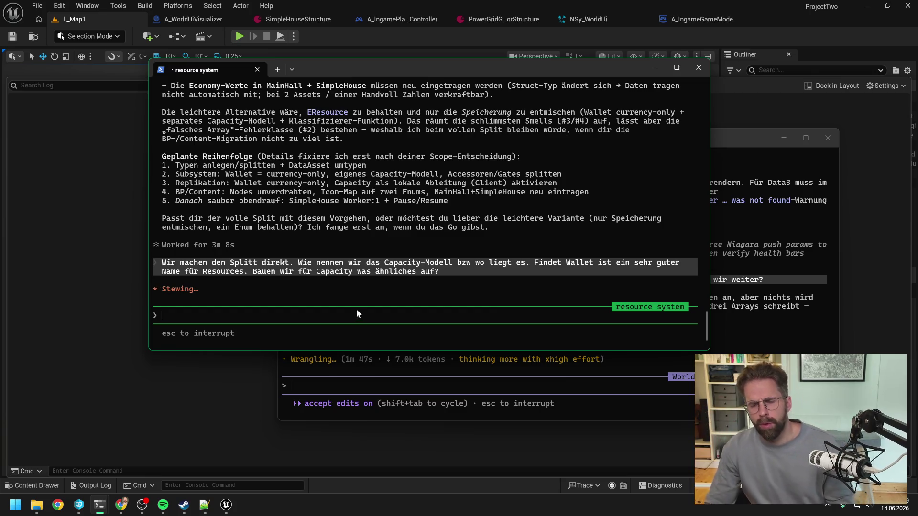
{"action": "left_click", "coordinate": [744, 137]}
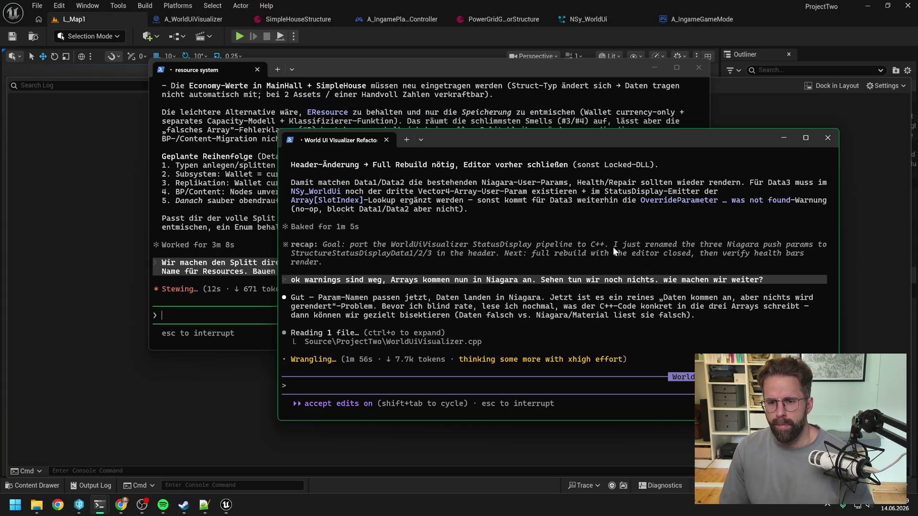
Read the World UI Visualizer session's Niagara debugging suggestions, then minimize that terminal.
{"action": "left_click", "coordinate": [489, 69]}
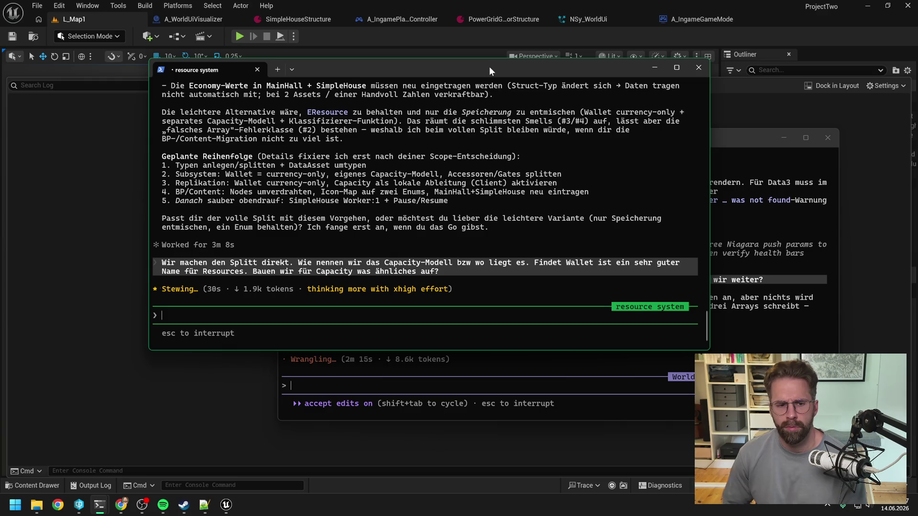
{"action": "left_click_drag", "start_coordinate": [478, 64], "coordinate": [476, 64]}
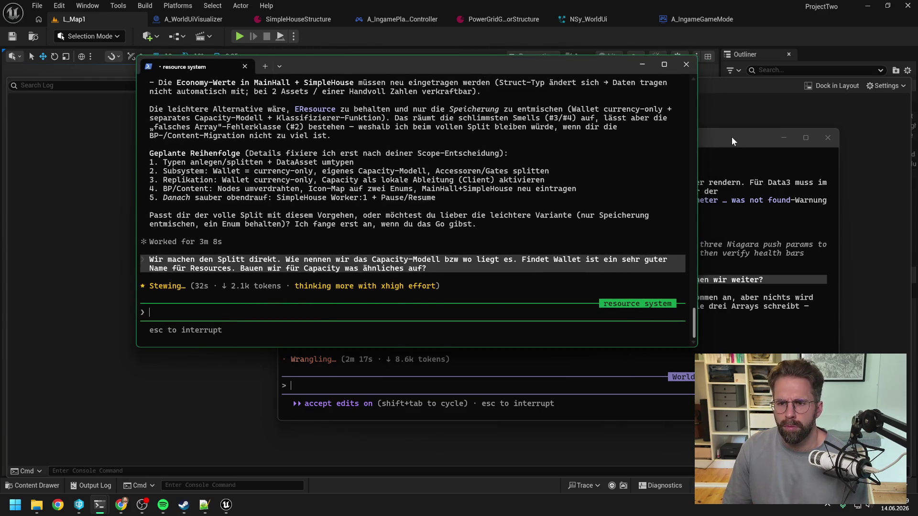
{"action": "left_click", "coordinate": [731, 137]}
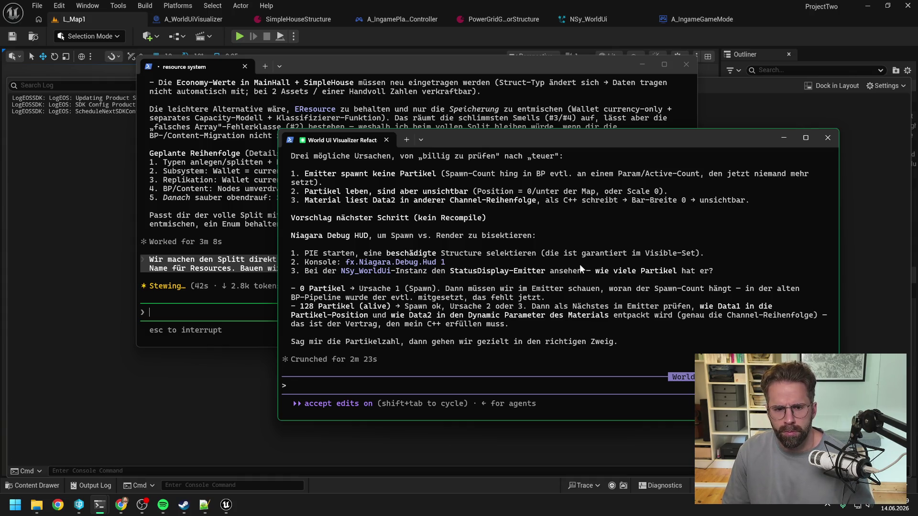
{"action": "scroll", "coordinate": [579, 251], "scroll_direction": "up", "scroll_amount": 5}
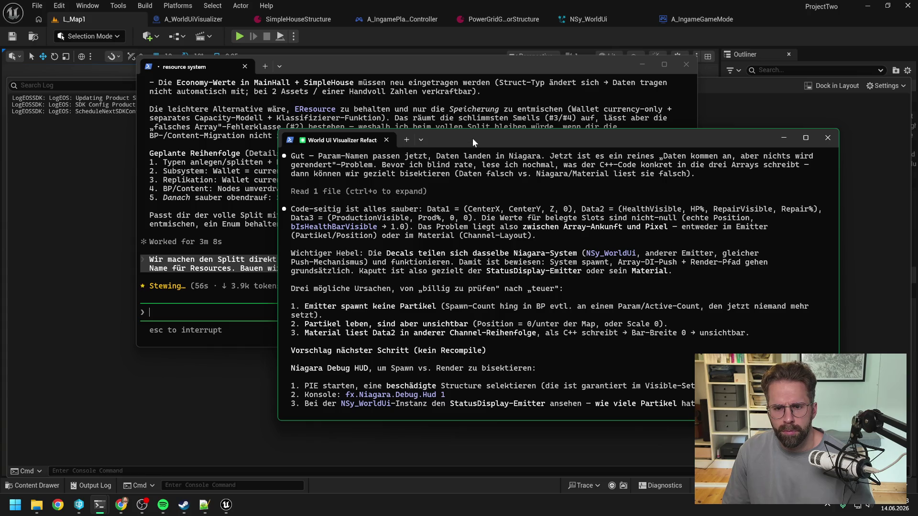
{"action": "key", "text": "super+Down"}
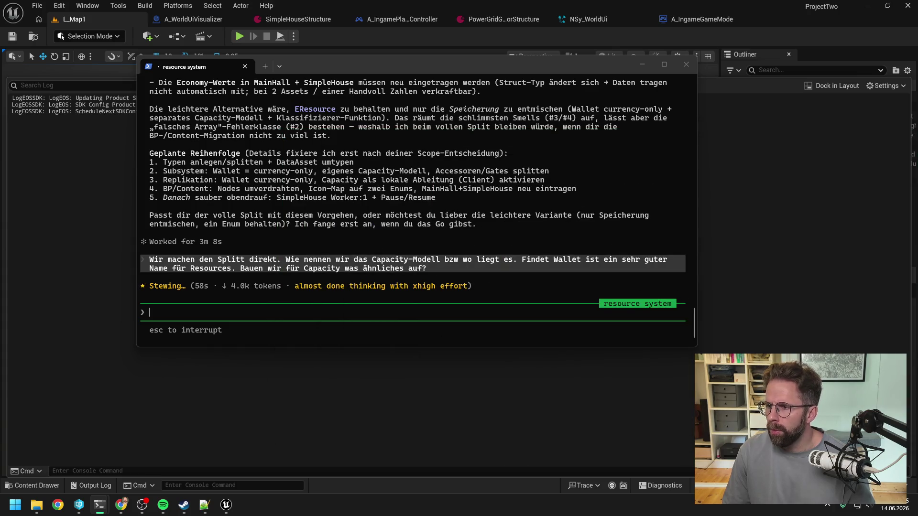
{"action": "left_click", "coordinate": [484, 53]}
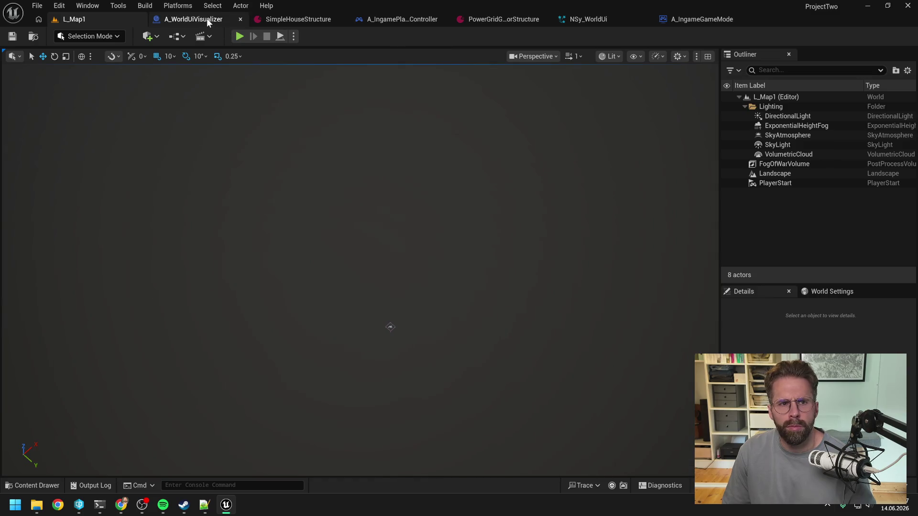
Show the A_WorldUiVisualizer blueprint's event graph.
{"action": "left_click", "coordinate": [206, 19]}
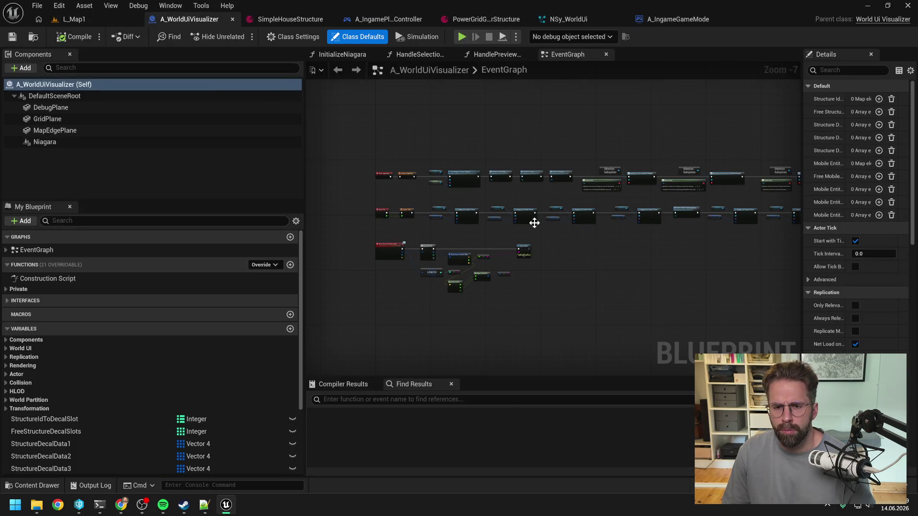
{"action": "scroll", "coordinate": [540, 234], "scroll_direction": "up", "scroll_amount": 2}
{"action": "scroll", "coordinate": [537, 240], "scroll_direction": "up", "scroll_amount": 1}
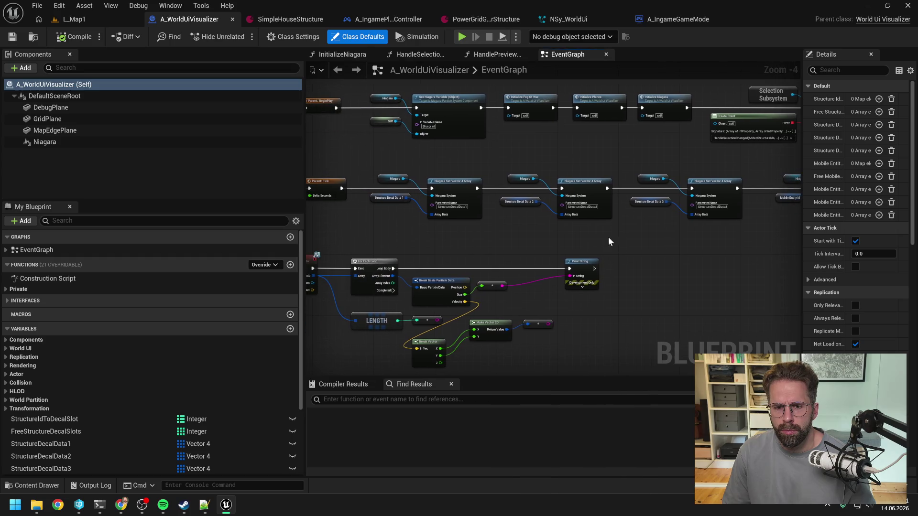
Browse in File Explorer to E:\ProjectTwo\Backups\2026-06-12.
{"action": "left_click", "coordinate": [36, 504]}
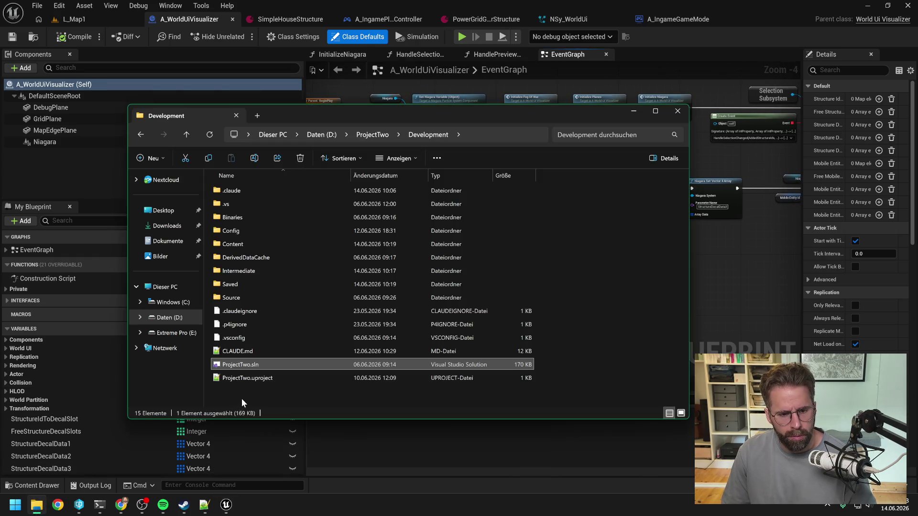
{"action": "left_click", "coordinate": [178, 338]}
{"action": "left_click", "coordinate": [258, 205]}
{"action": "double_click", "coordinate": [258, 203]}
{"action": "double_click", "coordinate": [252, 190]}
{"action": "double_click", "coordinate": [265, 392]}
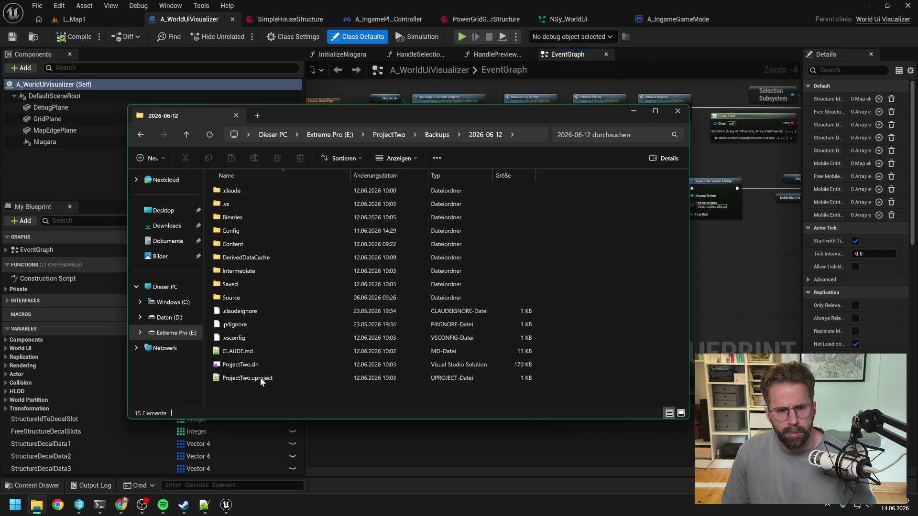
Open the backup's ProjectTwo.uproject with Unreal Engine, then minimize Explorer.
{"action": "left_click", "coordinate": [259, 378]}
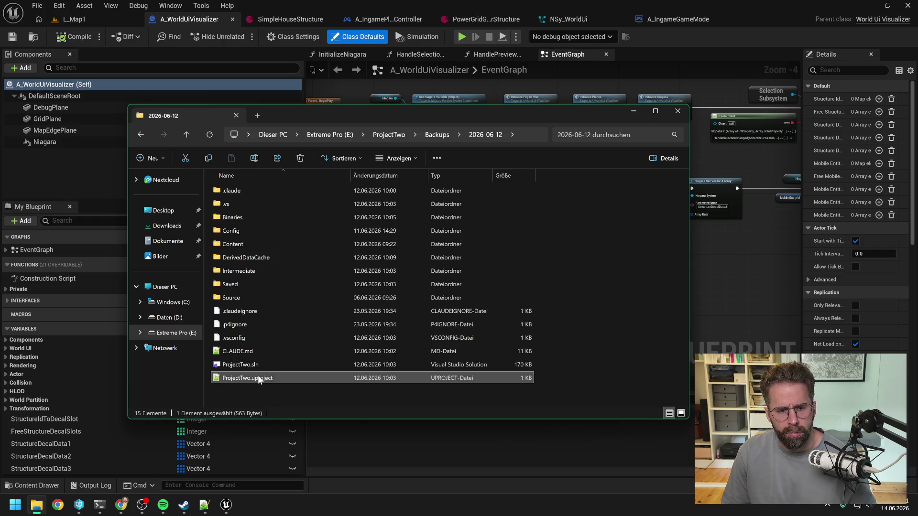
{"action": "right_click", "coordinate": [259, 379]}
{"action": "mouse_move", "coordinate": [289, 237]}
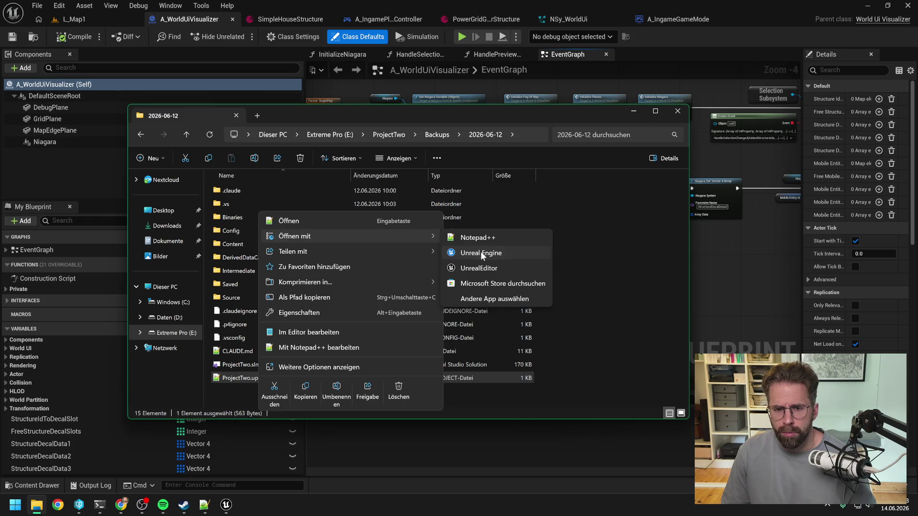
{"action": "left_click", "coordinate": [481, 251]}
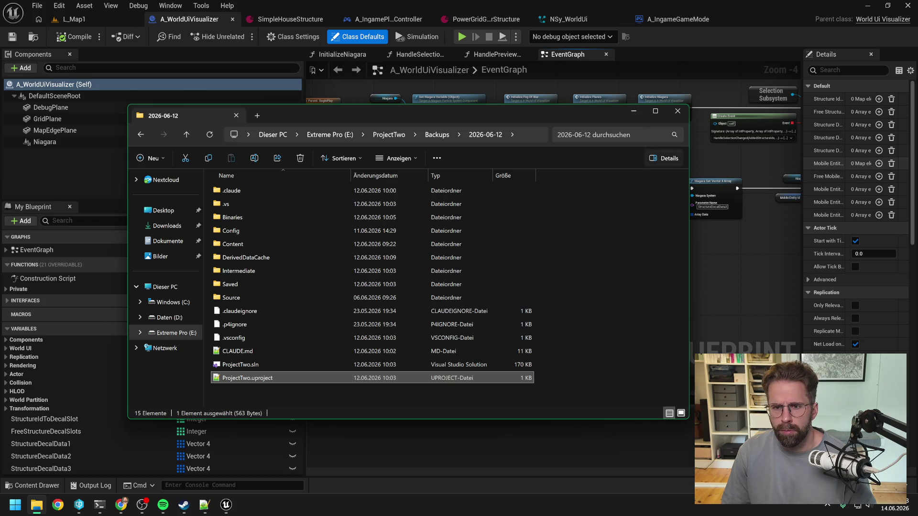
{"action": "left_click", "coordinate": [630, 112]}
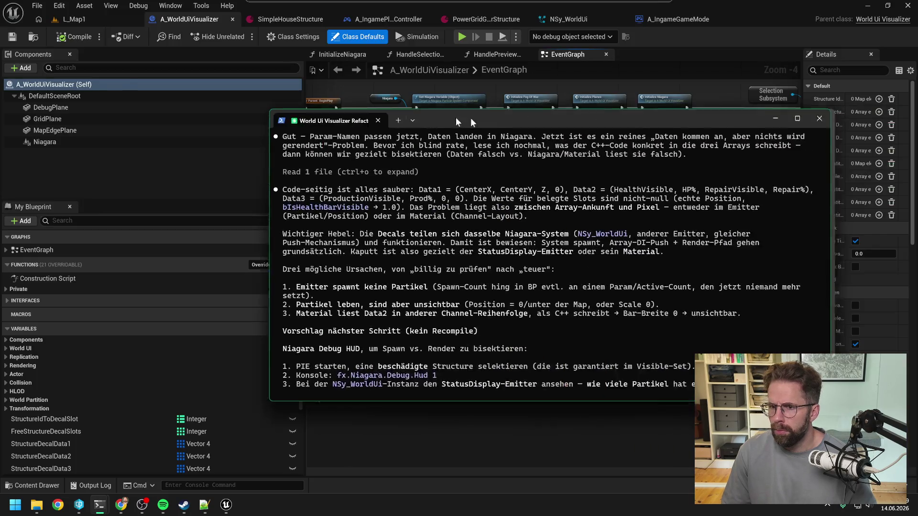
Begin the Claude Code reply with 'Glaube ich sehe was fehlt.'.
{"action": "left_click_drag", "start_coordinate": [476, 123], "coordinate": [402, 120]}
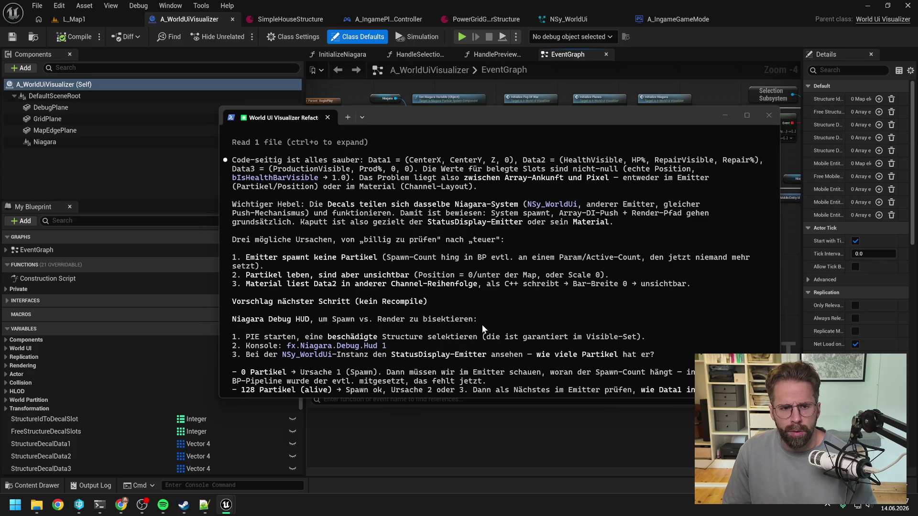
{"action": "left_click", "coordinate": [429, 363]}
{"action": "type", "text": "Glaube ich sehe was fehlt."}
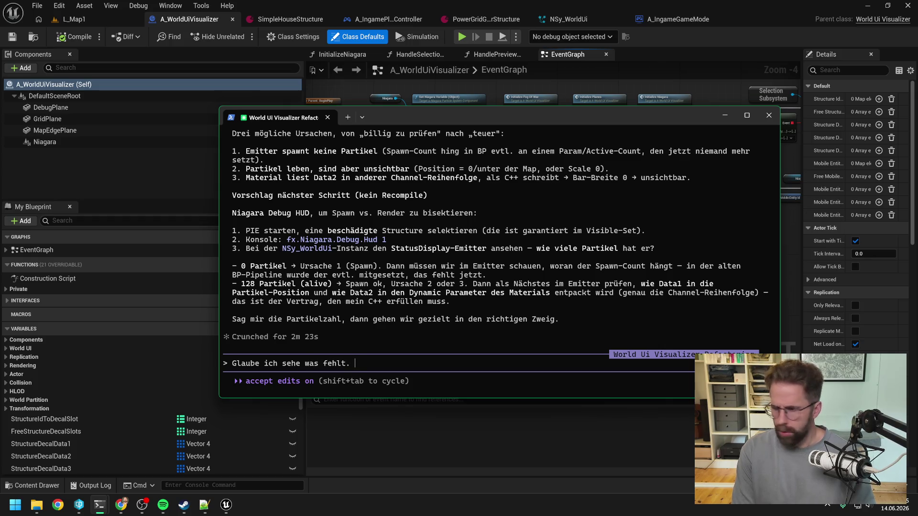
{"action": "key", "text": "alt+Tab"}
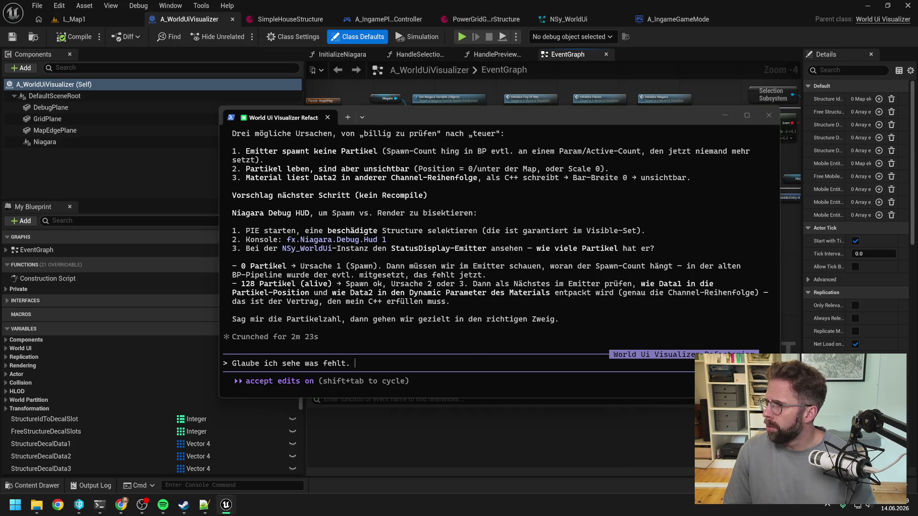
{"action": "left_click", "coordinate": [376, 360]}
Add that Data1's W is always 0, fed by Max(GetStructureGridSize.X, GetStructureGridSize.Y), SprizeSize likely 0.
{"action": "type", "text": "W in"}
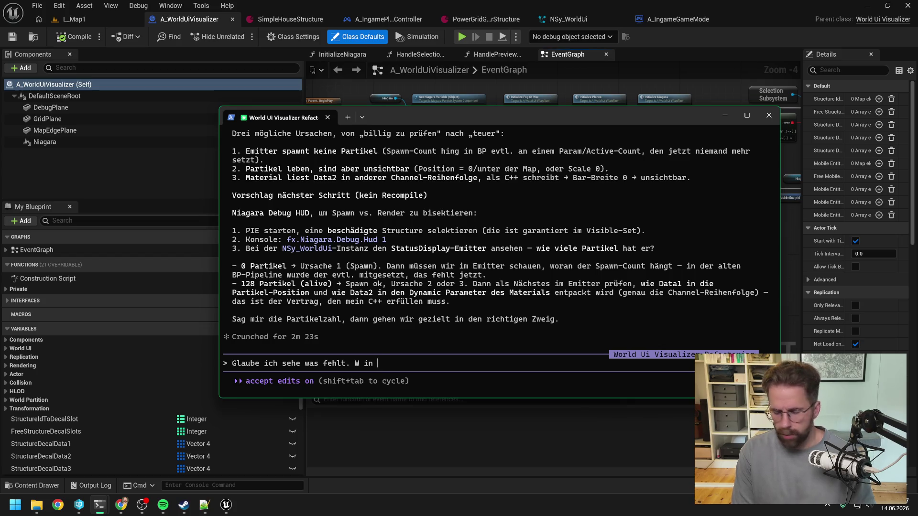
{"action": "type", "text": " Data"}
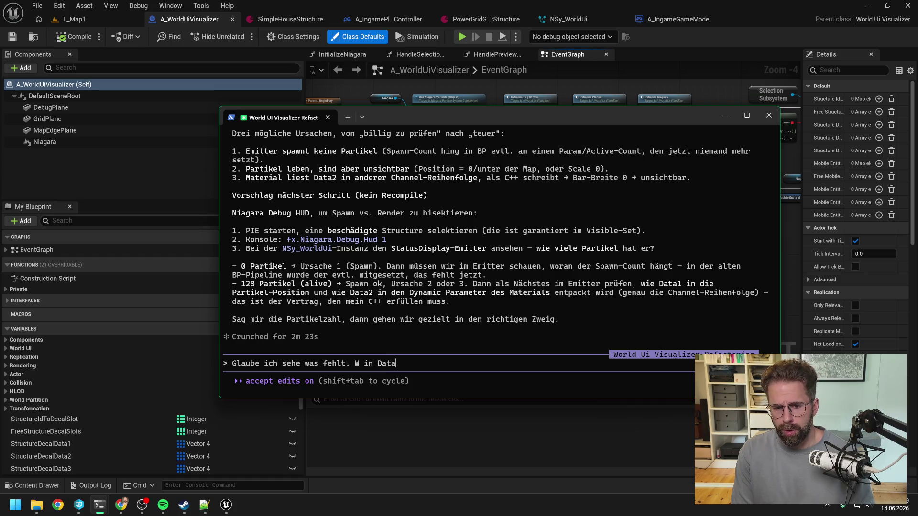
{"action": "type", "text": "1 ist gerade im"}
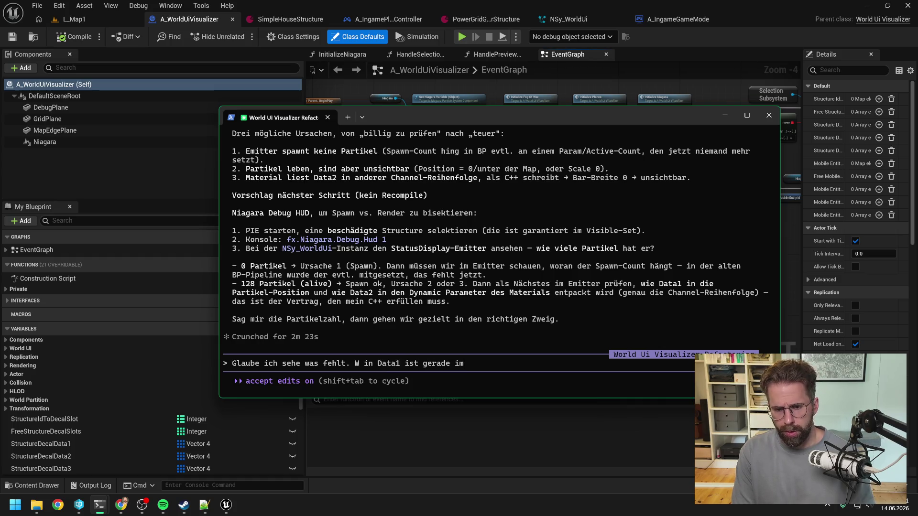
{"action": "type", "text": "mer 0? Da kommt"}
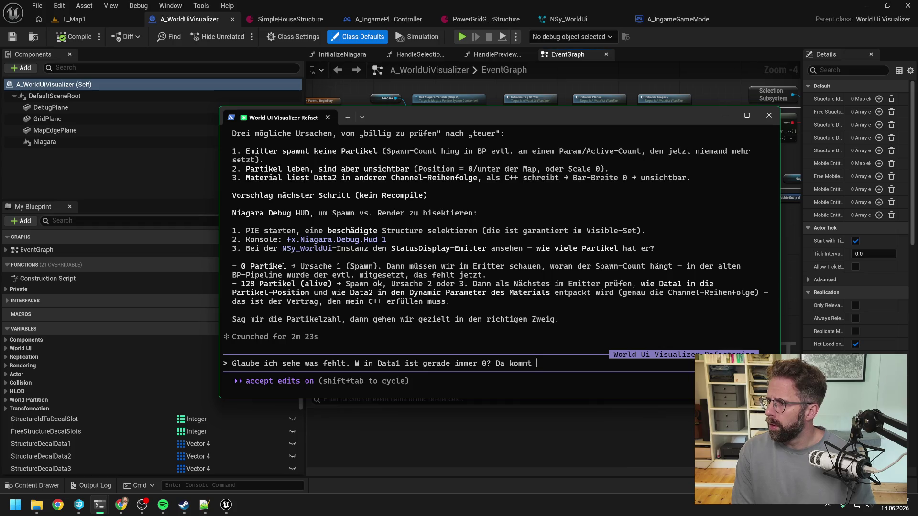
{"action": "type", "text": "Max"}
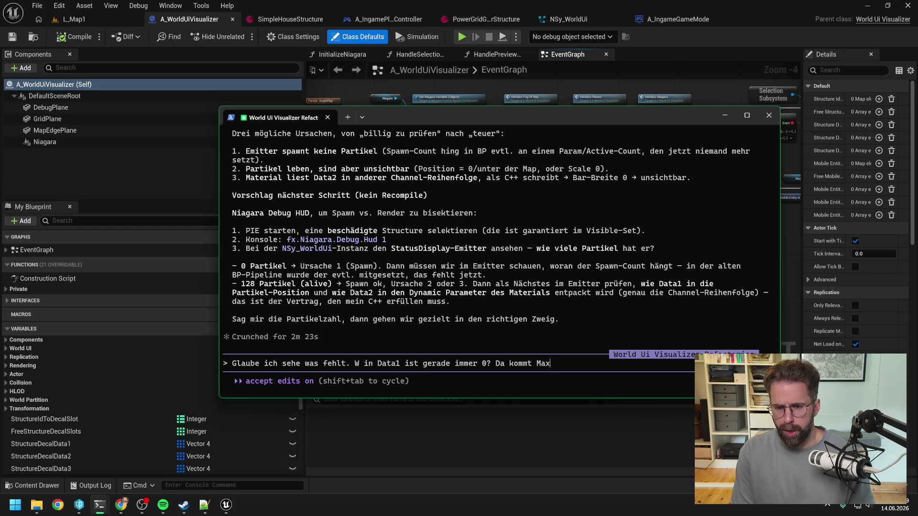
{"action": "type", "text": "()"}
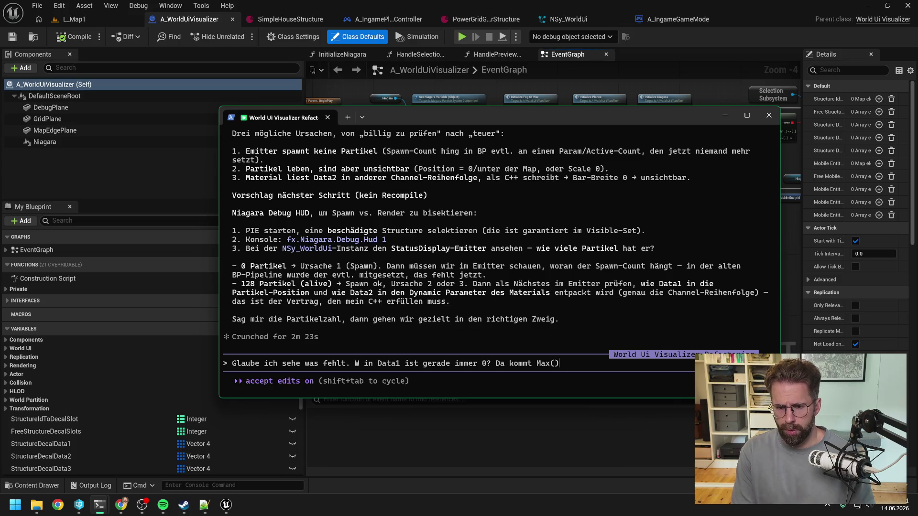
{"action": "key", "text": "BackSpace"}
{"action": "type", "text": "GetS"}
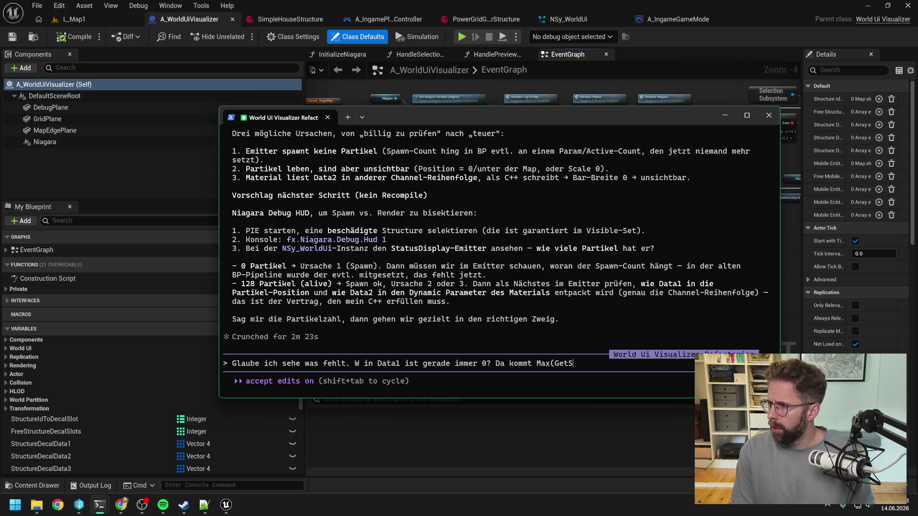
{"action": "type", "text": "tructureGridS"}
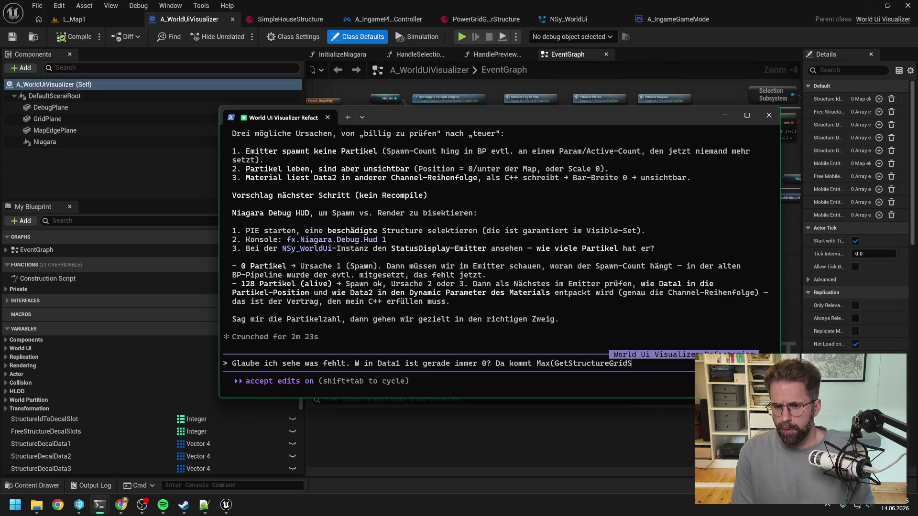
{"action": "type", "text": "ize."}
{"action": "type", "text": "X"}
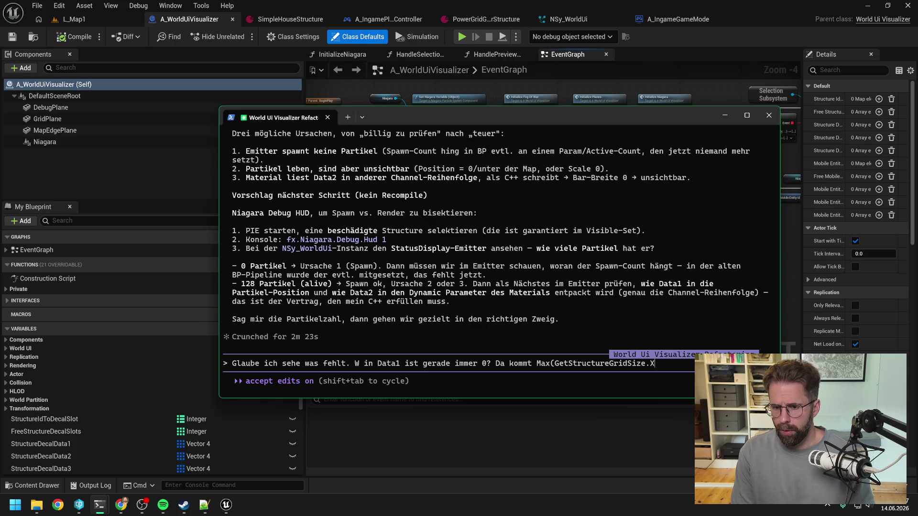
{"action": "type", "text": ", GetStru"}
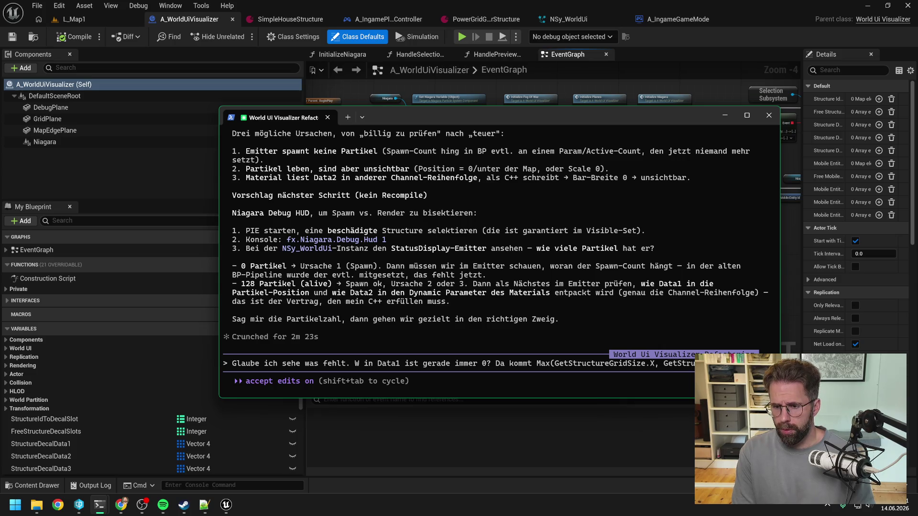
{"action": "type", "text": "ctureGridSize.Y"}
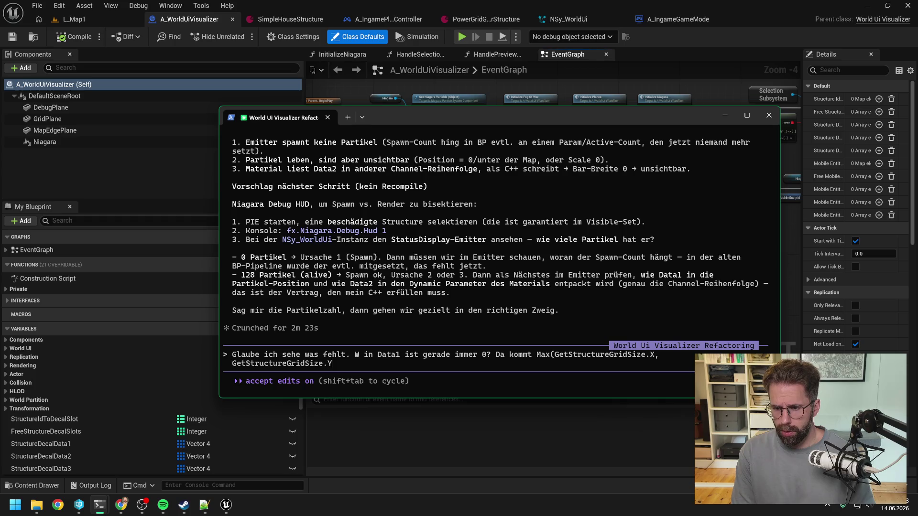
{"action": "type", "text": ") rein."}
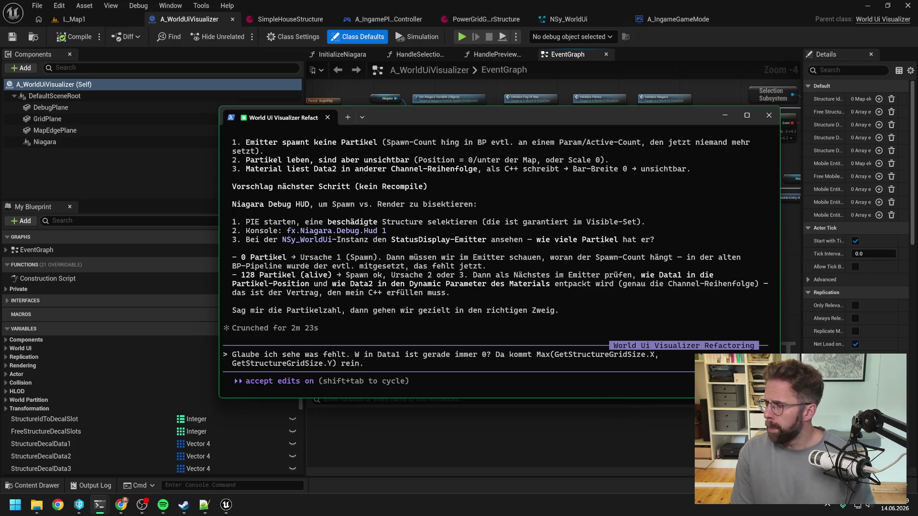
{"action": "type", "text": " Wahrshci"}
{"action": "key", "text": "BackSpace"}
{"action": "key", "text": "BackSpace"}
{"action": "key", "text": "BackSpace"}
{"action": "type", "text": "cheinlich ist unsere SprizeSize akutell im"}
{"action": "key", "text": "BackSpace"}
{"action": "key", "text": "BackSpace"}
{"action": "key", "text": "BackSpace"}
{"action": "type", "text": "tuell immer 0."}
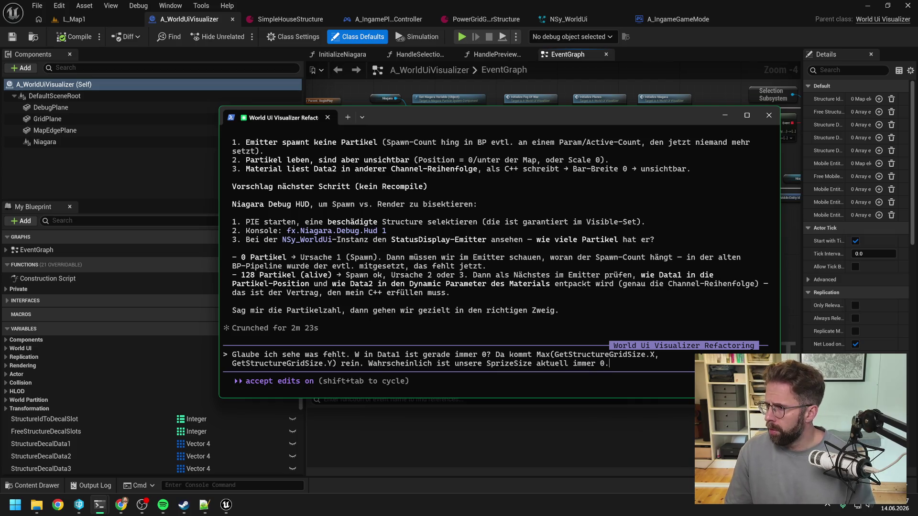
{"action": "key", "text": "alt+Tab"}
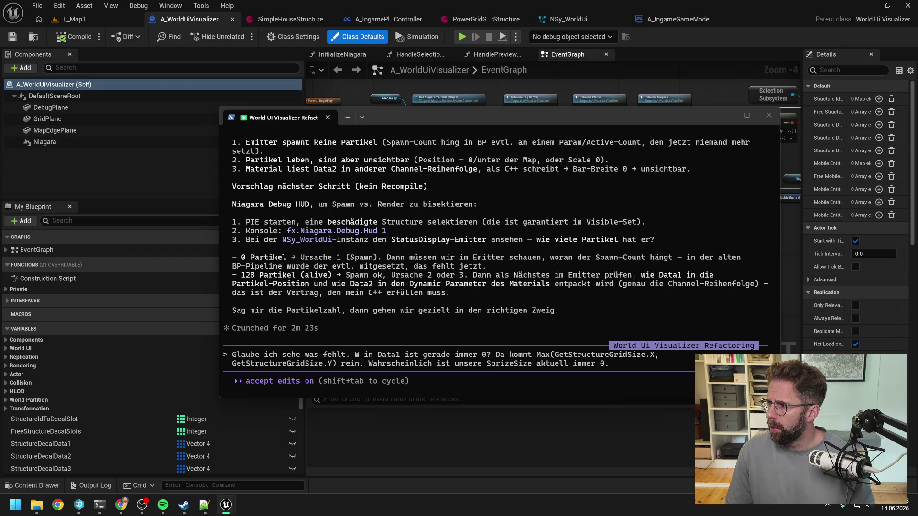
Ask to rebuild GetStructureGridSize in the C++ library, BP version marked for deletion, and send with a screenshot.
{"action": "left_click", "coordinate": [620, 363]}
{"action": "type", "text": "GetS"}
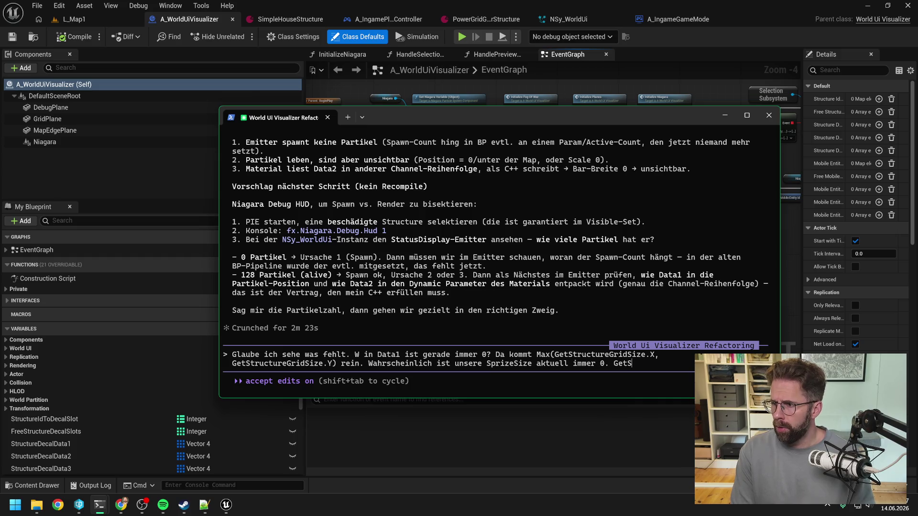
{"action": "type", "text": "tructureGridSi"}
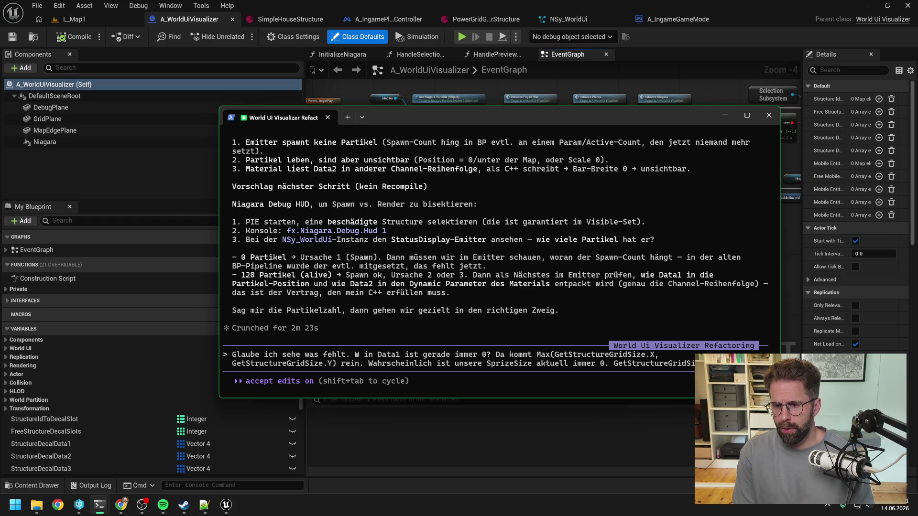
{"action": "type", "text": "ze habe ich gerade so"}
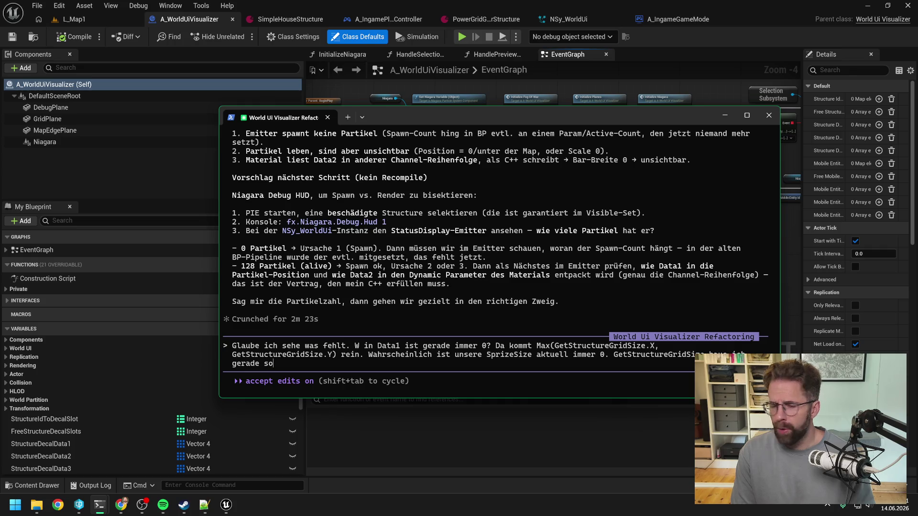
{"action": "type", "text": ", kannst du direkt in C++ Libra"}
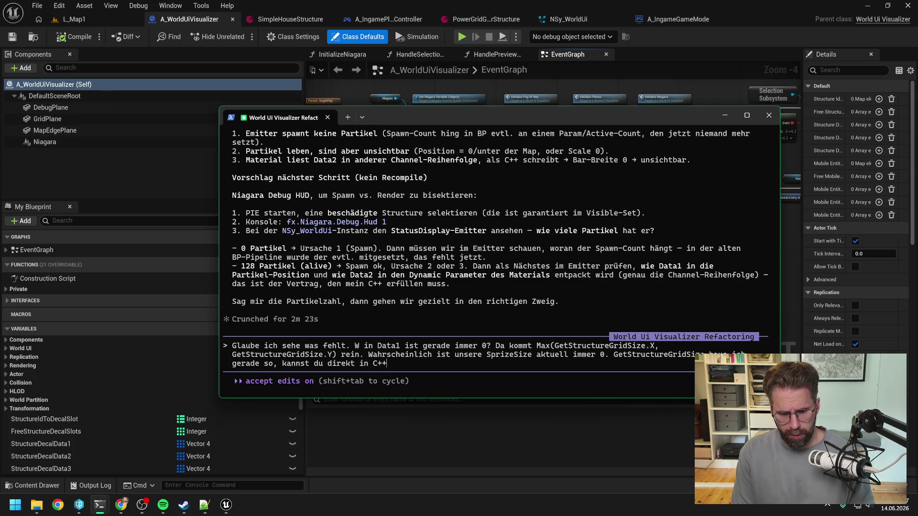
{"action": "type", "text": "ry ste"}
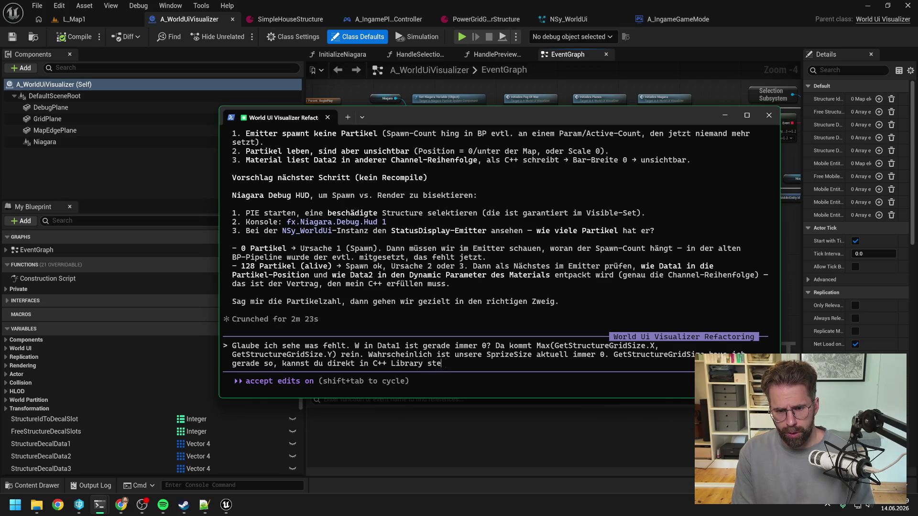
{"action": "type", "text": "cken, markiere ich "}
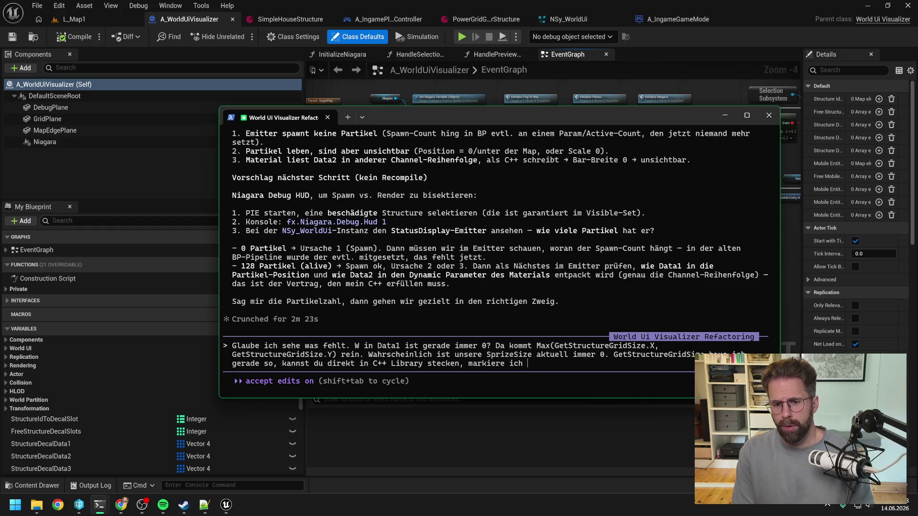
{"action": "type", "text": "in BP zu"}
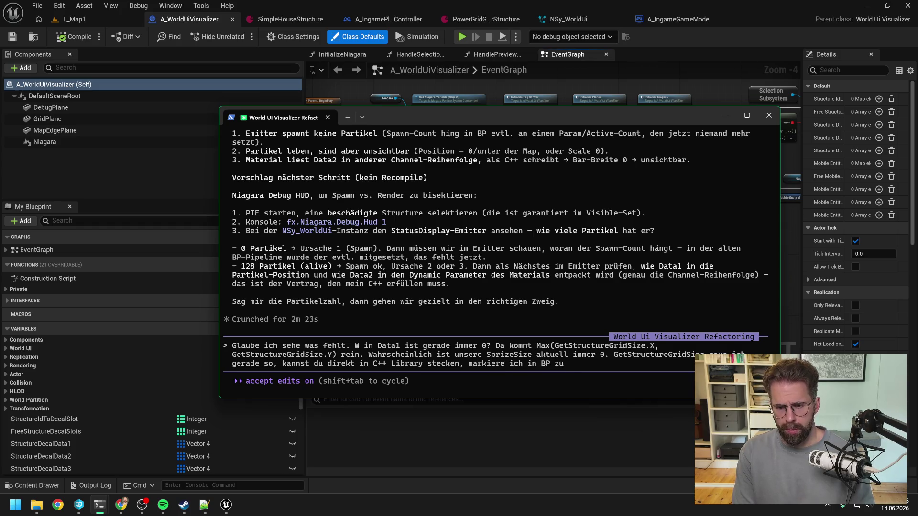
{"action": "type", "text": "m löschen."}
{"action": "key", "text": "alt+v"}
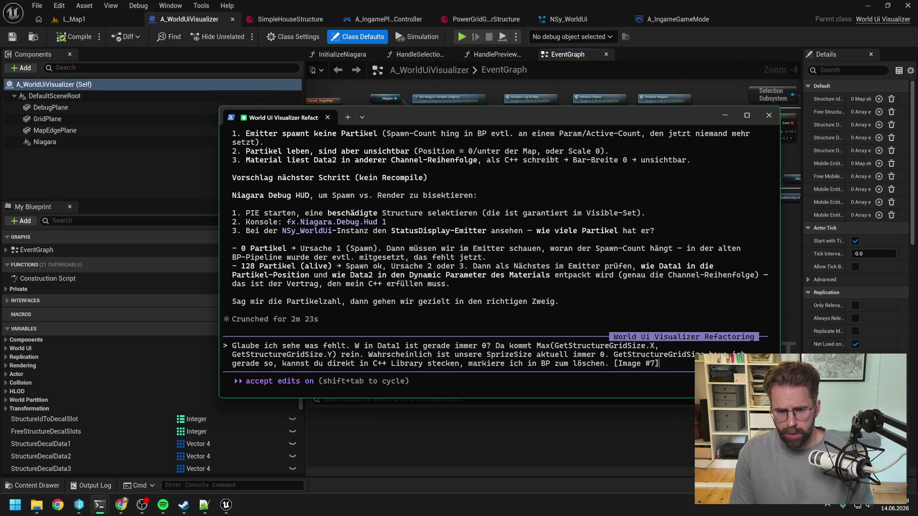
{"action": "scroll", "coordinate": [575, 266], "scroll_direction": "up", "scroll_amount": 6}
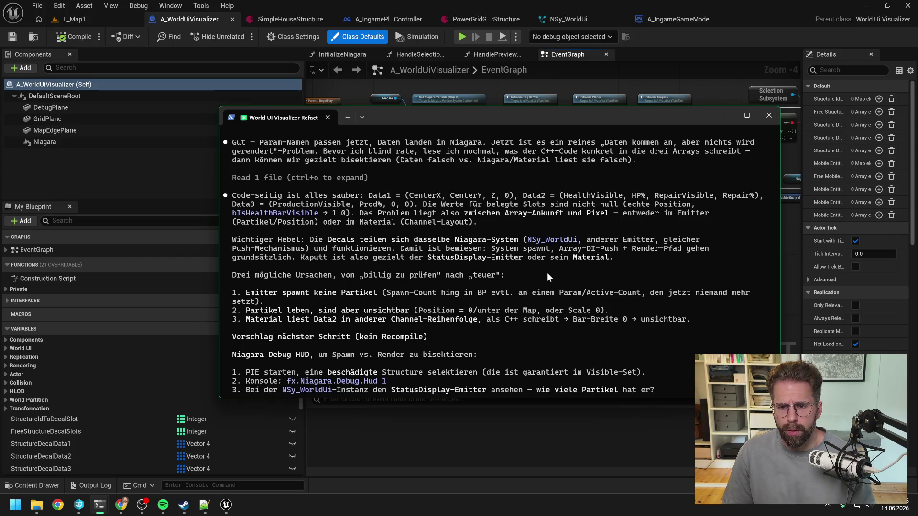
{"action": "scroll", "coordinate": [547, 272], "scroll_direction": "down", "scroll_amount": 6}
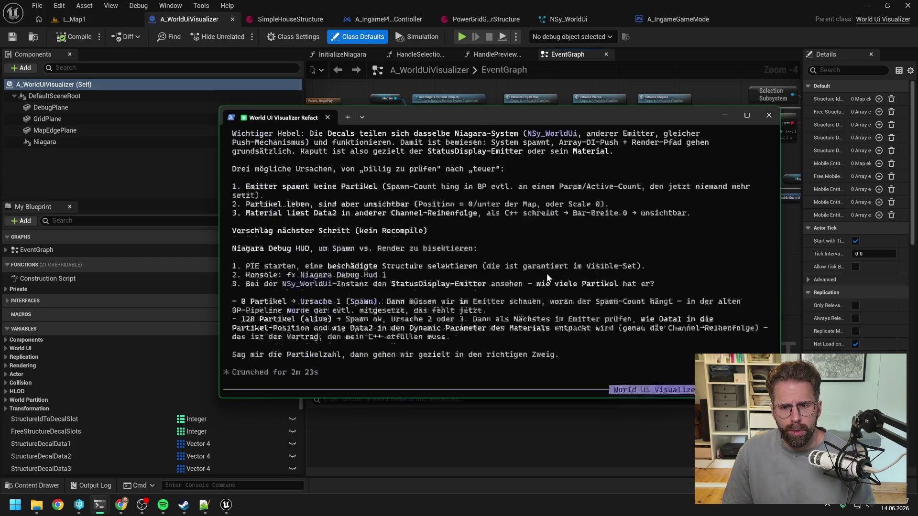
{"action": "key", "text": "Return"}
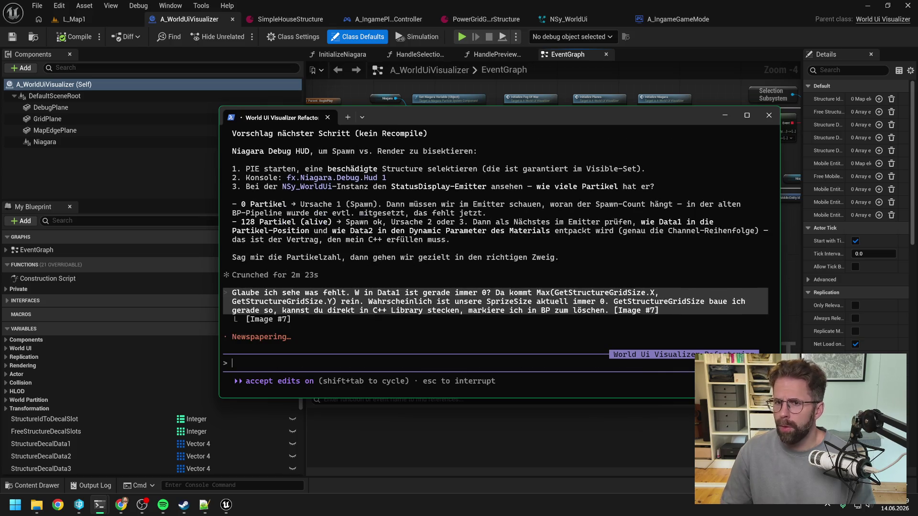
{"action": "key", "text": "alt+Tab"}
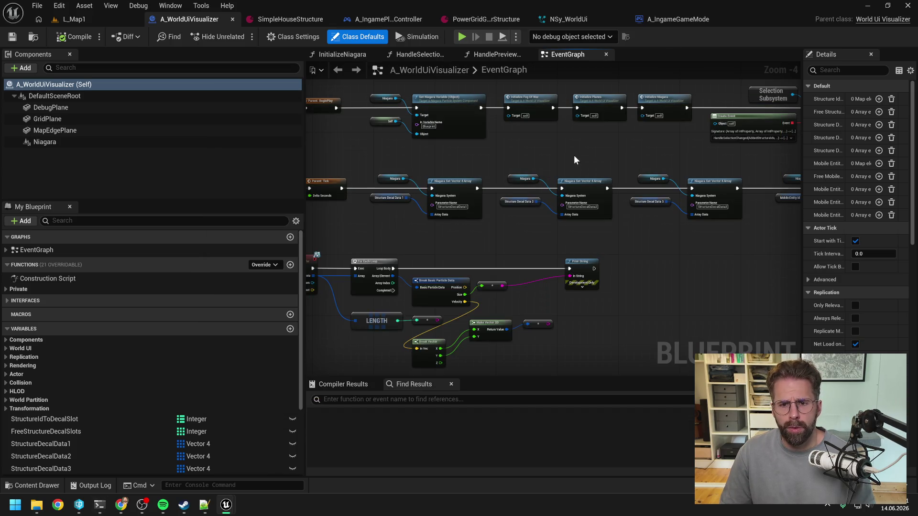
Open BPFL_General and filter its functions for 'structure' to reach GetStructureGridSize.
{"action": "key", "text": "ctrl+space"}
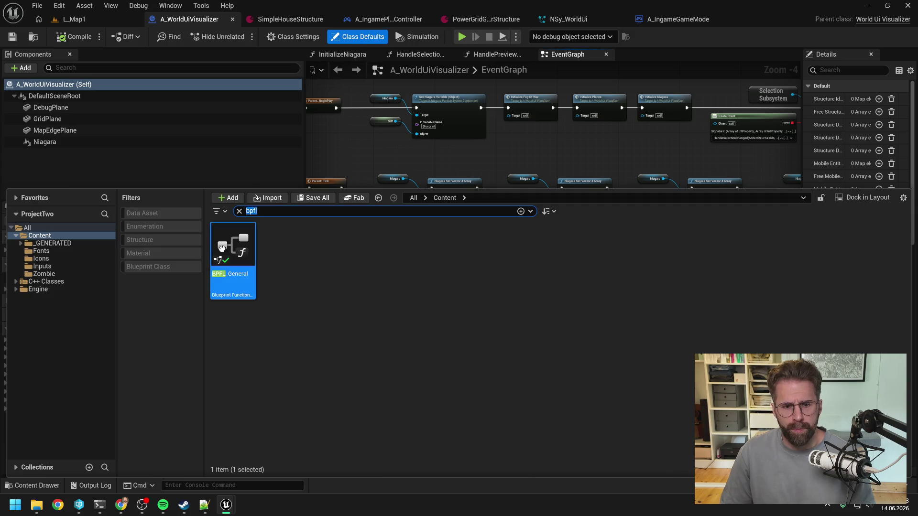
{"action": "double_click", "coordinate": [221, 247]}
{"action": "left_click", "coordinate": [90, 69]}
{"action": "type", "text": "s"}
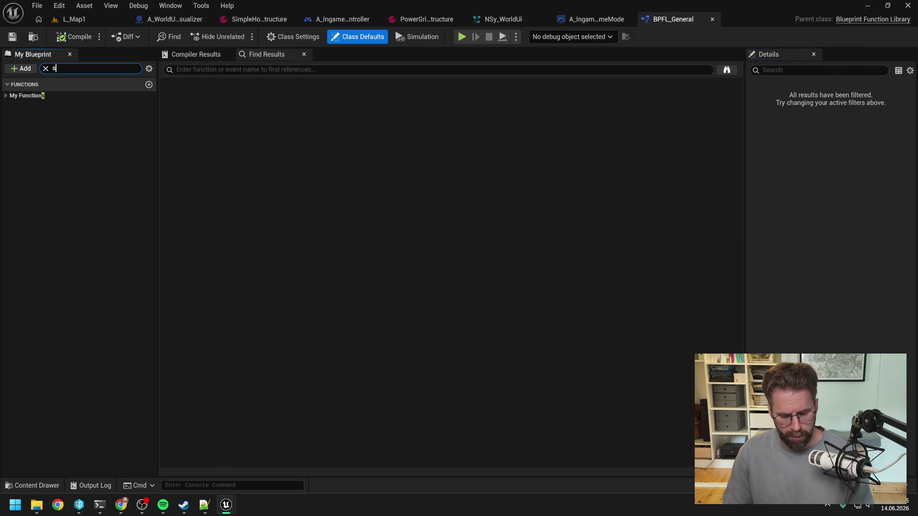
{"action": "type", "text": "tructure"}
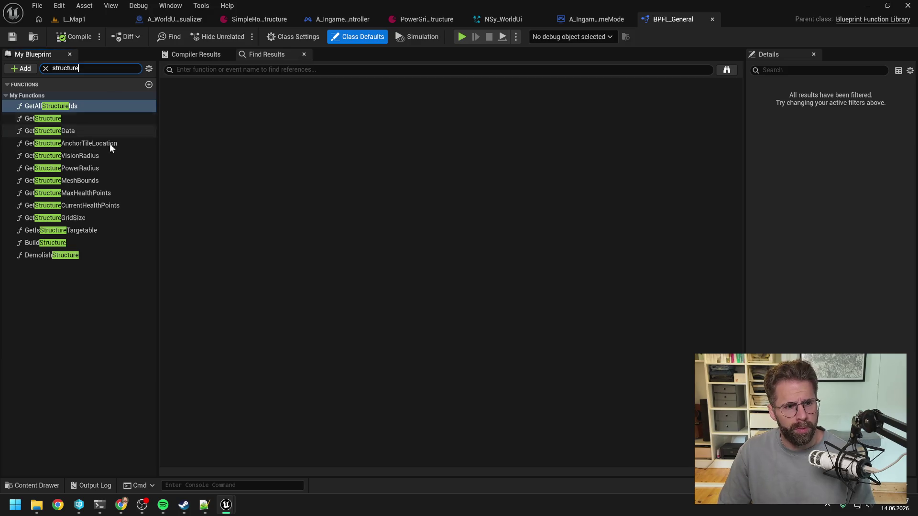
{"action": "double_click", "coordinate": [87, 217]}
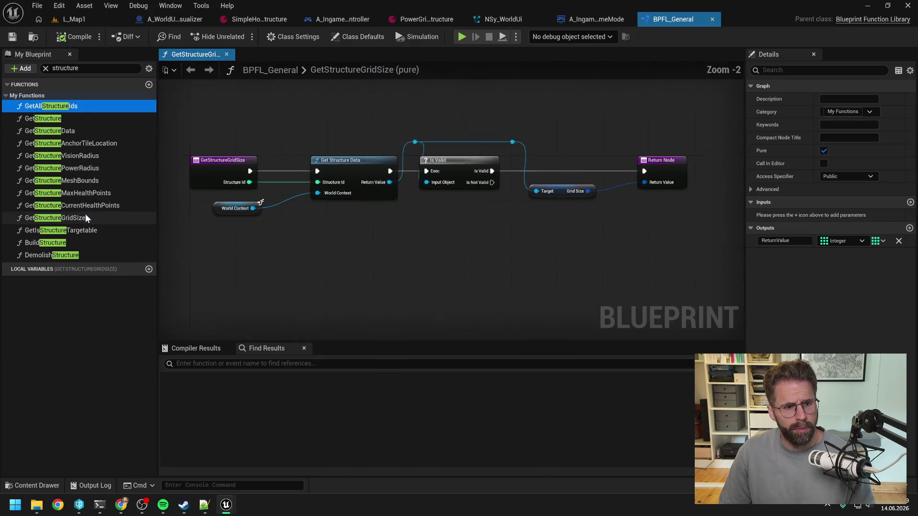
Rename the function to GetStructureGridSizeOLD, then compile and save the library.
{"action": "key", "text": "F2"}
{"action": "type", "text": "OLD"}
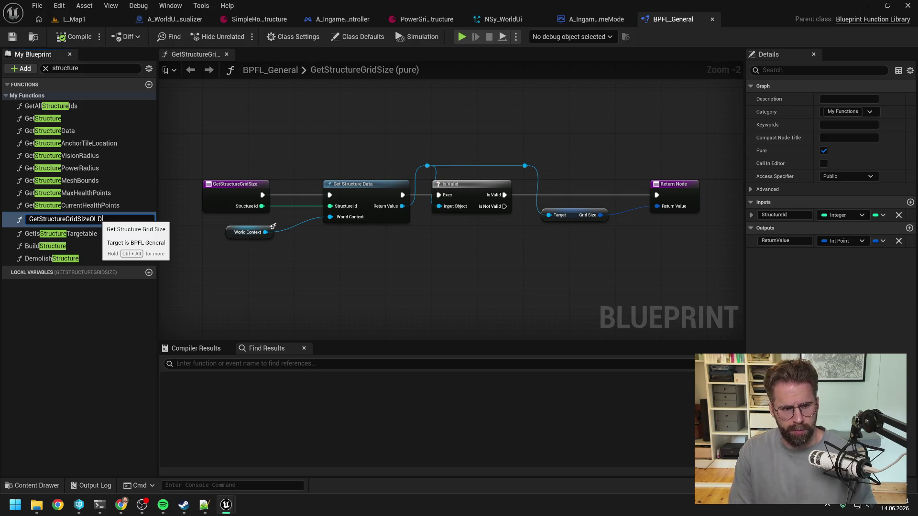
{"action": "key", "text": "Return"}
{"action": "left_click", "coordinate": [72, 37]}
{"action": "left_click", "coordinate": [13, 37]}
{"action": "left_click", "coordinate": [286, 123]}
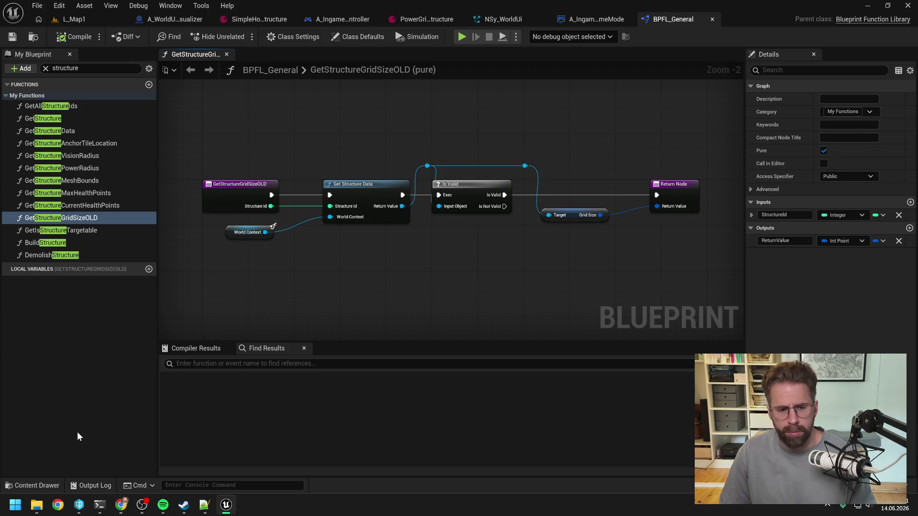
{"action": "mouse_move", "coordinate": [99, 505]}
{"action": "left_click", "coordinate": [142, 444]}
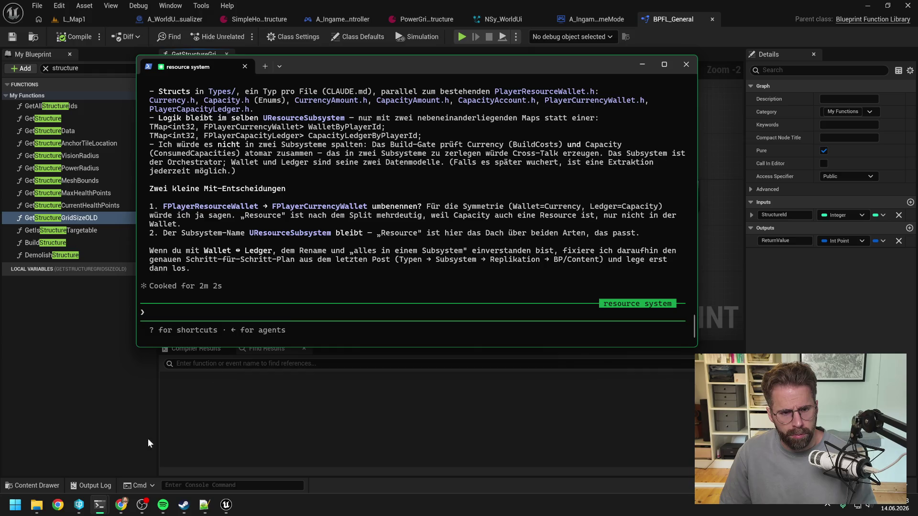
{"action": "scroll", "coordinate": [373, 242], "scroll_direction": "up", "scroll_amount": 10}
{"action": "scroll", "coordinate": [377, 245], "scroll_direction": "up", "scroll_amount": 7}
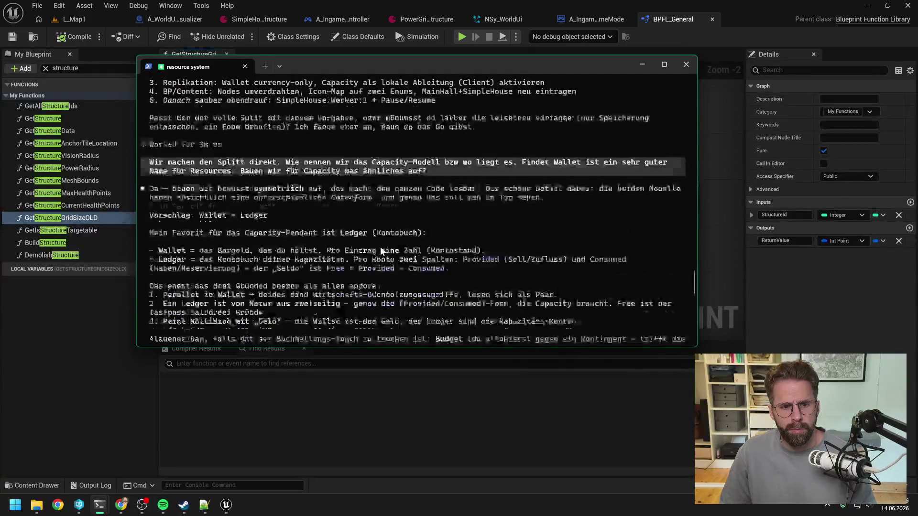
{"action": "scroll", "coordinate": [381, 249], "scroll_direction": "down", "scroll_amount": 2}
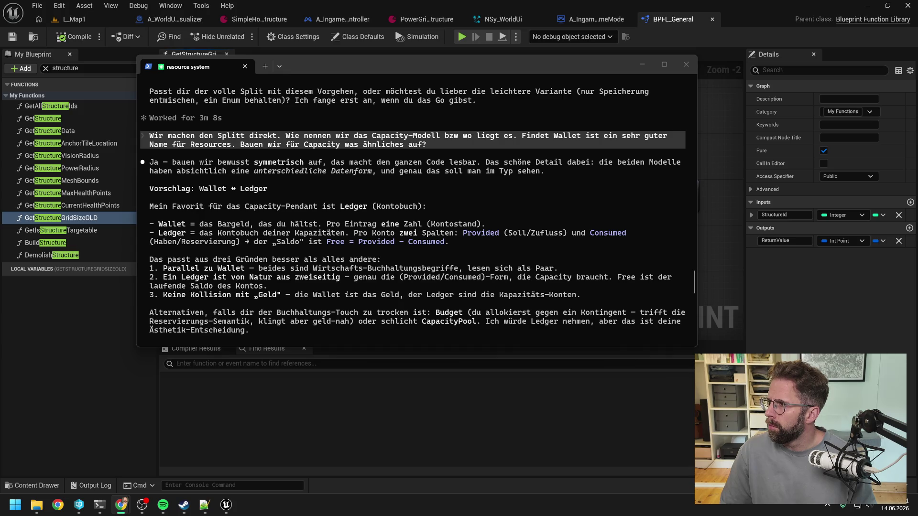
{"action": "left_click", "coordinate": [554, 263]}
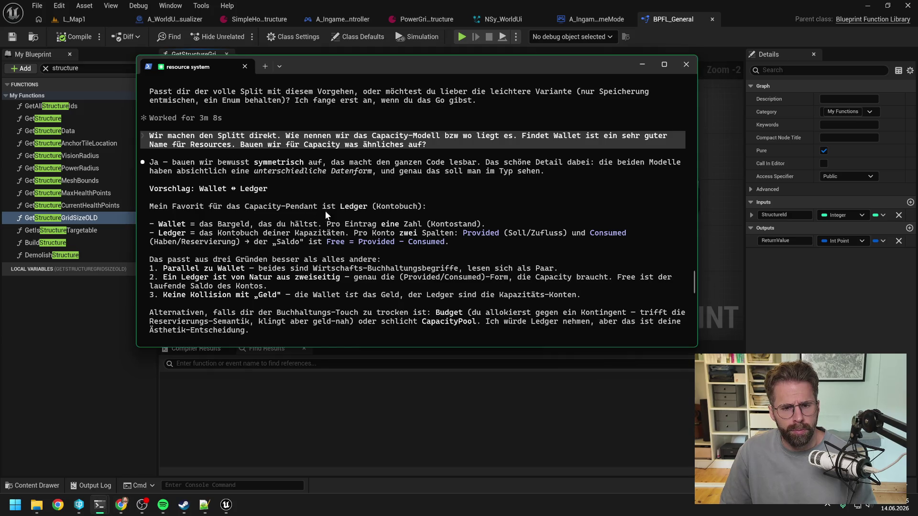
{"action": "scroll", "coordinate": [361, 184], "scroll_direction": "down", "scroll_amount": 1}
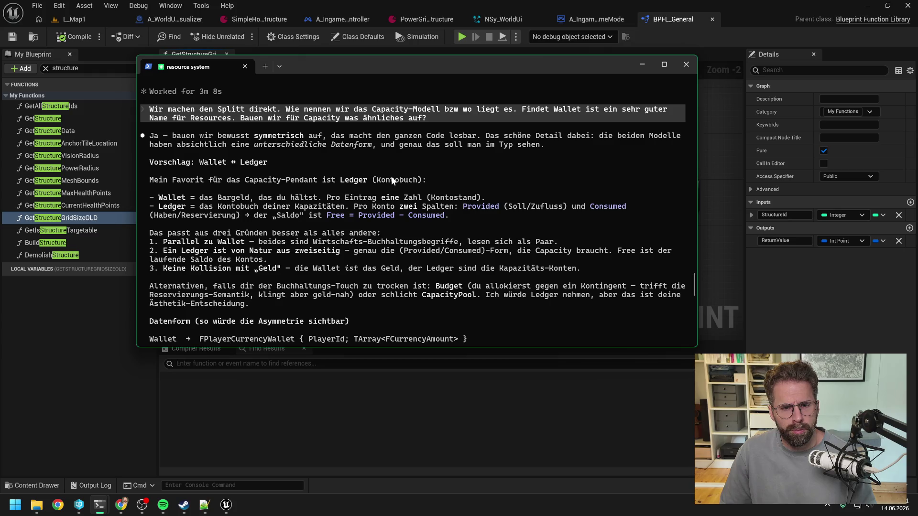
{"action": "scroll", "coordinate": [347, 180], "scroll_direction": "down", "scroll_amount": 2}
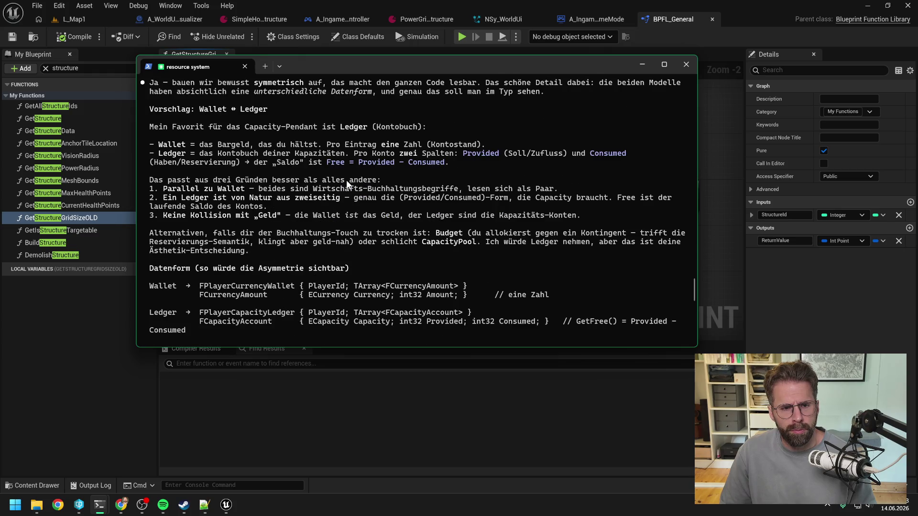
{"action": "scroll", "coordinate": [347, 183], "scroll_direction": "down", "scroll_amount": 1}
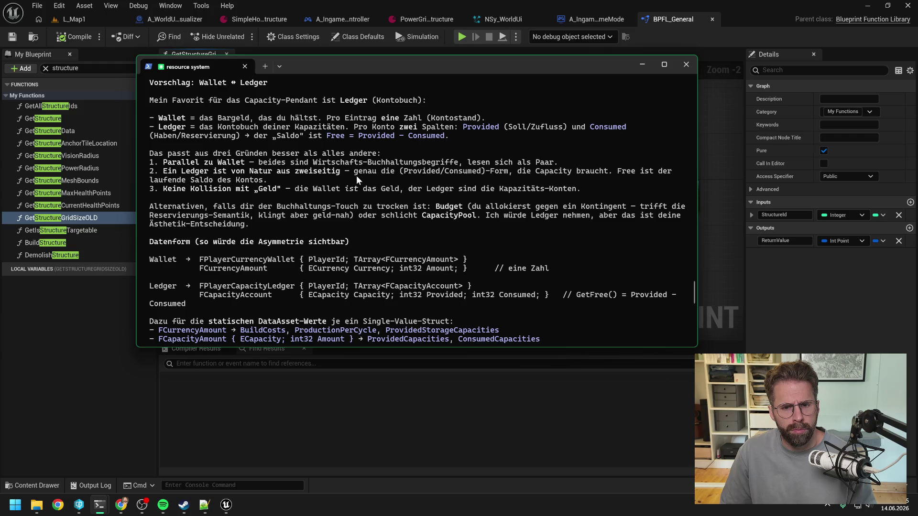
{"action": "scroll", "coordinate": [356, 176], "scroll_direction": "down", "scroll_amount": 2}
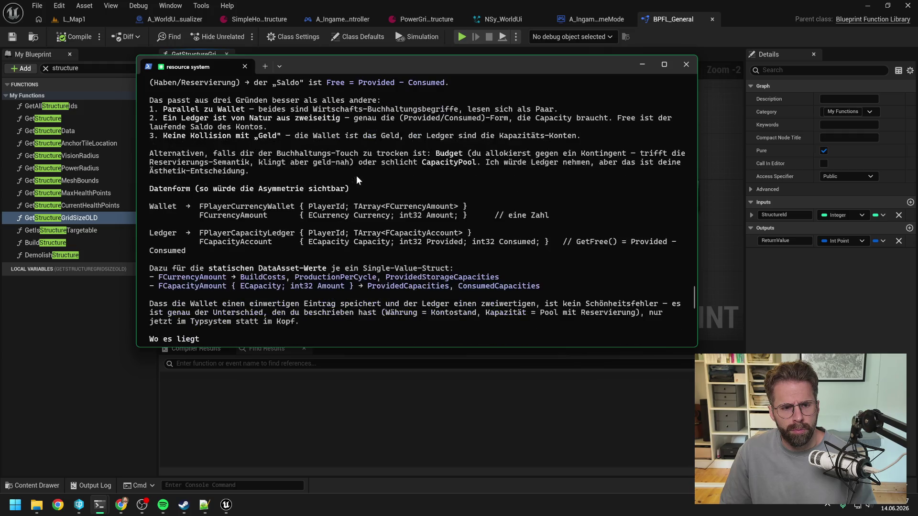
{"action": "scroll", "coordinate": [412, 180], "scroll_direction": "down", "scroll_amount": 2}
{"action": "scroll", "coordinate": [412, 180], "scroll_direction": "down", "scroll_amount": 7}
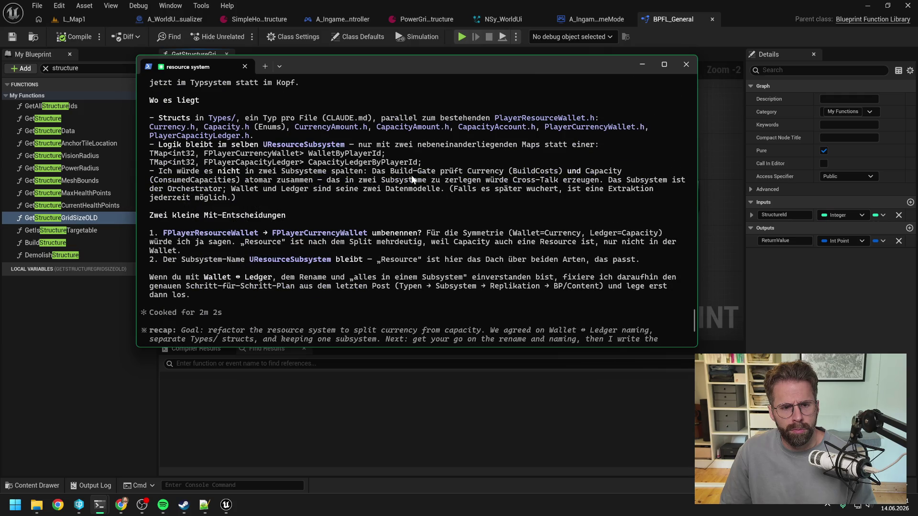
{"action": "scroll", "coordinate": [412, 180], "scroll_direction": "down", "scroll_amount": 2}
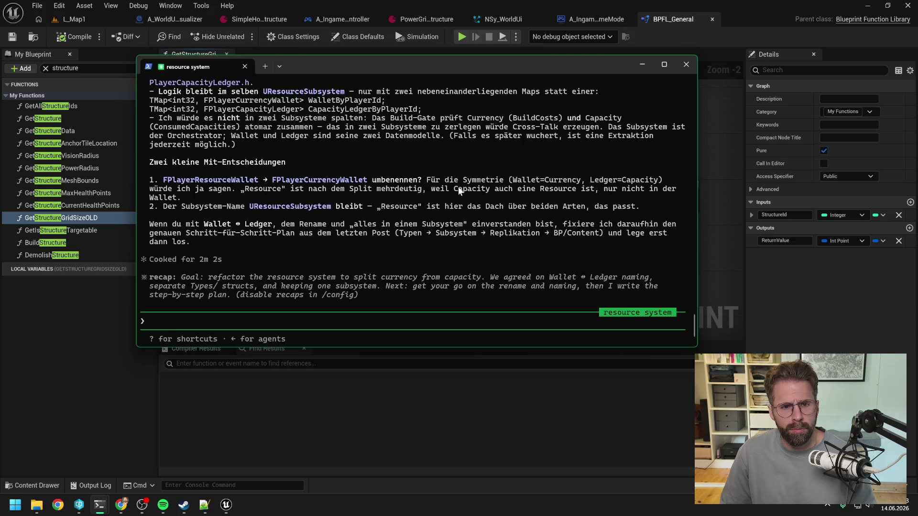
{"action": "scroll", "coordinate": [454, 187], "scroll_direction": "up", "scroll_amount": 1}
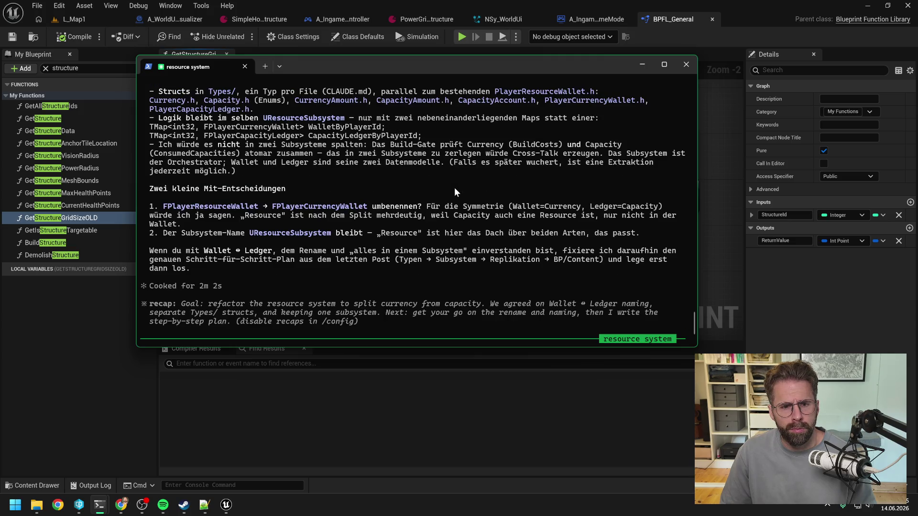
{"action": "scroll", "coordinate": [454, 187], "scroll_direction": "up", "scroll_amount": 2}
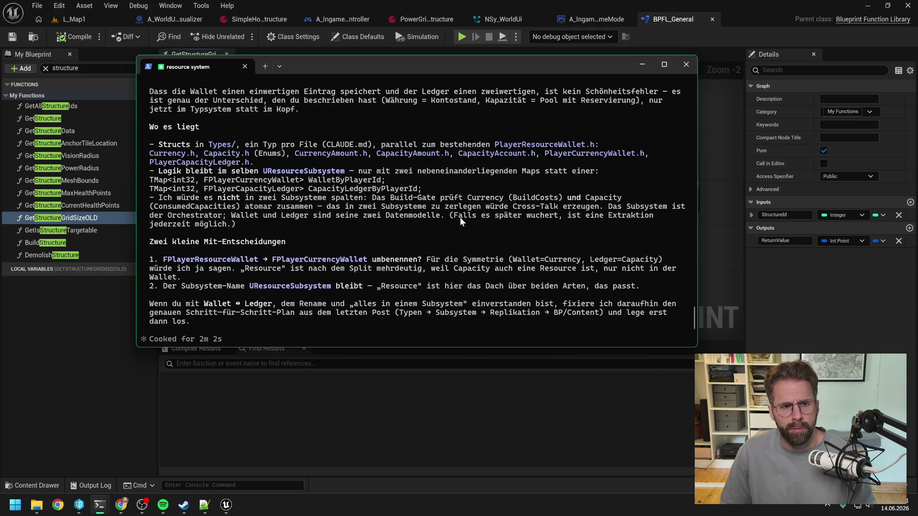
{"action": "scroll", "coordinate": [459, 217], "scroll_direction": "up", "scroll_amount": 7}
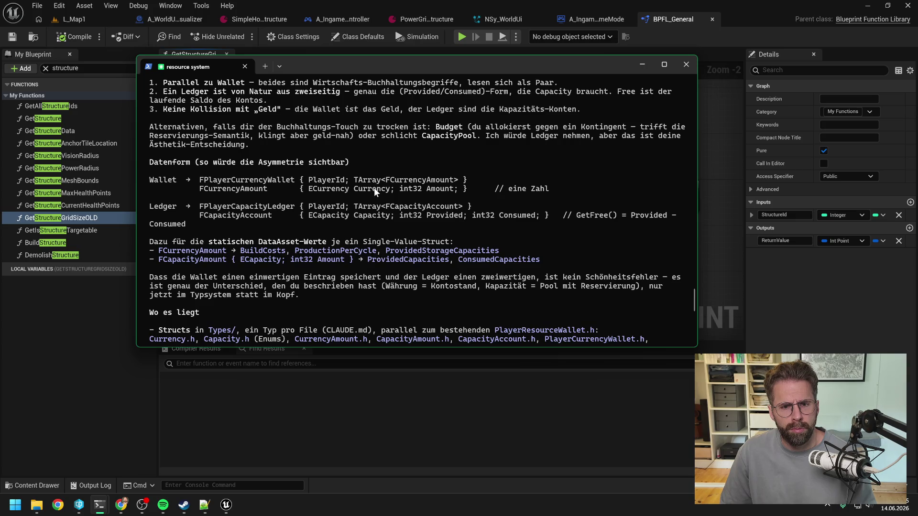
{"action": "scroll", "coordinate": [415, 218], "scroll_direction": "up", "scroll_amount": 5}
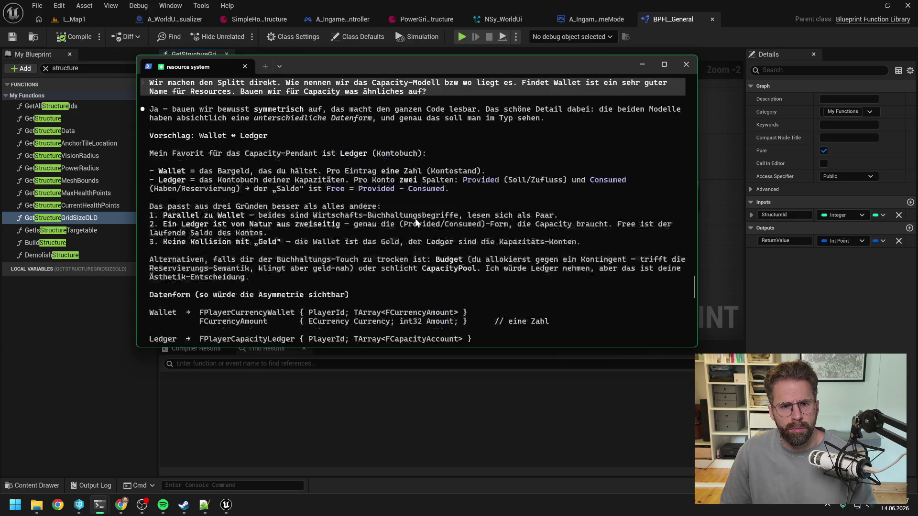
{"action": "scroll", "coordinate": [415, 218], "scroll_direction": "up", "scroll_amount": 2}
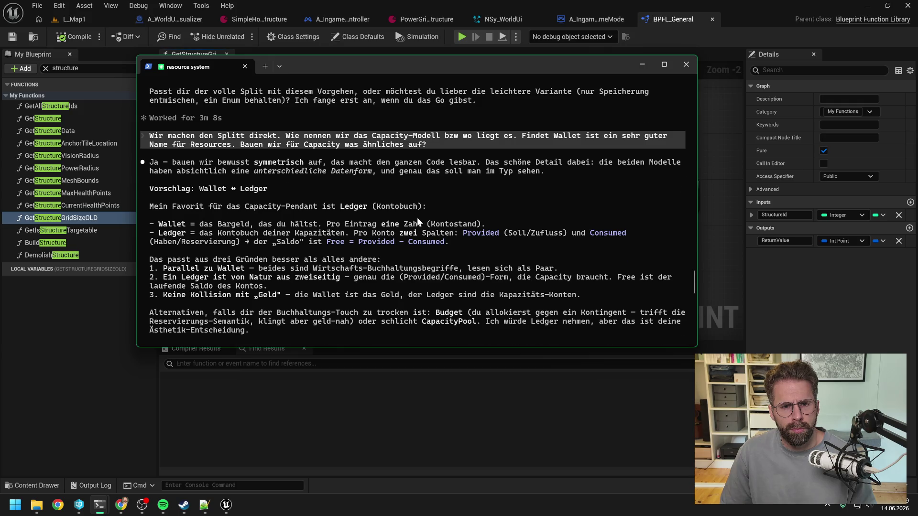
{"action": "scroll", "coordinate": [417, 219], "scroll_direction": "up", "scroll_amount": 3}
{"action": "scroll", "coordinate": [417, 221], "scroll_direction": "down", "scroll_amount": 15}
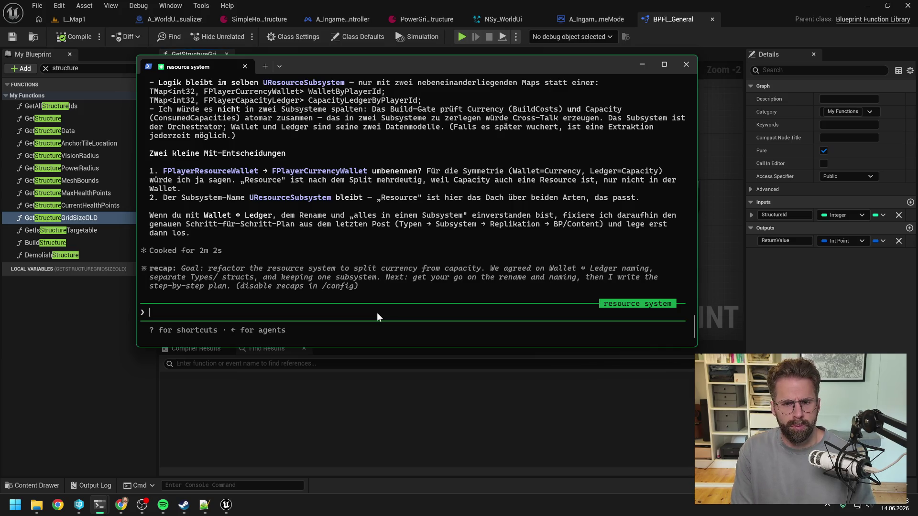
Approve the Wallet Ledger Currency Capacity plan with 'Kann umgesetzt werden.' in the resource system session.
{"action": "type", "text": "j"}
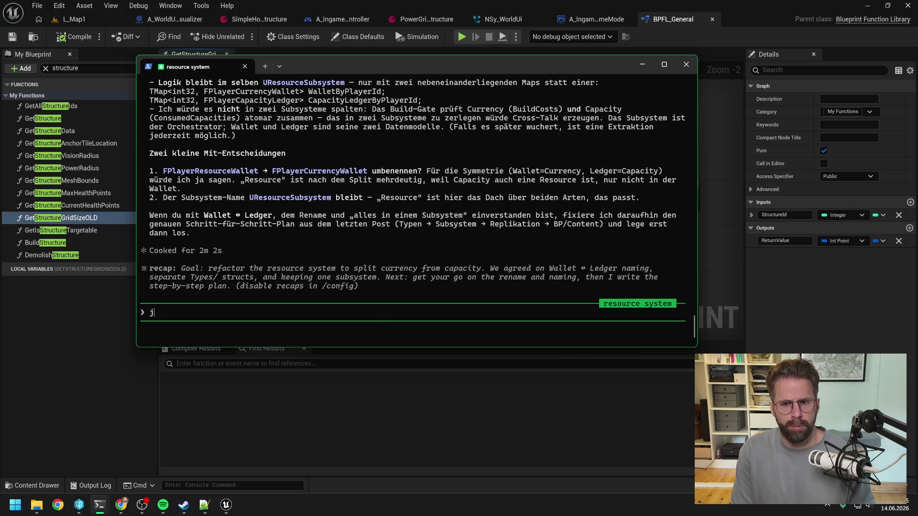
{"action": "type", "text": "a klingt alles gut"}
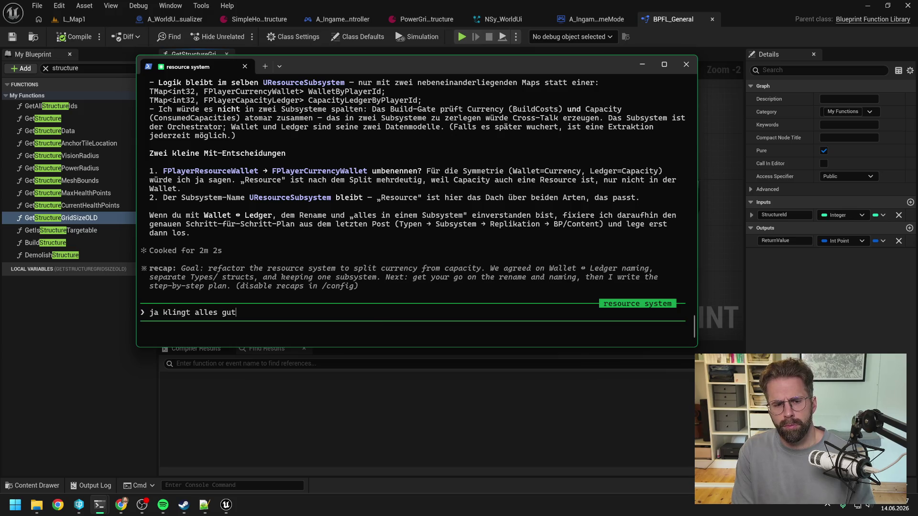
{"action": "type", "text": ". Re"}
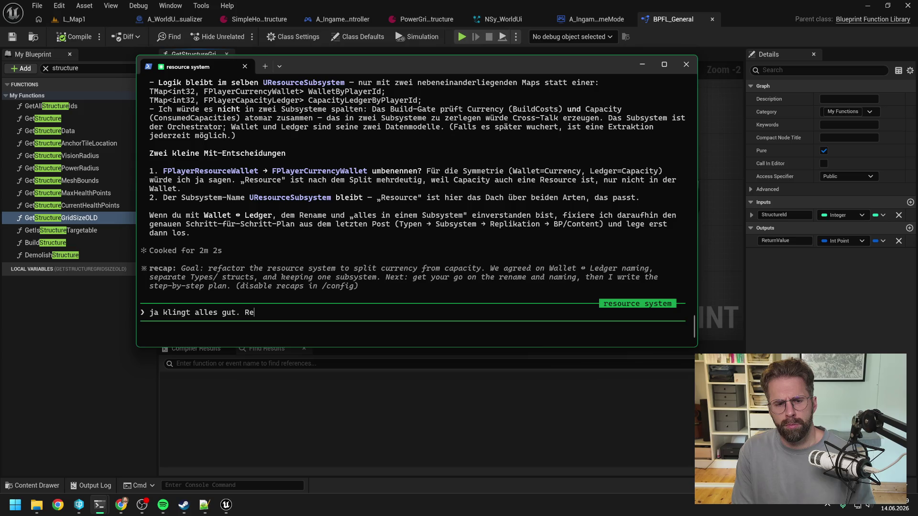
{"action": "key", "text": "BackSpace"}
{"action": "key", "text": "BackSpace"}
{"action": "type", "text": "Walle"}
{"action": "type", "text": "t Leder "}
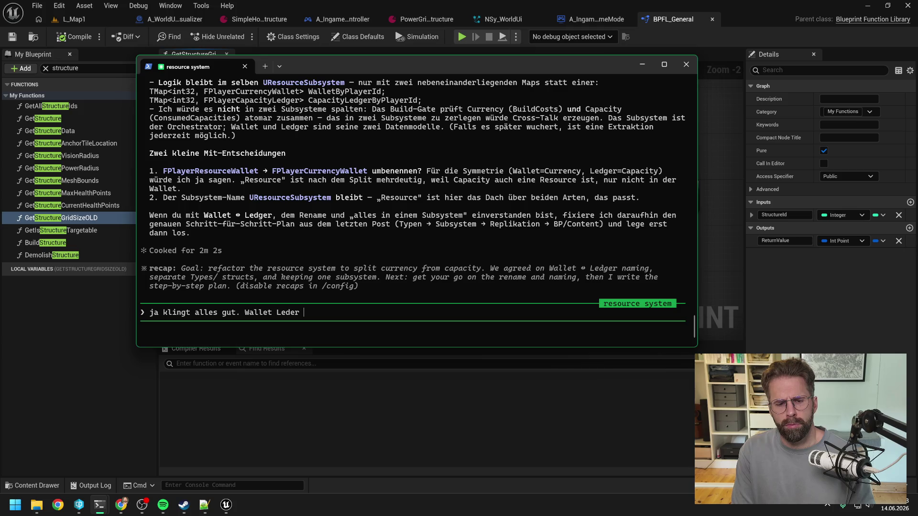
{"action": "type", "text": "Currenc"}
{"action": "type", "text": "y"}
{"action": "type", "text": " Capacity"}
{"action": "type", "text": ". Ka"}
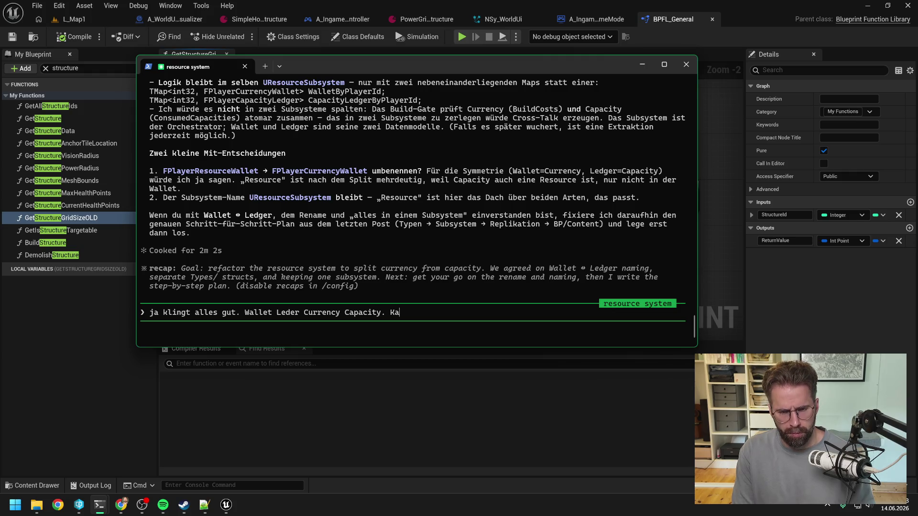
{"action": "type", "text": "nn umgesetzt werr"}
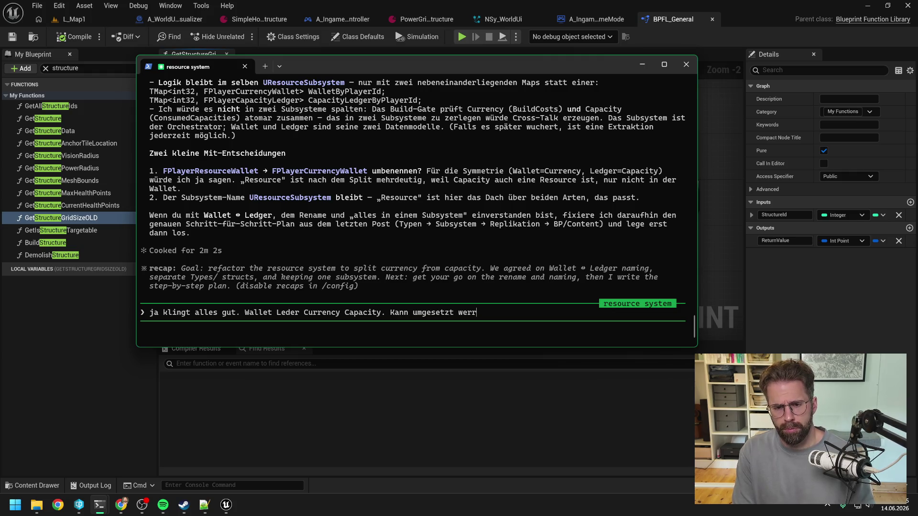
{"action": "key", "text": "BackSpace"}
{"action": "type", "text": "den."}
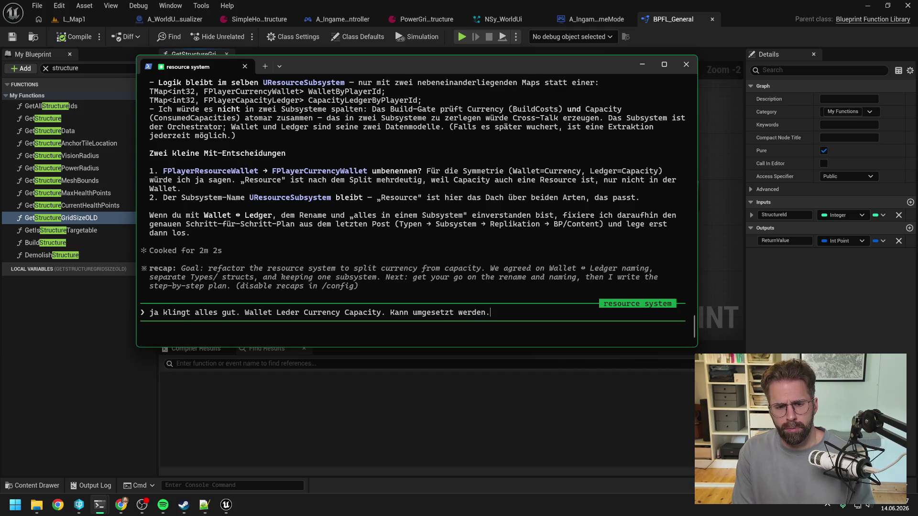
{"action": "key", "text": "Return"}
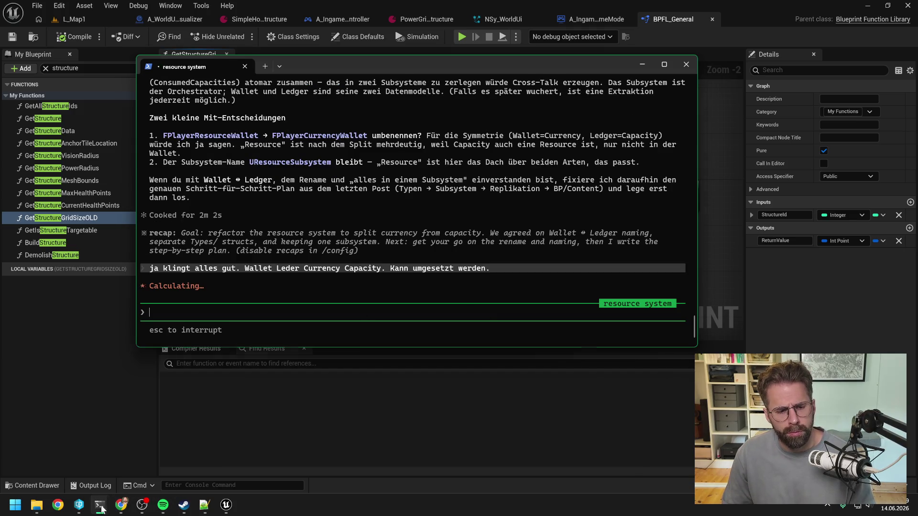
{"action": "mouse_move", "coordinate": [107, 506]}
{"action": "left_click", "coordinate": [97, 434]}
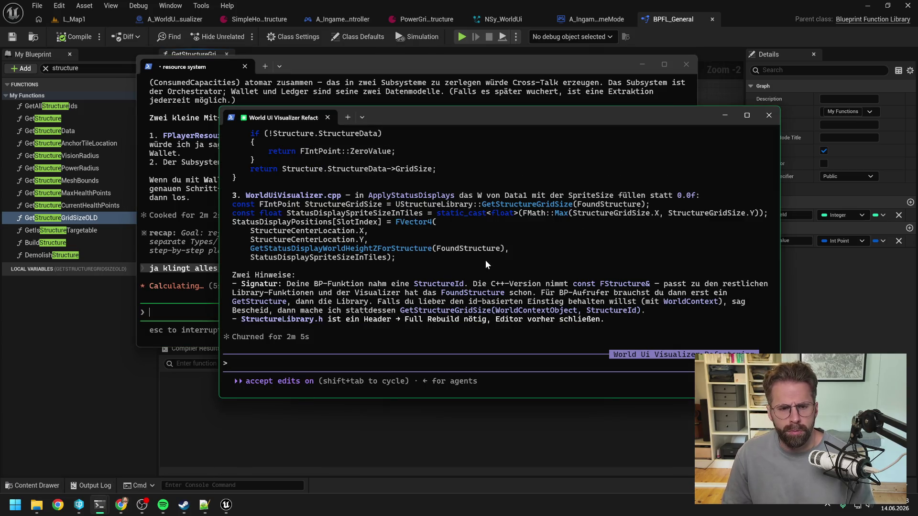
Review the Visualizer session's GetStructureGridSize proposal and reply 'passt so, los' to apply it.
{"action": "scroll", "coordinate": [485, 260], "scroll_direction": "up", "scroll_amount": 5}
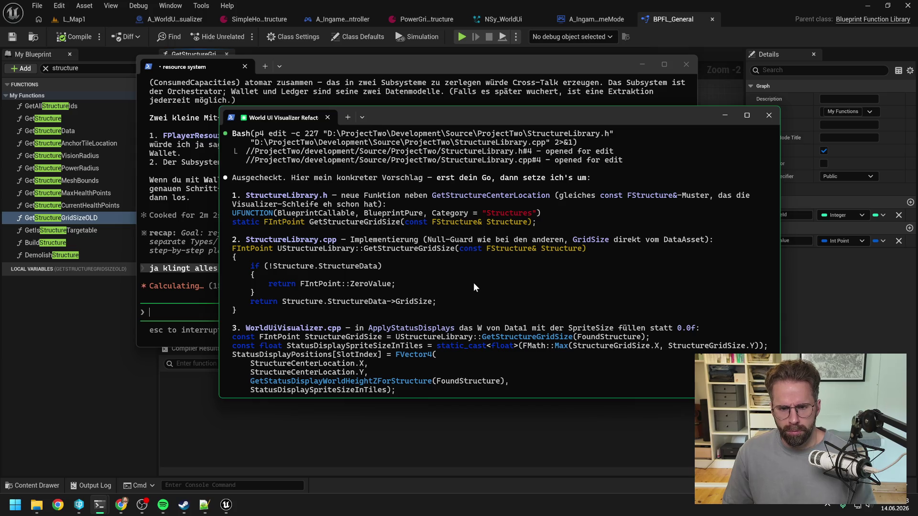
{"action": "scroll", "coordinate": [474, 286], "scroll_direction": "up", "scroll_amount": 5}
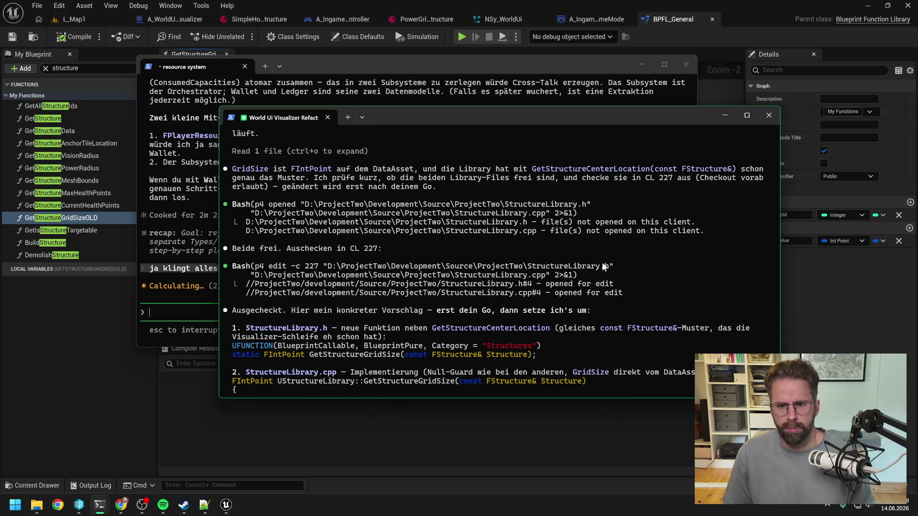
{"action": "scroll", "coordinate": [650, 254], "scroll_direction": "down", "scroll_amount": 5}
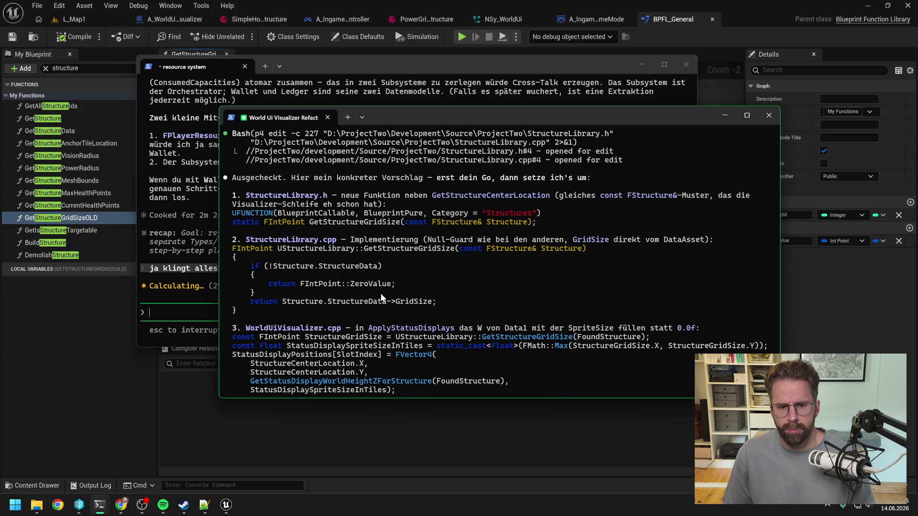
{"action": "scroll", "coordinate": [453, 269], "scroll_direction": "down", "scroll_amount": 2}
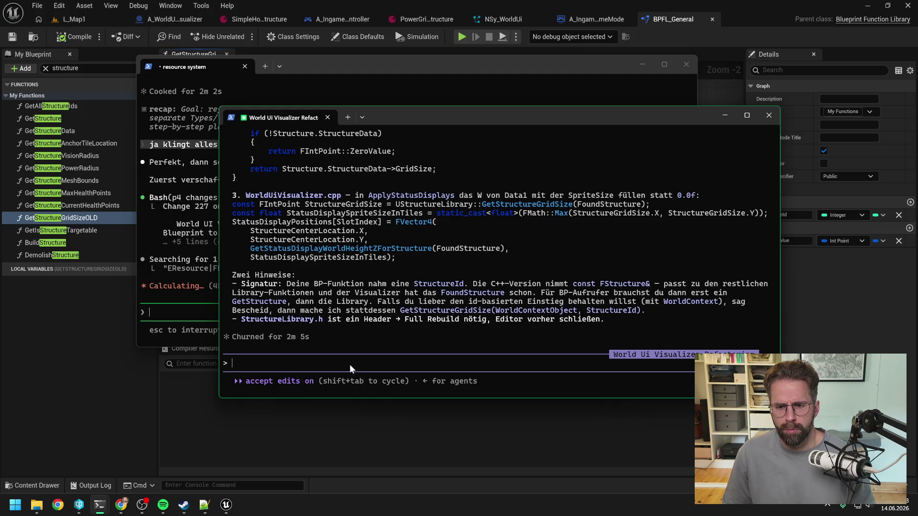
{"action": "type", "text": "passt "}
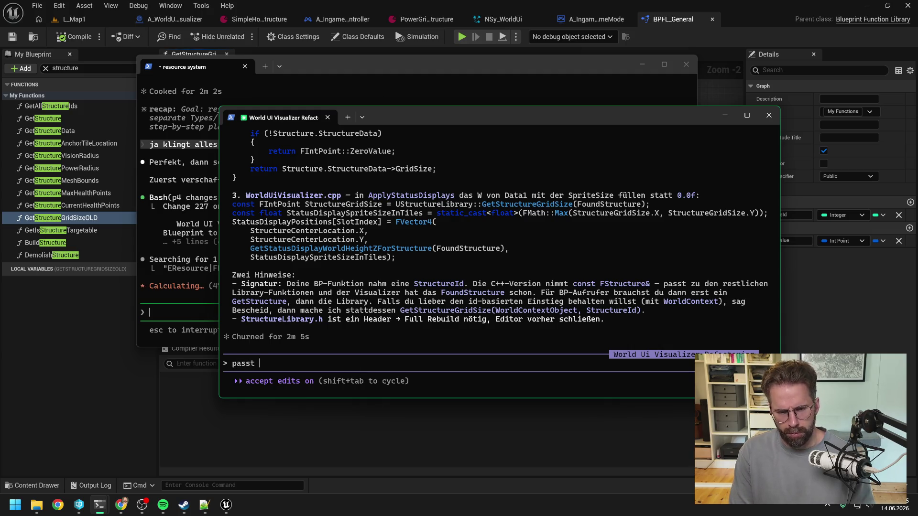
{"action": "type", "text": "so, los"}
{"action": "key", "text": "Return"}
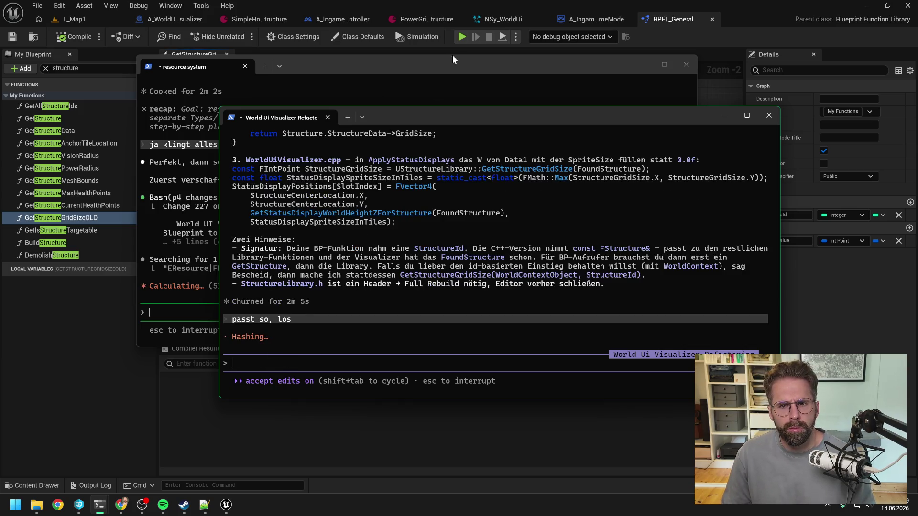
{"action": "left_click", "coordinate": [573, 52]}
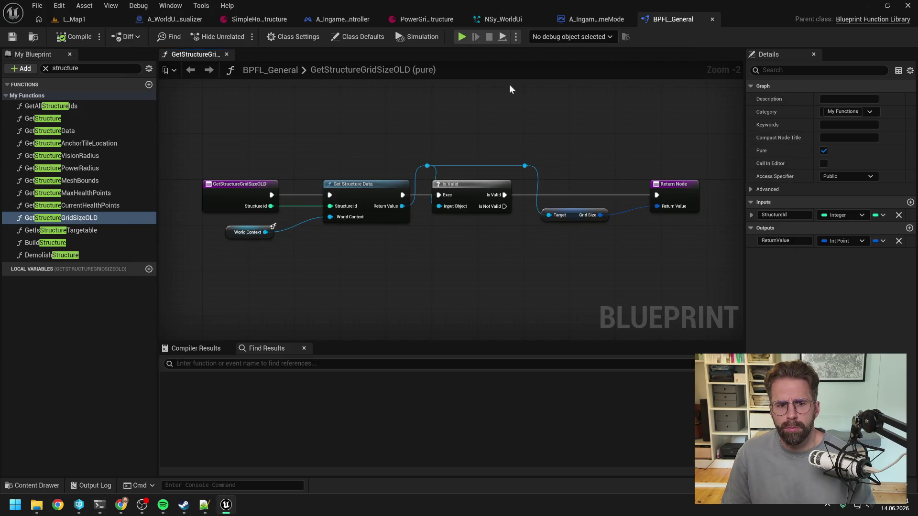
Find all blueprint references to GetStructureGridSizeOLD and open its A_WorldUiVisualizer usage.
{"action": "right_click", "coordinate": [85, 219]}
{"action": "mouse_move", "coordinate": [113, 273]}
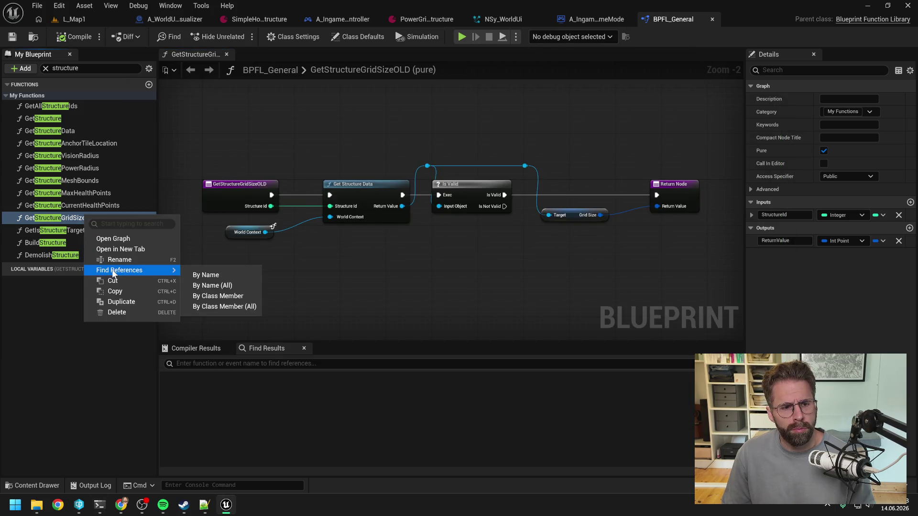
{"action": "left_click", "coordinate": [203, 275]}
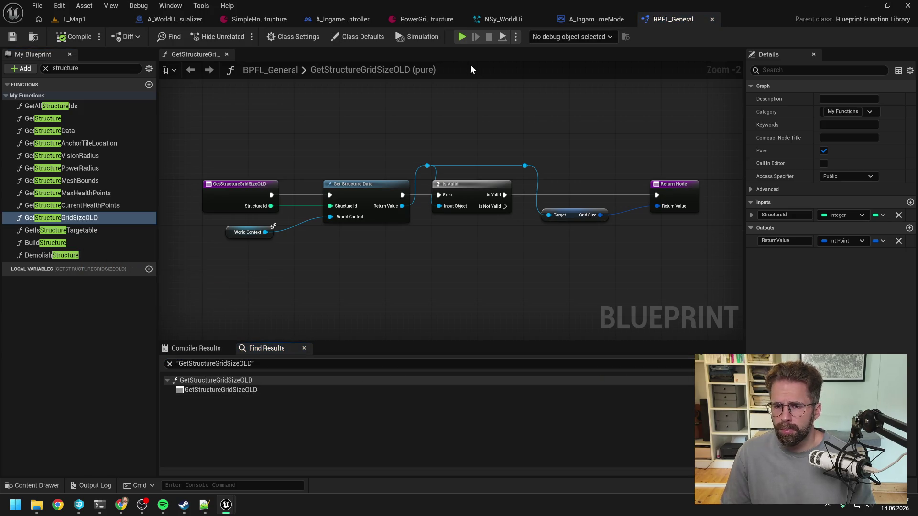
{"action": "left_click", "coordinate": [911, 364]}
{"action": "mouse_move", "coordinate": [761, 54]}
{"action": "left_mouse_down"}
{"action": "mouse_move", "coordinate": [341, 45]}
{"action": "mouse_move", "coordinate": [345, 20]}
{"action": "left_mouse_up"}
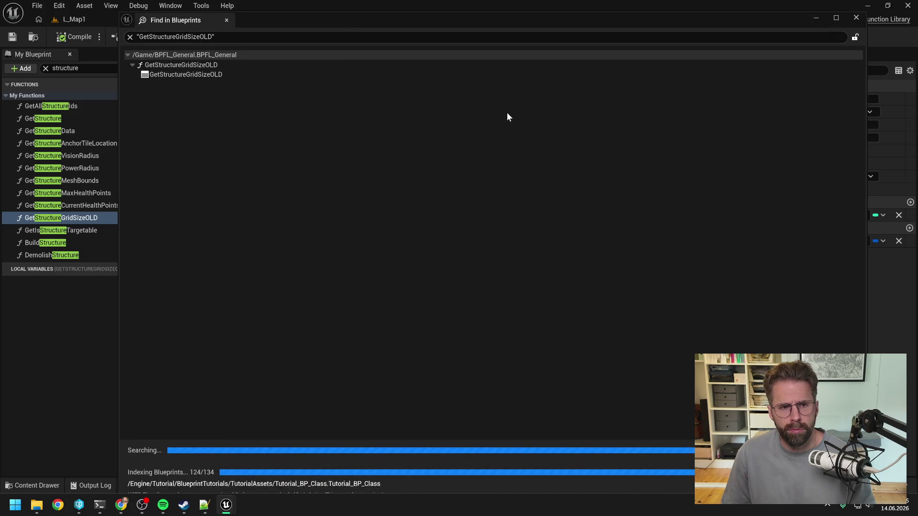
{"action": "left_click", "coordinate": [222, 104]}
{"action": "double_click", "coordinate": [223, 104]}
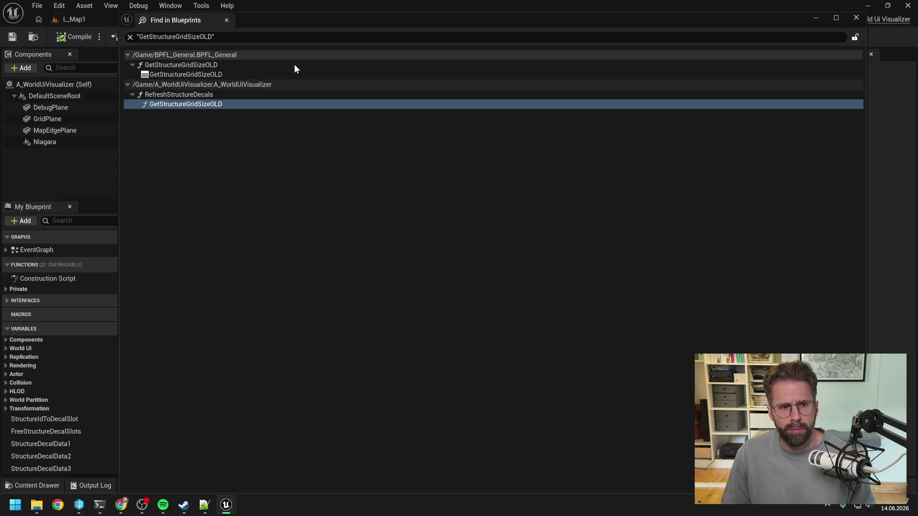
Inspect the RefreshStructureDecals usage, return to BPFL_General, and close Unreal Editor.
{"action": "left_click_drag", "start_coordinate": [338, 20], "coordinate": [329, 106]}
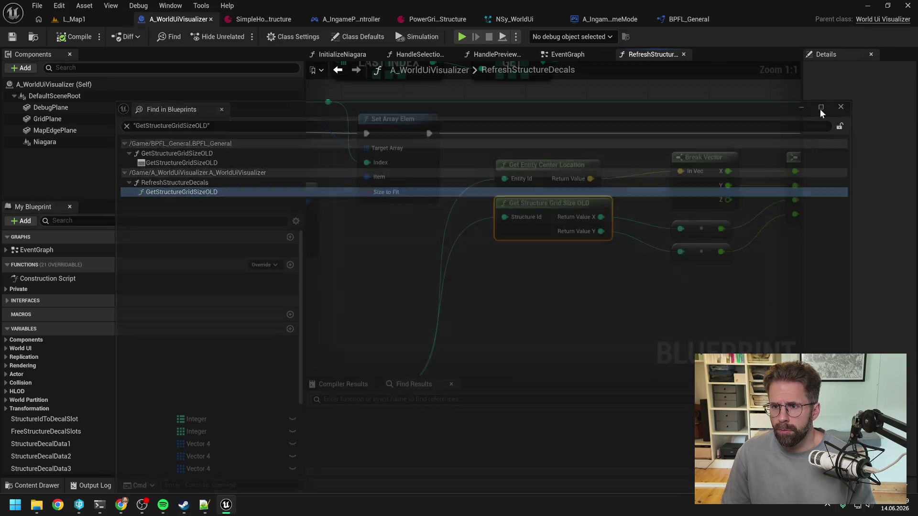
{"action": "left_click", "coordinate": [845, 103]}
{"action": "scroll", "coordinate": [535, 266], "scroll_direction": "down", "scroll_amount": 2}
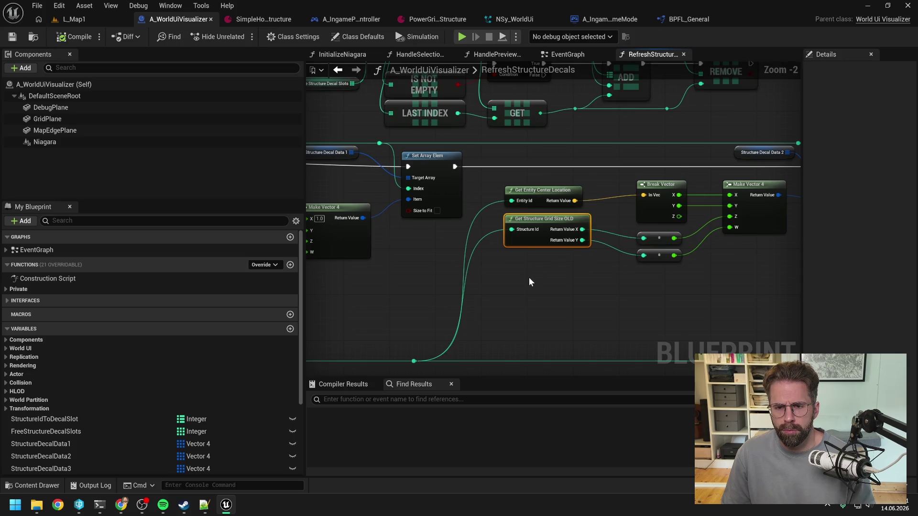
{"action": "scroll", "coordinate": [529, 282], "scroll_direction": "down", "scroll_amount": 2}
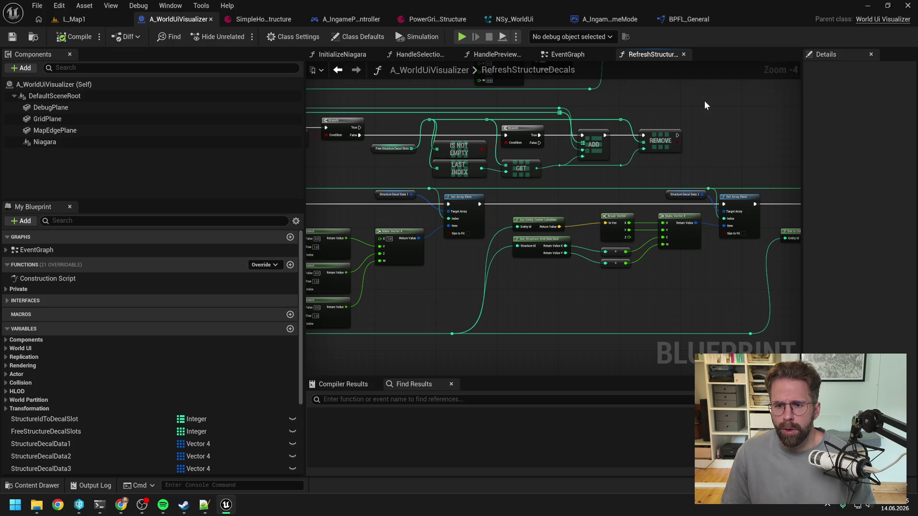
{"action": "left_click", "coordinate": [692, 19]}
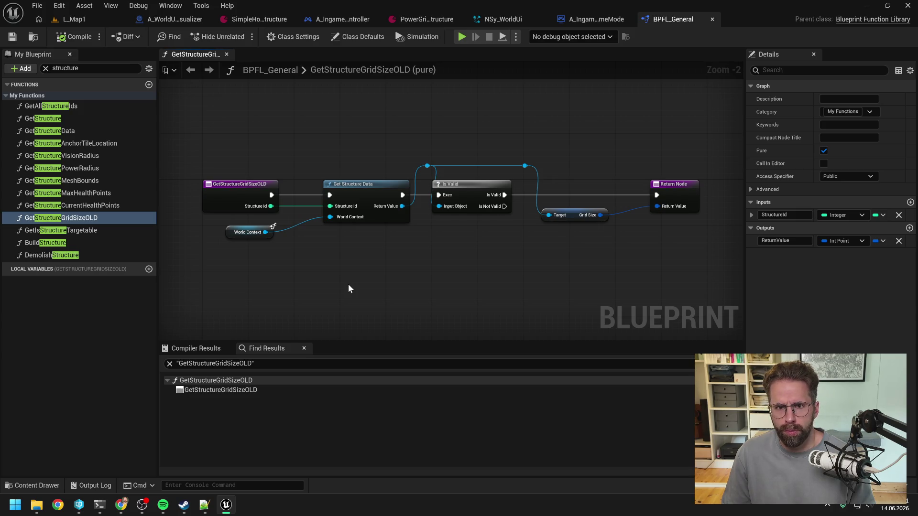
{"action": "left_click", "coordinate": [907, 6]}
{"action": "left_click_drag", "start_coordinate": [410, 116], "coordinate": [487, 137]}
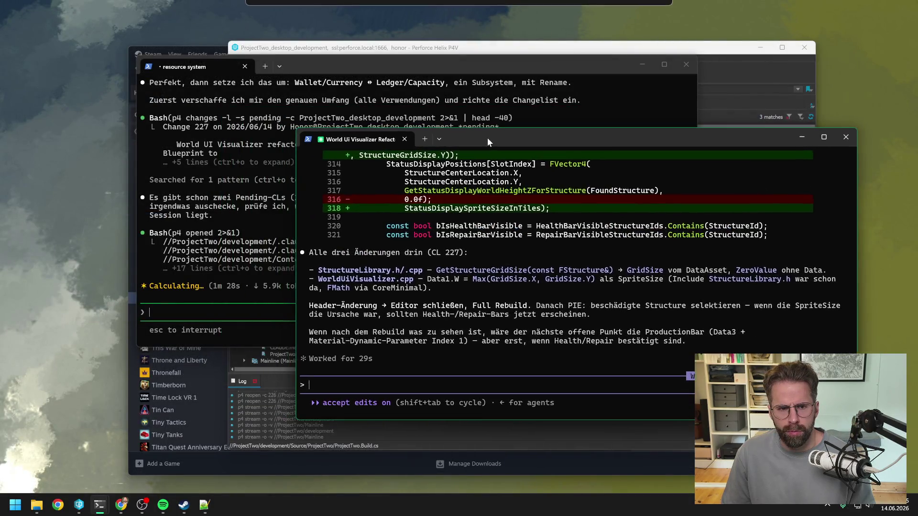
Open ProjectTwo.sln from the 2026-06-12 backup folder on Extreme Pro (E:) in Visual Studio.
{"action": "left_click_drag", "start_coordinate": [388, 67], "coordinate": [316, 56]}
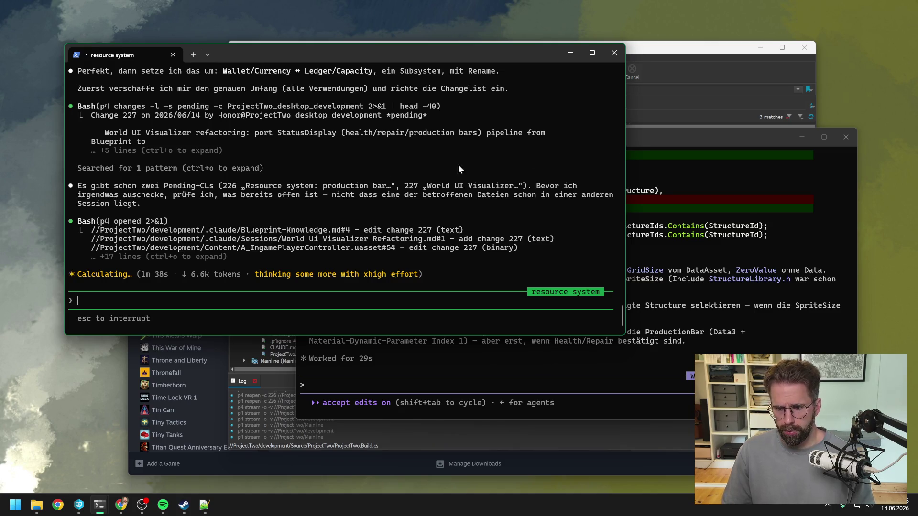
{"action": "left_click", "coordinate": [670, 139]}
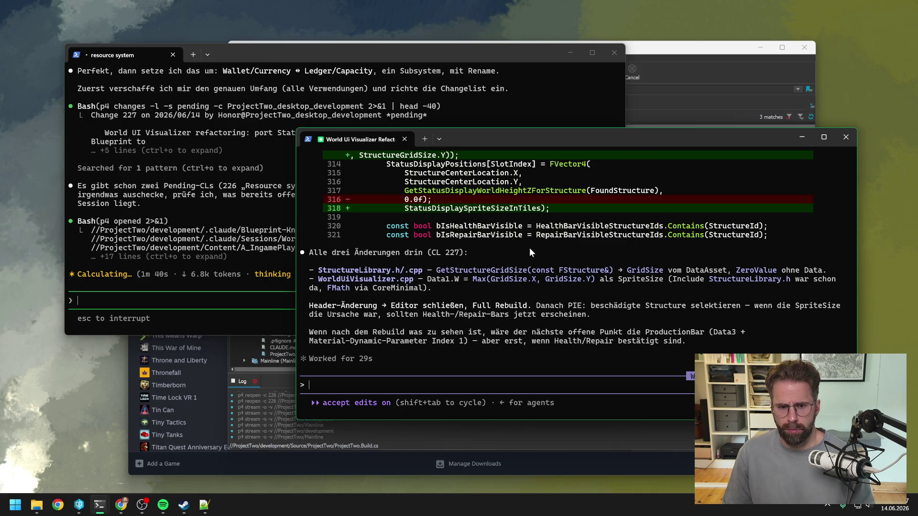
{"action": "left_click", "coordinate": [37, 504]}
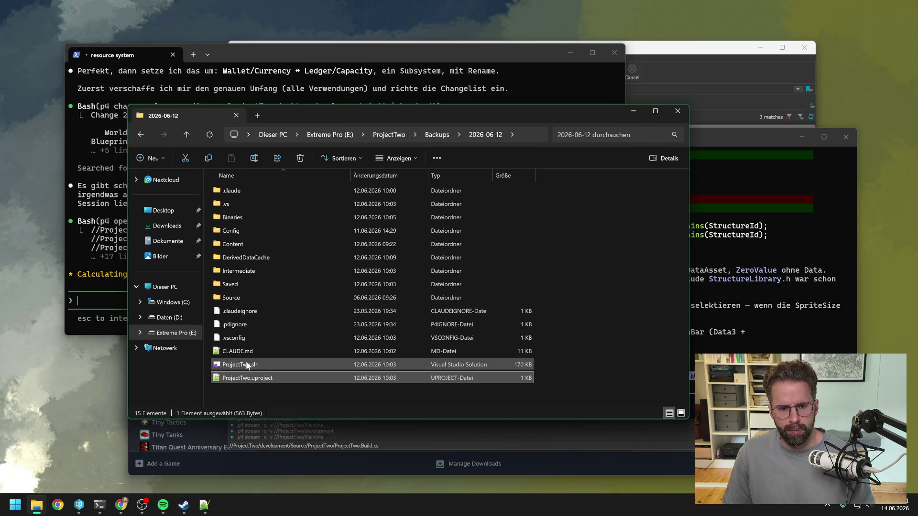
{"action": "double_click", "coordinate": [241, 365]}
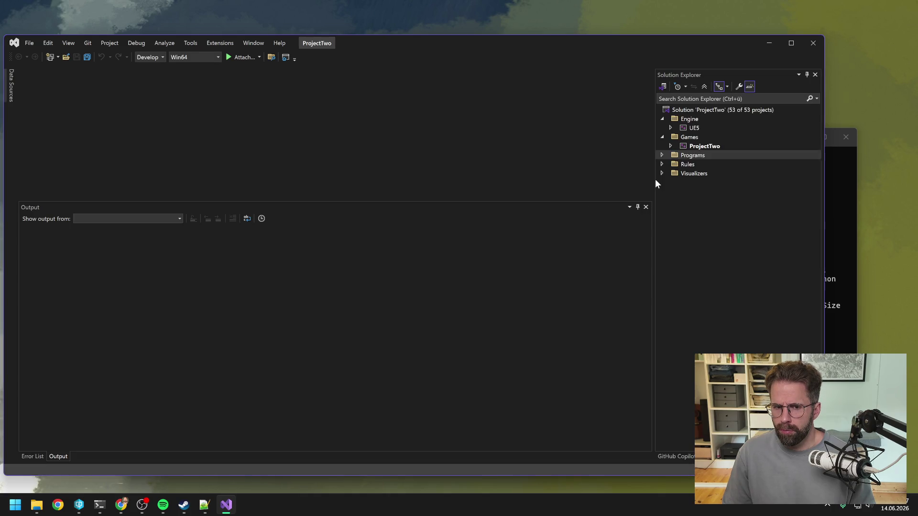
Start a Rebuild of the ProjectTwo project, then bring the Visualizer and resource system terminals forward.
{"action": "right_click", "coordinate": [703, 146]}
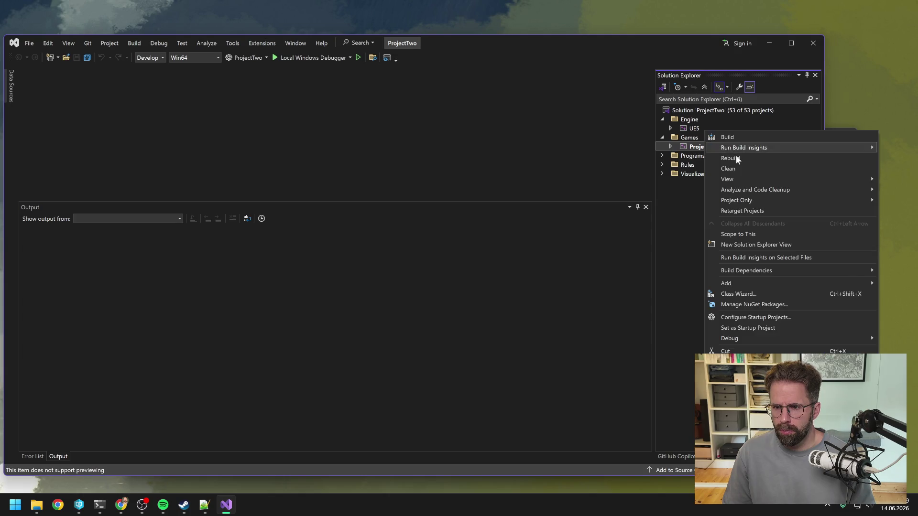
{"action": "right_click", "coordinate": [719, 147]}
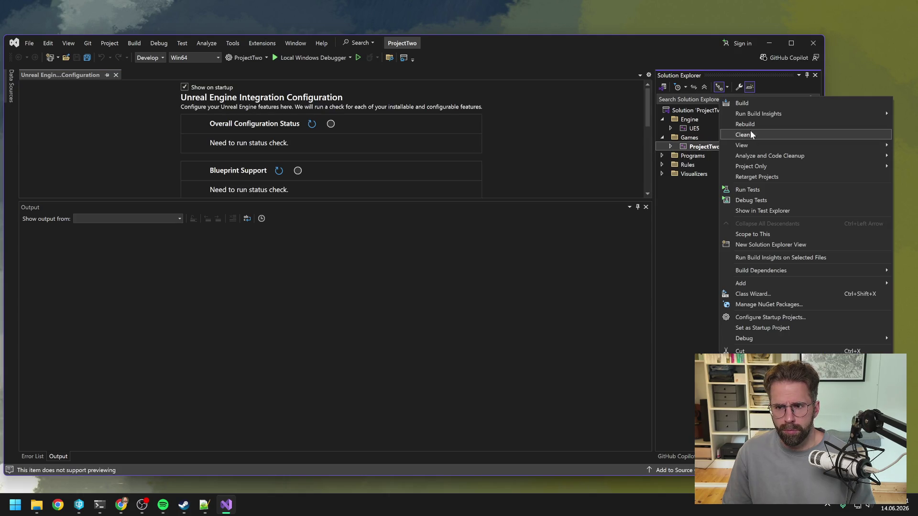
{"action": "left_click", "coordinate": [739, 127]}
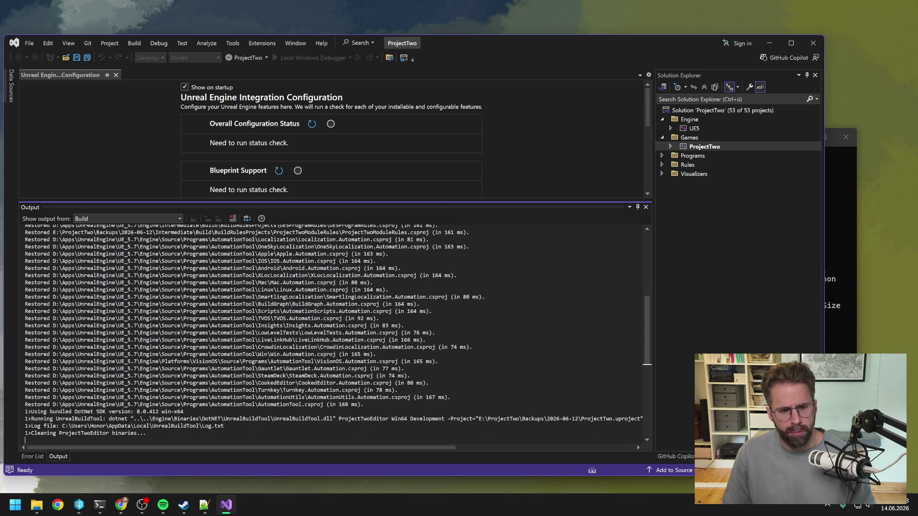
{"action": "mouse_move", "coordinate": [99, 505]}
{"action": "left_click", "coordinate": [91, 460]}
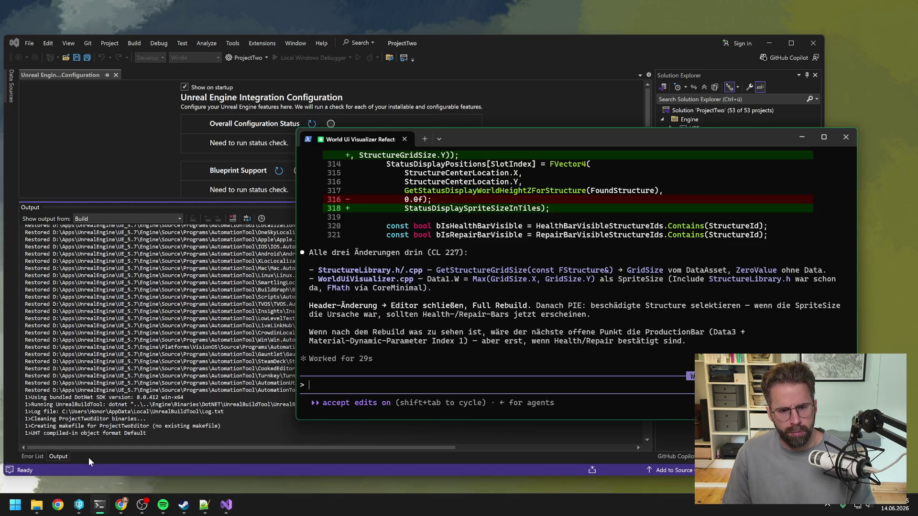
{"action": "left_click", "coordinate": [161, 446]}
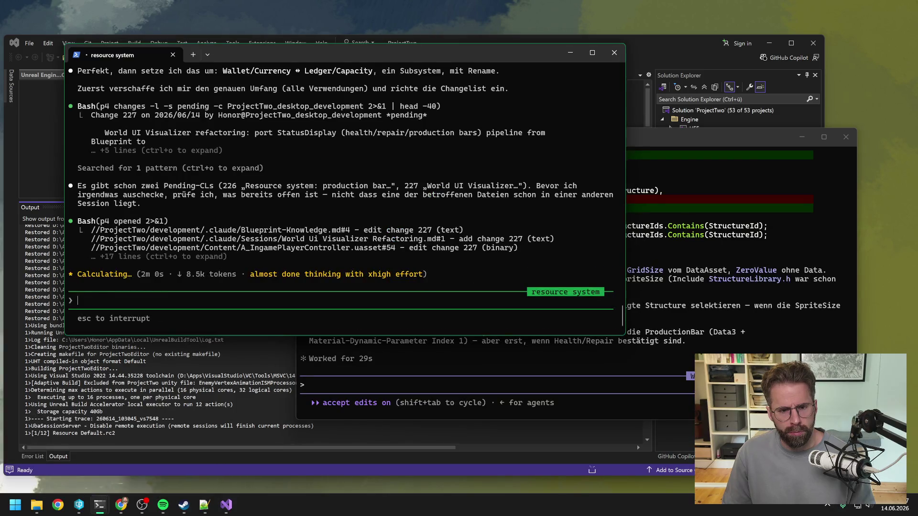
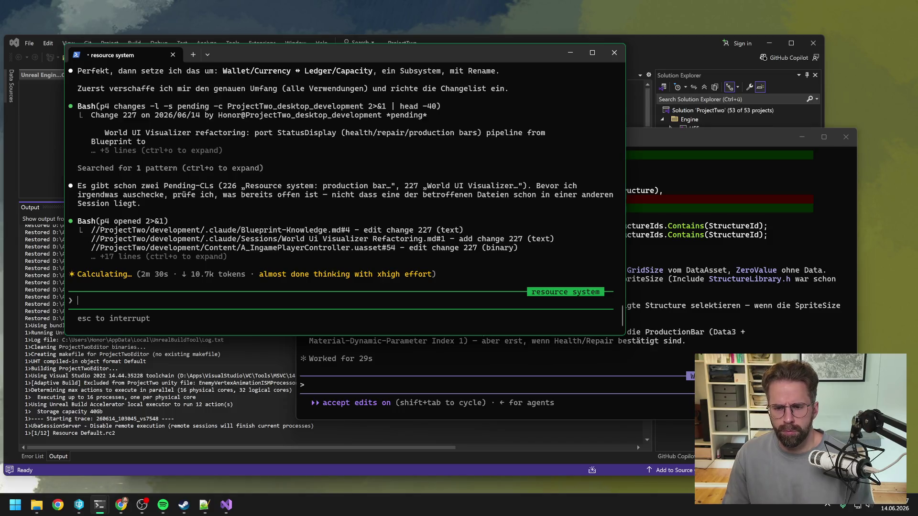
Check the World UI Visualizer Claude session, confirm 'Rebuild All: 1 succeeded' in Visual Studio, and close Visual Studio.
{"action": "left_click", "coordinate": [690, 139]}
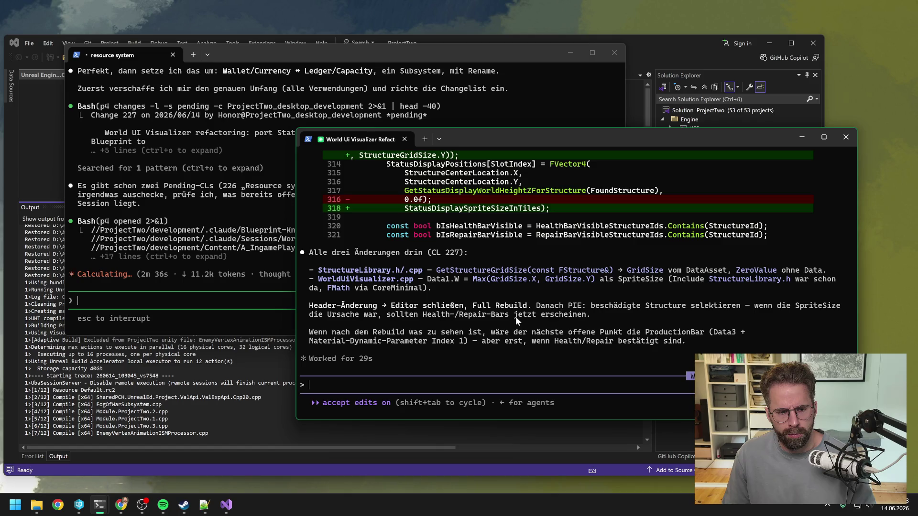
{"action": "left_click", "coordinate": [637, 445]}
{"action": "scroll", "coordinate": [637, 444], "scroll_direction": "down", "scroll_amount": 3}
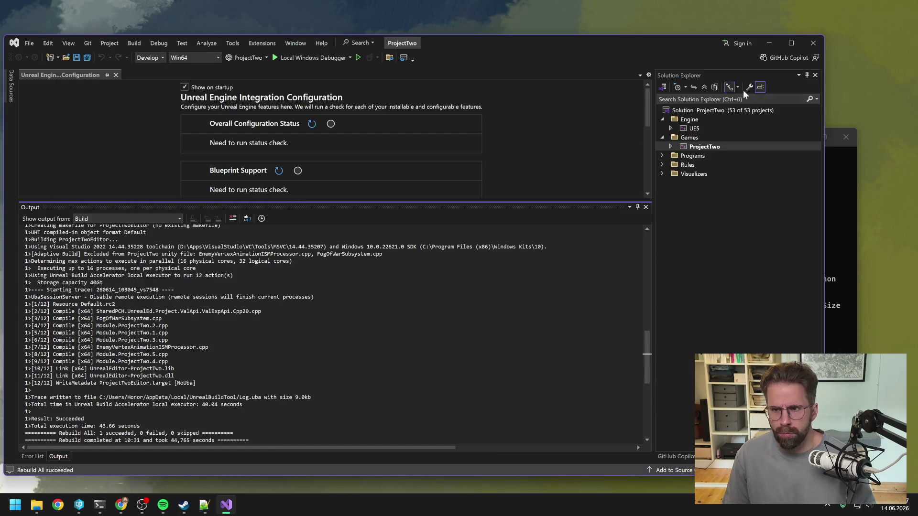
{"action": "left_click", "coordinate": [813, 43]}
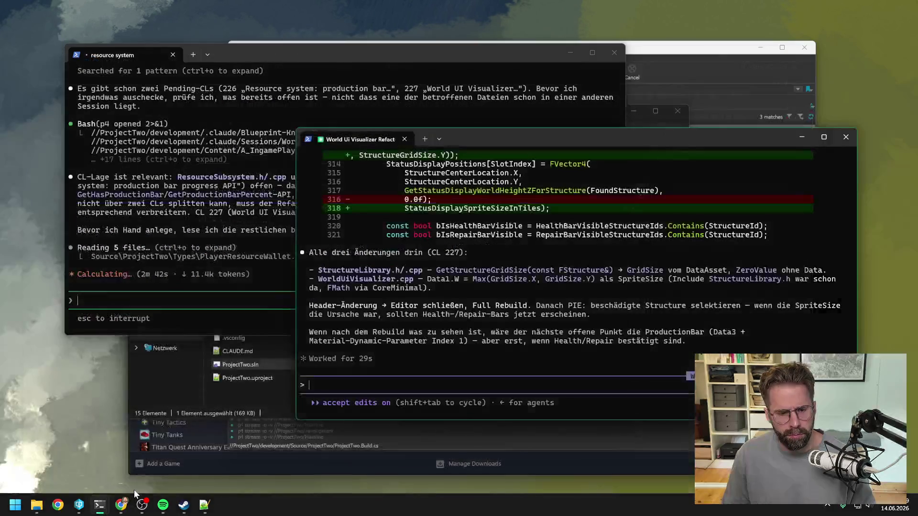
Launch ProjectTwo.uproject from the P4V depot tree in Unreal Editor and return to the Claude session.
{"action": "mouse_move", "coordinate": [79, 505]}
{"action": "left_click", "coordinate": [79, 452]}
{"action": "double_click", "coordinate": [303, 354]}
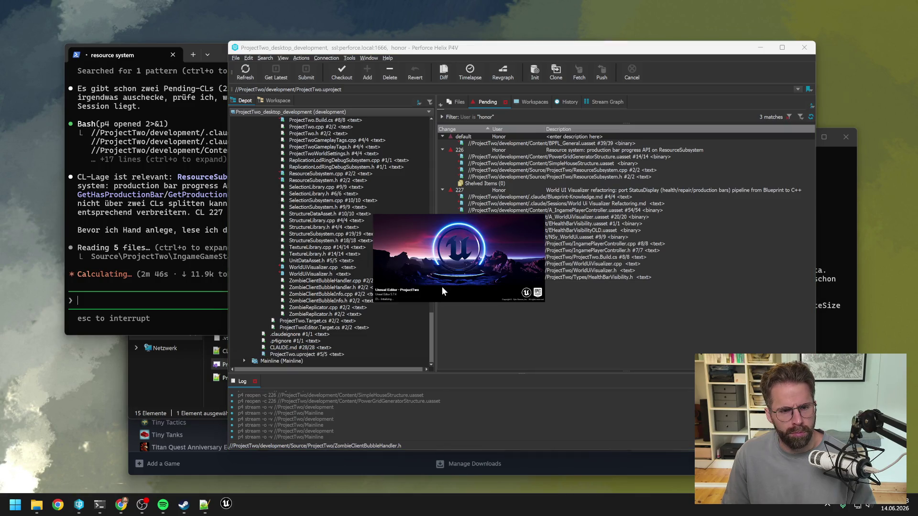
{"action": "left_click", "coordinate": [213, 332]}
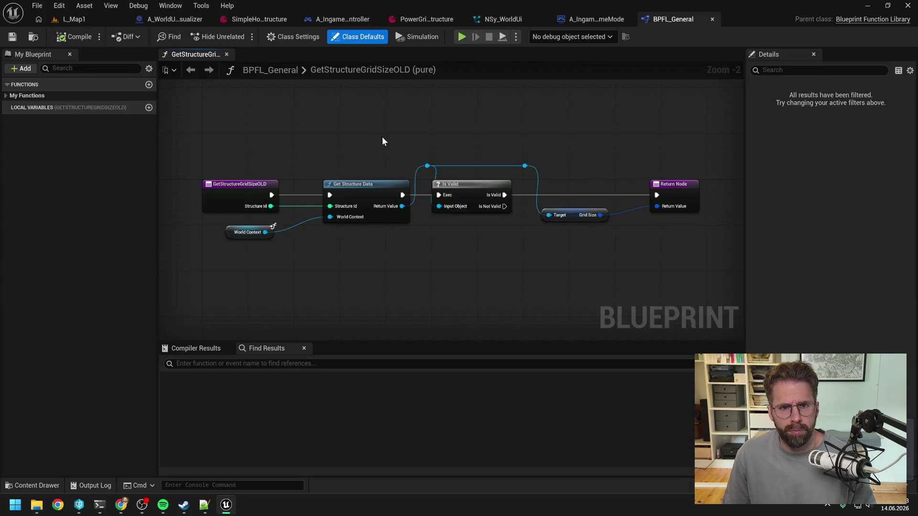
Search blueprints for references to the GetStructureGridSizeOLD node, then close the results window.
{"action": "left_click", "coordinate": [246, 201]}
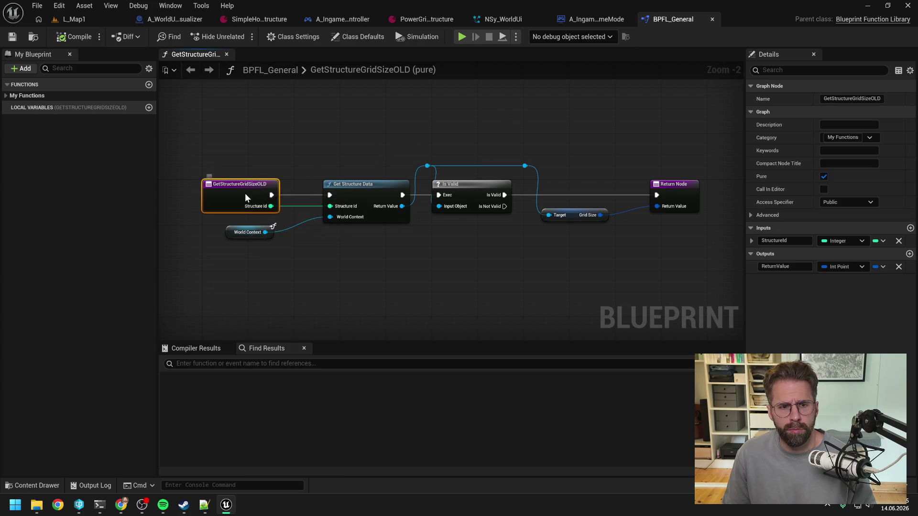
{"action": "right_click", "coordinate": [245, 200]}
{"action": "mouse_move", "coordinate": [276, 301]}
{"action": "left_click", "coordinate": [375, 313]}
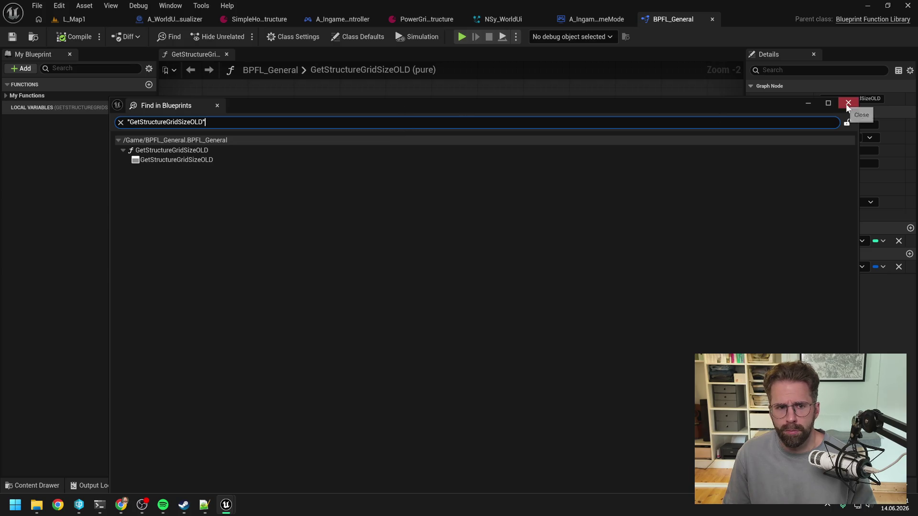
{"action": "left_click_drag", "start_coordinate": [496, 102], "coordinate": [477, 63]}
{"action": "left_click", "coordinate": [830, 63]}
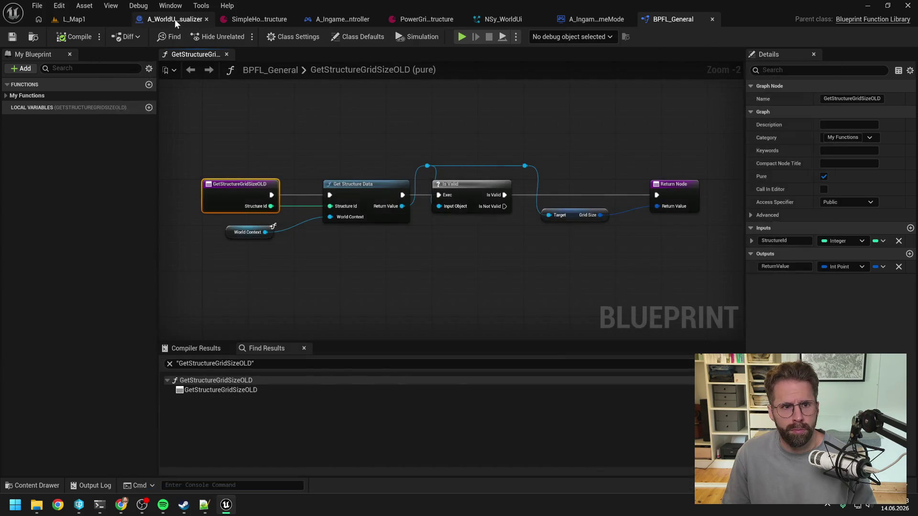
Find GetStructureGridSizeOLD by name across all blueprints and jump to its call in RefreshStructureDecals.
{"action": "key", "text": "ctrl+Tab"}
{"action": "left_click", "coordinate": [670, 18]}
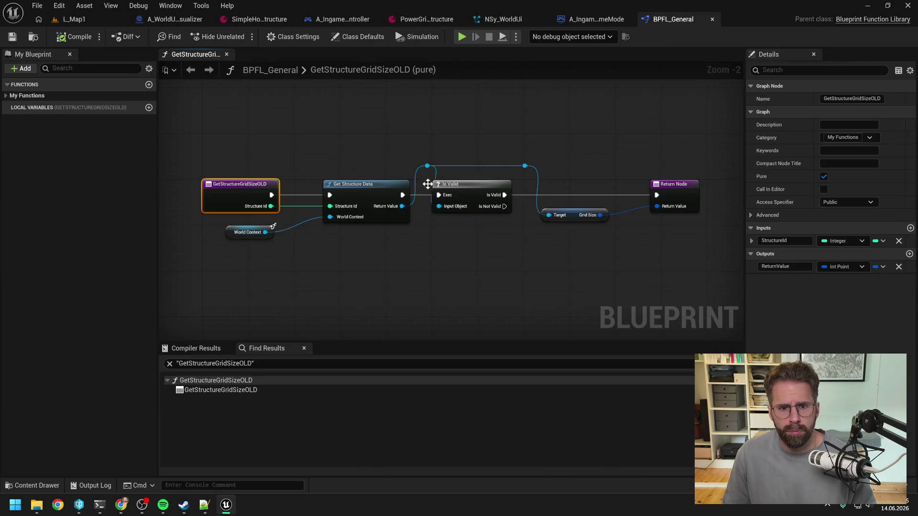
{"action": "right_click", "coordinate": [241, 192]}
{"action": "mouse_move", "coordinate": [277, 298]}
{"action": "left_click", "coordinate": [364, 310]}
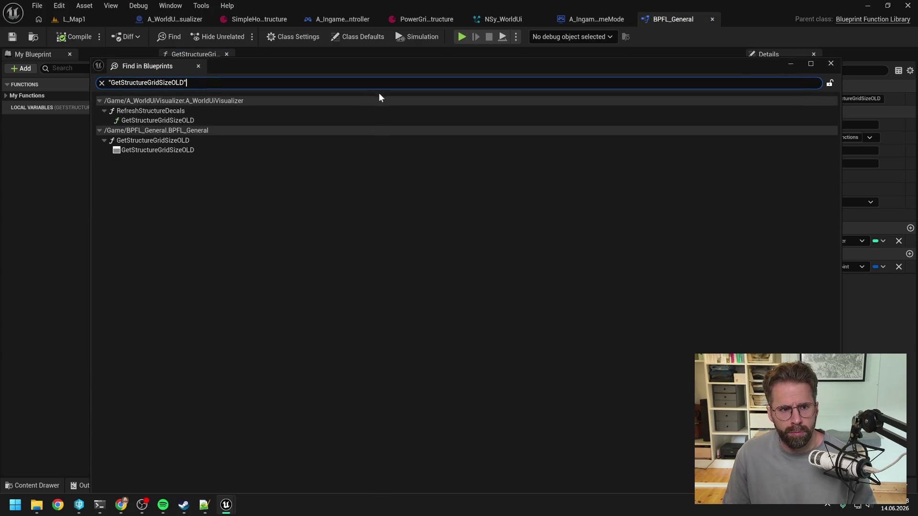
{"action": "double_click", "coordinate": [158, 120]}
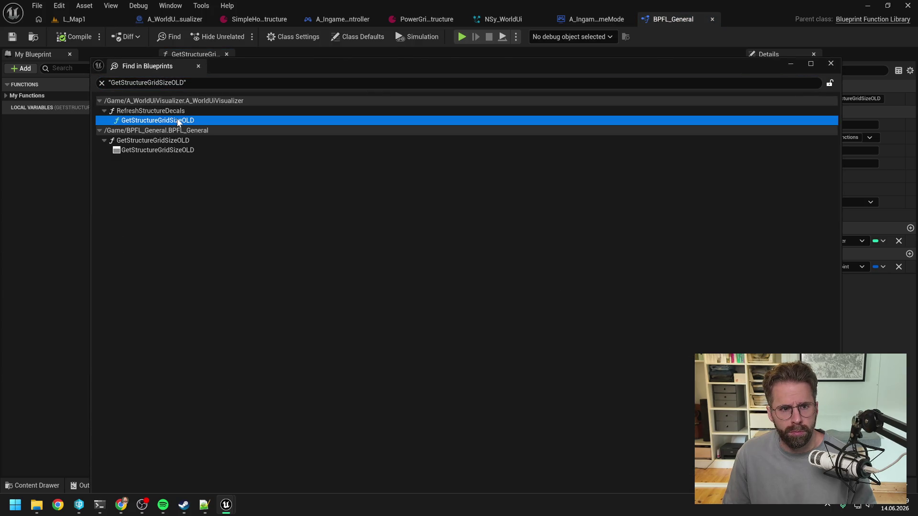
{"action": "left_click", "coordinate": [830, 63]}
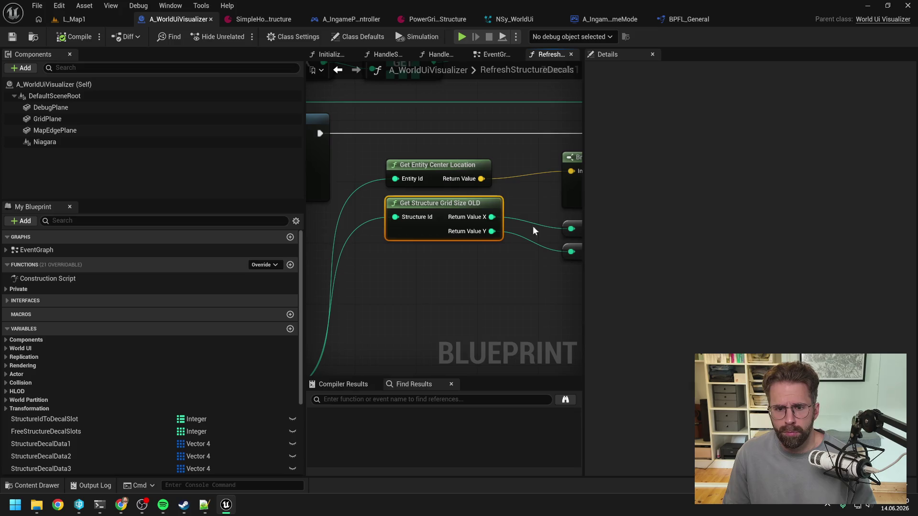
Try placing Get Structure Grid Size OLD and Get Playable Grid Size nodes, deleting each one.
{"action": "right_click", "coordinate": [403, 289]}
{"action": "type", "text": "get str"}
{"action": "type", "text": " grid"}
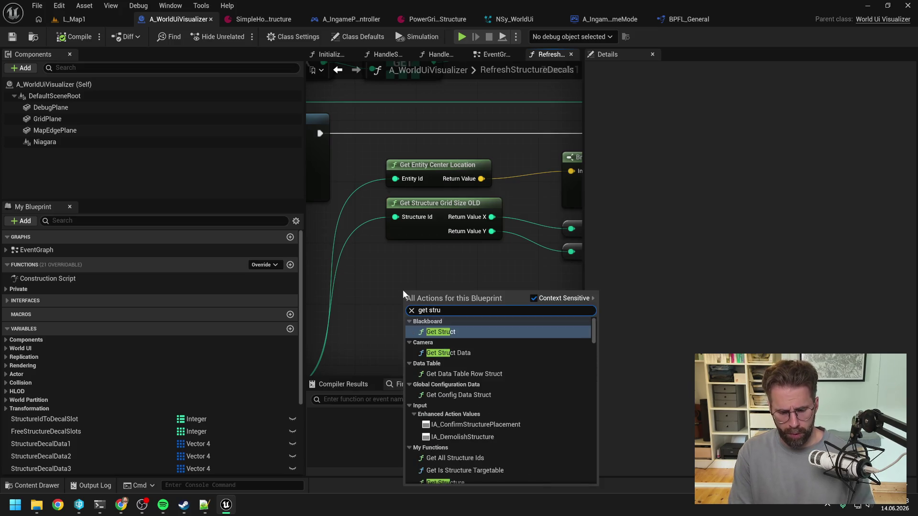
{"action": "key", "text": "Return"}
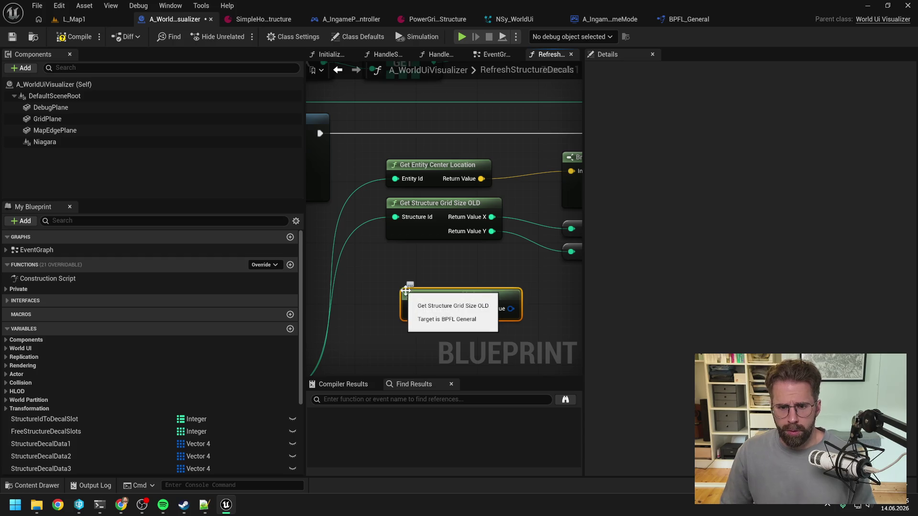
{"action": "key", "text": "Delete"}
{"action": "right_click", "coordinate": [437, 288]}
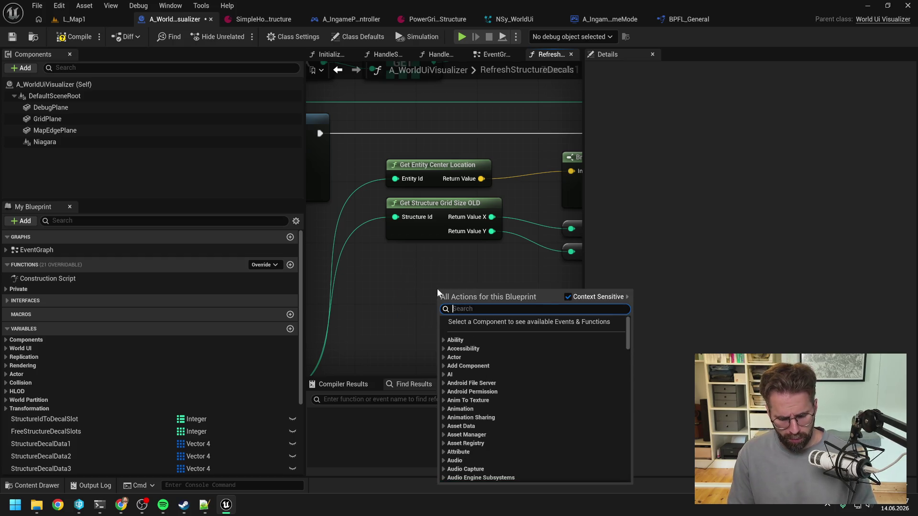
{"action": "type", "text": "get grid si"}
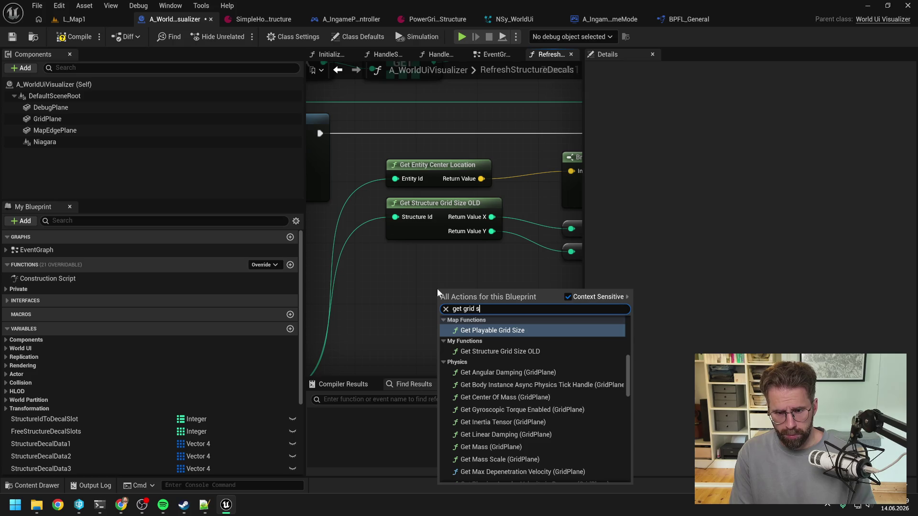
{"action": "left_click", "coordinate": [508, 332]}
{"action": "key", "text": "Delete"}
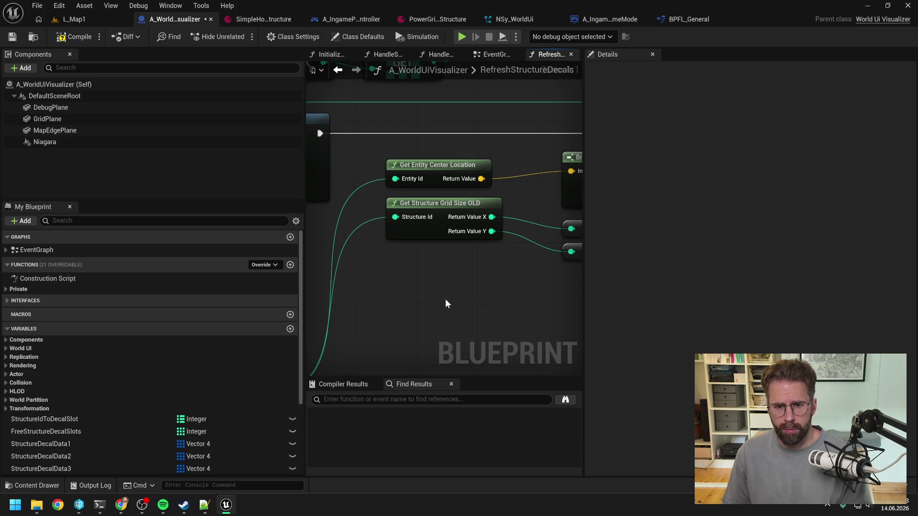
Search the node list for 'get grid si' again and dismiss it without adding anything.
{"action": "right_click", "coordinate": [445, 299]}
{"action": "type", "text": "get grid si"}
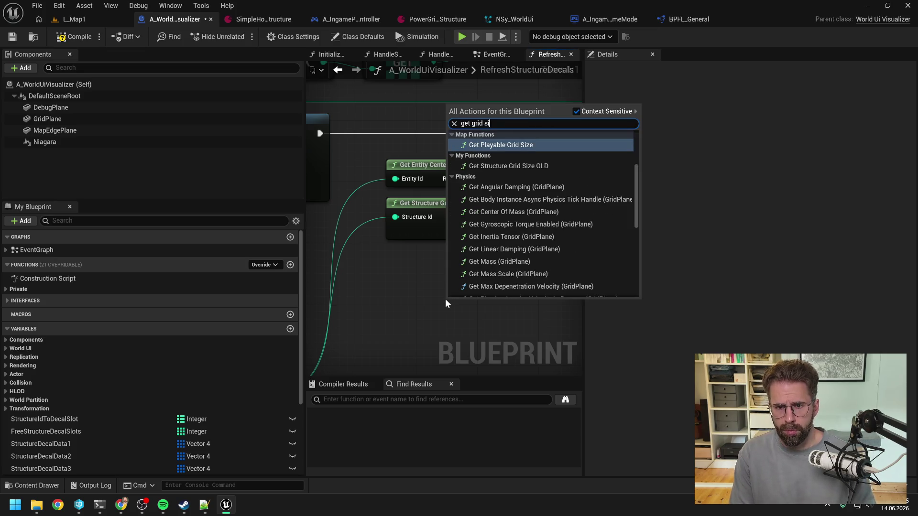
{"action": "scroll", "coordinate": [571, 209], "scroll_direction": "up", "scroll_amount": 3}
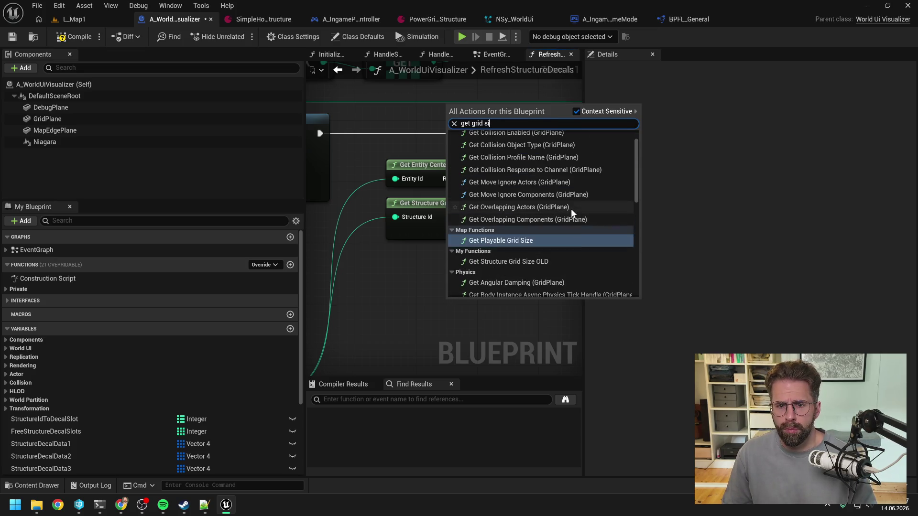
{"action": "scroll", "coordinate": [598, 225], "scroll_direction": "up", "scroll_amount": 1}
{"action": "scroll", "coordinate": [598, 210], "scroll_direction": "down", "scroll_amount": 10}
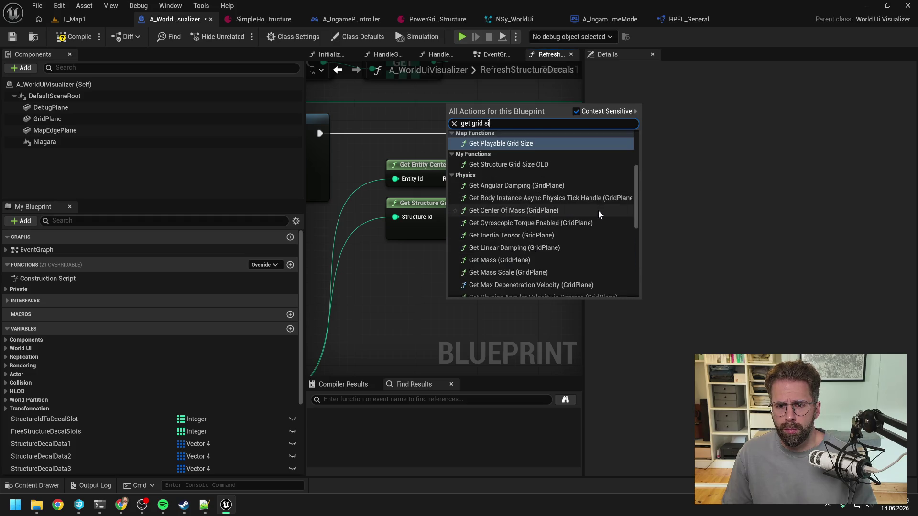
{"action": "left_click", "coordinate": [395, 290]}
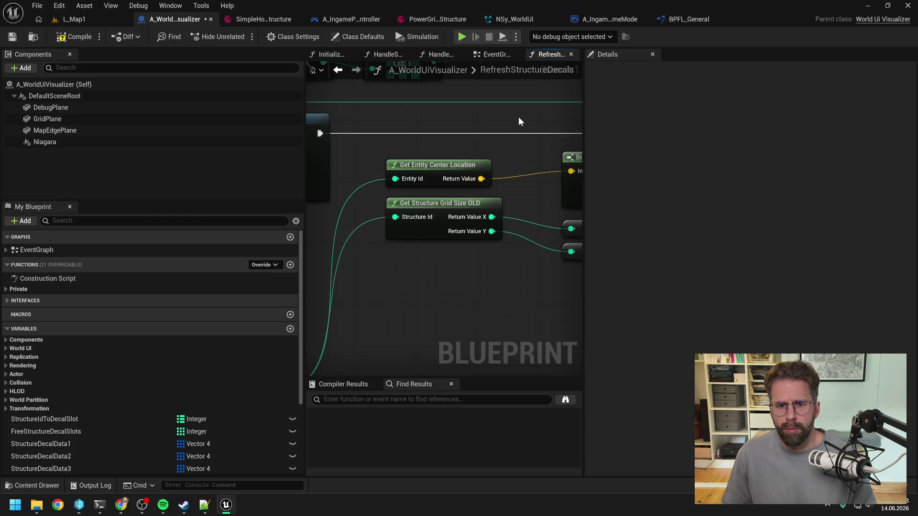
{"action": "scroll", "coordinate": [519, 122], "scroll_direction": "down", "scroll_amount": 3}
{"action": "scroll", "coordinate": [429, 158], "scroll_direction": "down", "scroll_amount": 1}
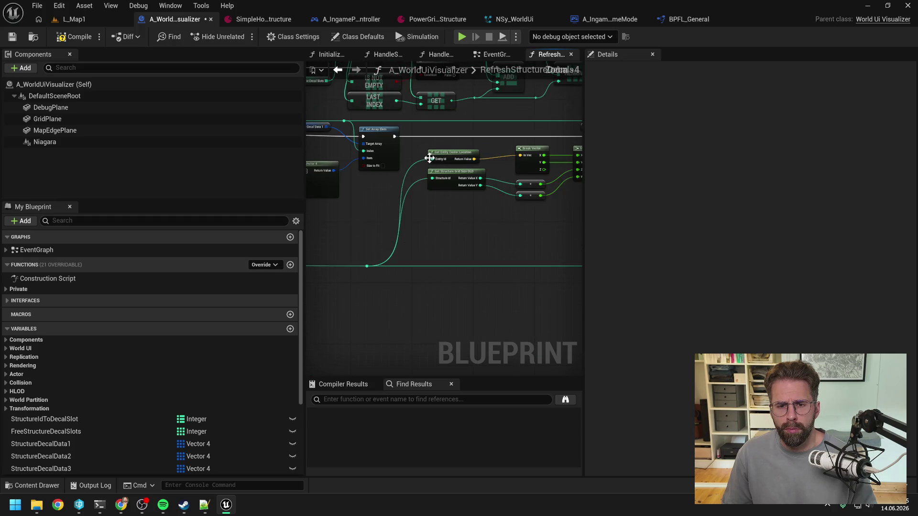
Review the loop, Set Array Elem and Break Vector nodes, then compile and save A_WorldUiVisualizer.
{"action": "mouse_move", "coordinate": [431, 176]}
{"action": "left_mouse_down"}
{"action": "mouse_move", "coordinate": [518, 200]}
{"action": "mouse_move", "coordinate": [665, 173]}
{"action": "left_mouse_up"}
{"action": "mouse_move", "coordinate": [411, 204]}
{"action": "left_mouse_down"}
{"action": "mouse_move", "coordinate": [510, 239]}
{"action": "mouse_move", "coordinate": [438, 239]}
{"action": "left_mouse_up"}
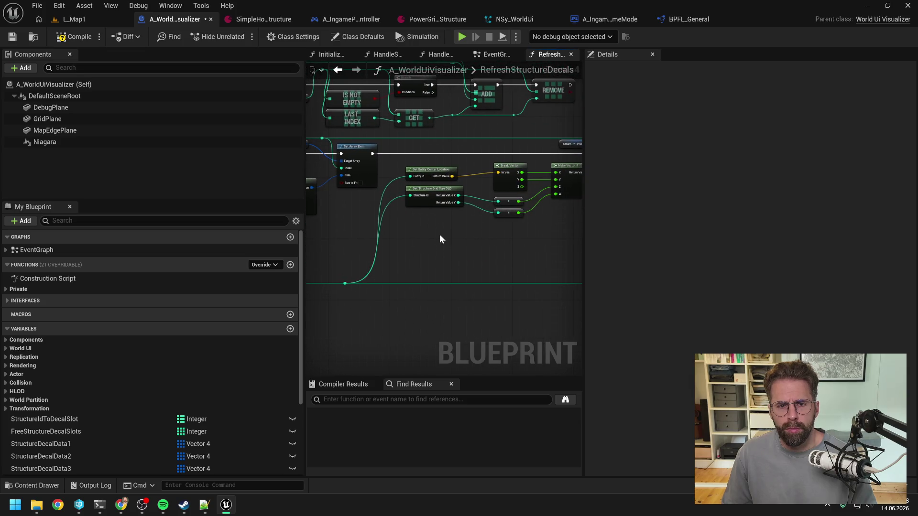
{"action": "left_click", "coordinate": [74, 39]}
{"action": "key", "text": "ctrl+s"}
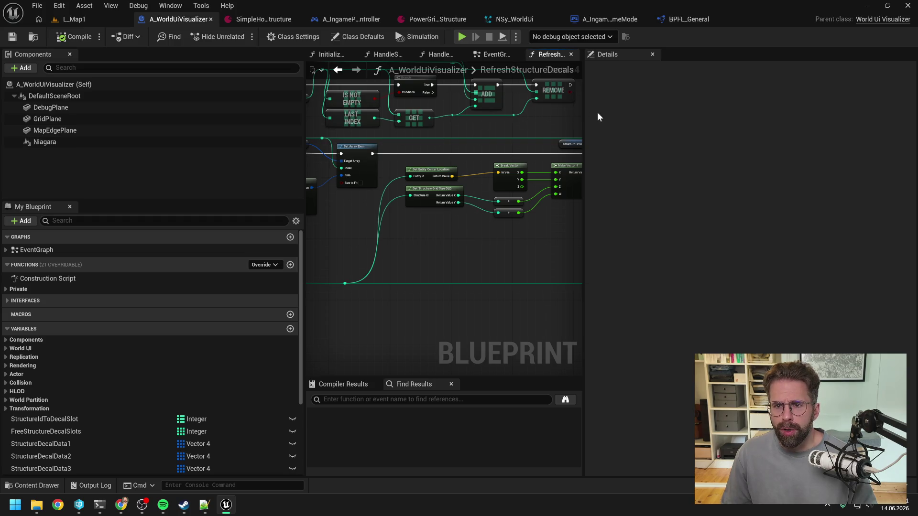
{"action": "left_click_drag", "start_coordinate": [583, 114], "coordinate": [692, 110]}
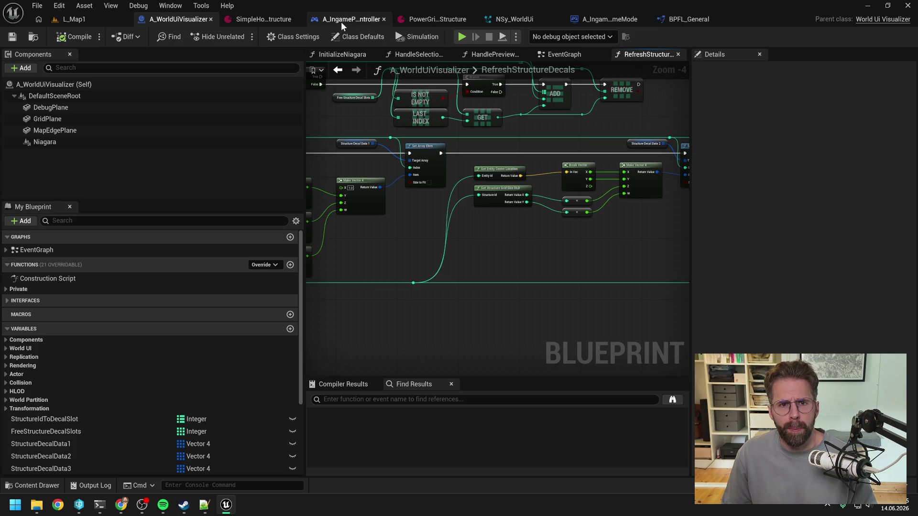
Play-test L_Map1 in a play-in-editor session, stop it with Esc, and bring up NSy_WorldUi.
{"action": "left_click", "coordinate": [73, 19]}
{"action": "left_click", "coordinate": [239, 36]}
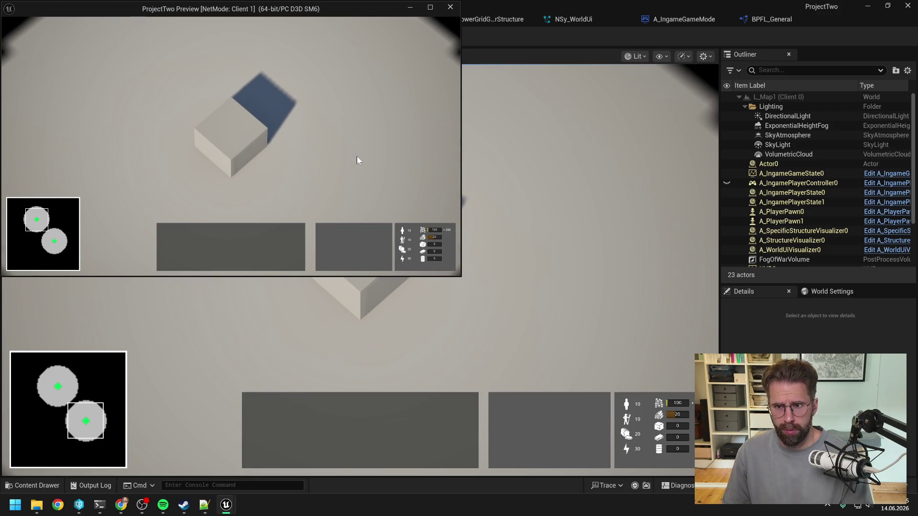
{"action": "key", "text": "Escape"}
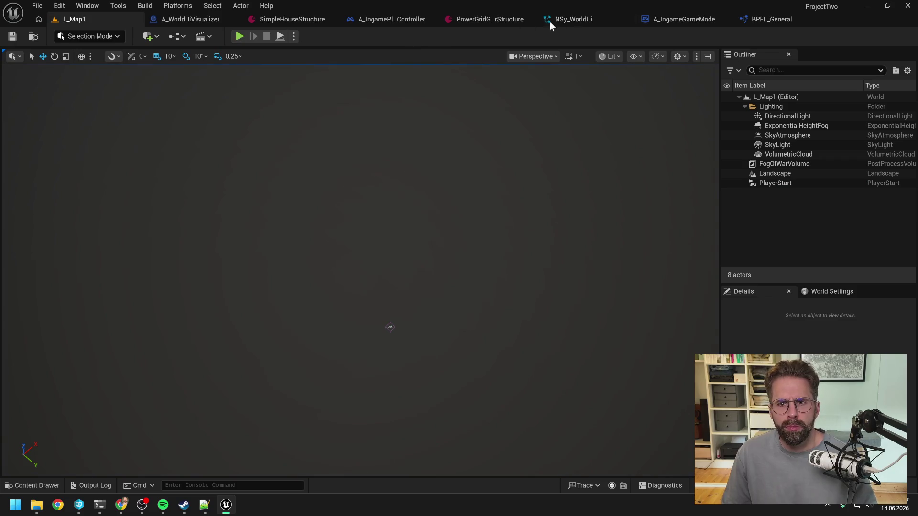
{"action": "left_click", "coordinate": [592, 18]}
Pause the Niagara preview at 0.45 and enable Export to Blueprint in StructureStatusDisplay.
{"action": "left_click", "coordinate": [397, 409]}
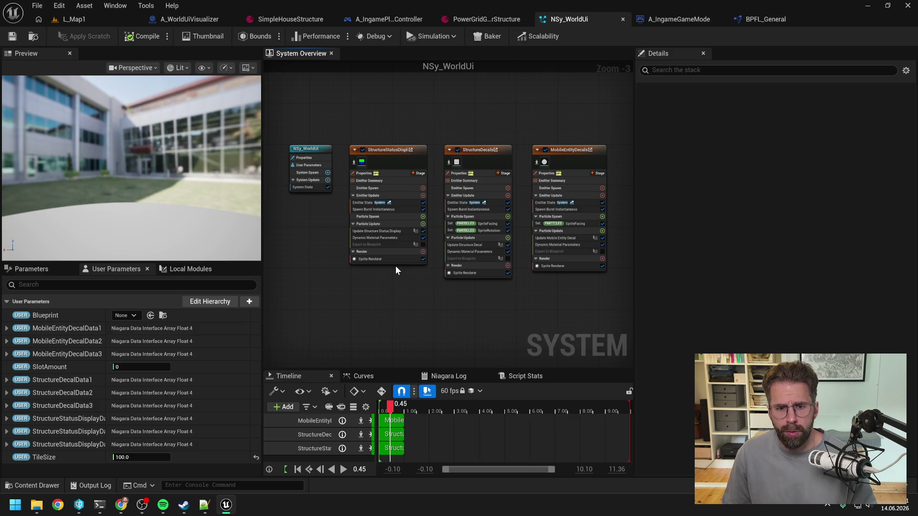
{"action": "scroll", "coordinate": [394, 249], "scroll_direction": "up", "scroll_amount": 2}
{"action": "left_click", "coordinate": [432, 243]}
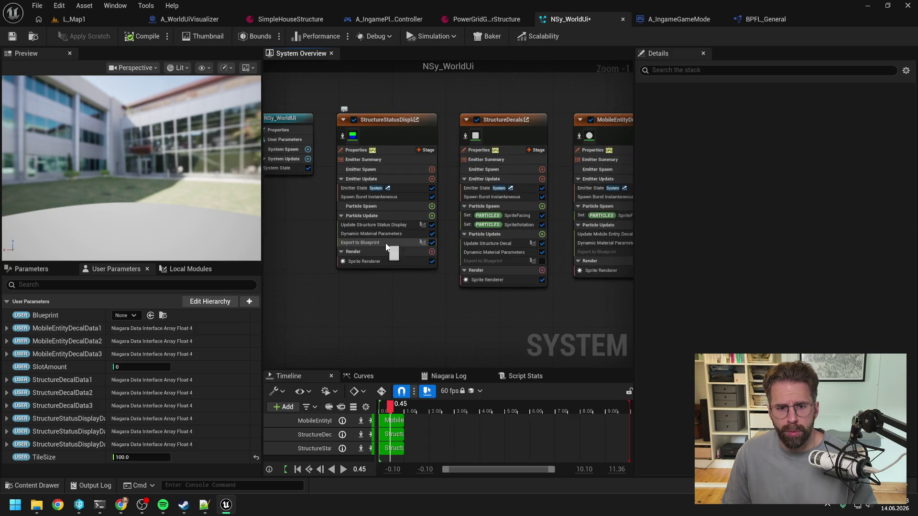
Inspect the Export to Blueprint module graph, nudge Break Vector 2D left, then return to A_WorldUiVisualizer.
{"action": "double_click", "coordinate": [386, 242]}
{"action": "scroll", "coordinate": [409, 235], "scroll_direction": "up", "scroll_amount": 4}
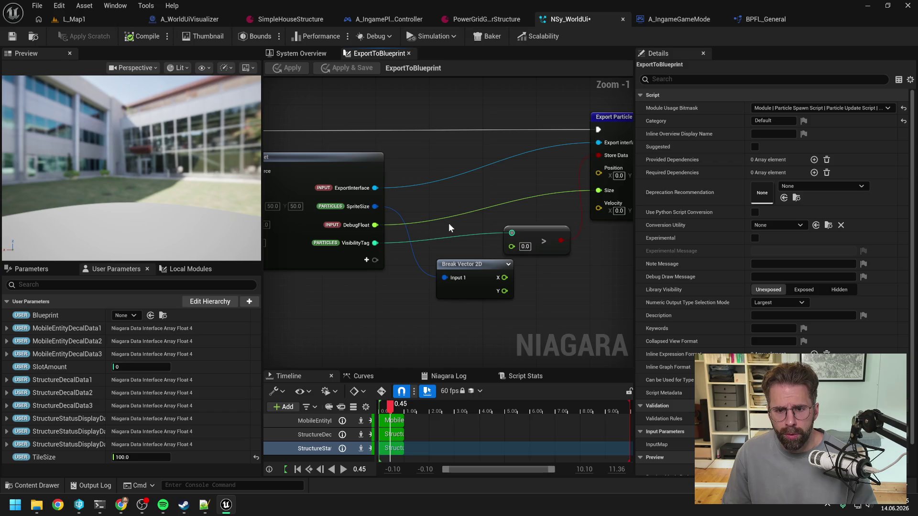
{"action": "scroll", "coordinate": [449, 223], "scroll_direction": "down", "scroll_amount": 1}
{"action": "left_click_drag", "start_coordinate": [453, 223], "coordinate": [428, 229]}
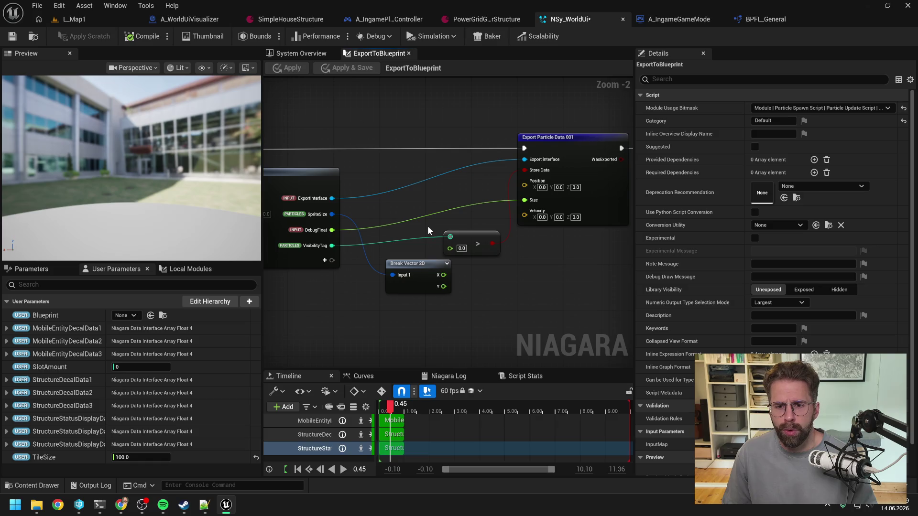
{"action": "left_click_drag", "start_coordinate": [417, 262], "coordinate": [406, 262]}
{"action": "left_click", "coordinate": [484, 289]}
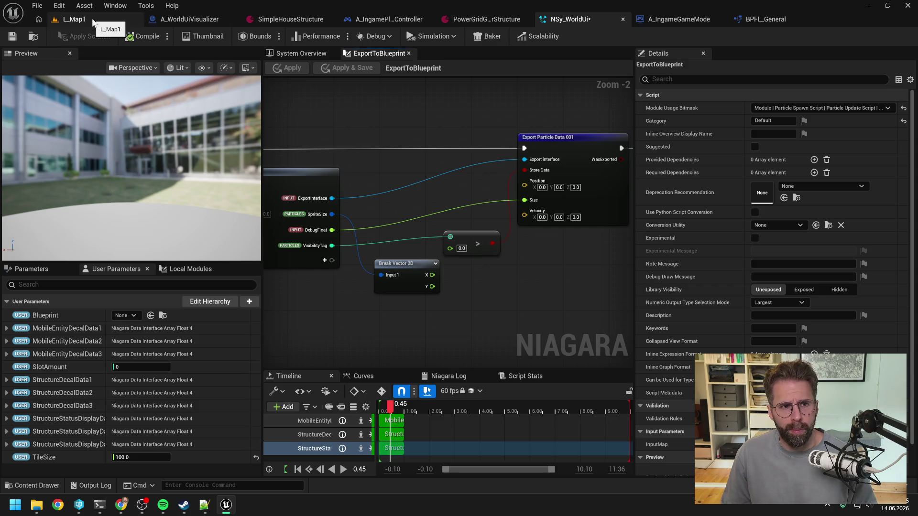
{"action": "left_click", "coordinate": [173, 20]}
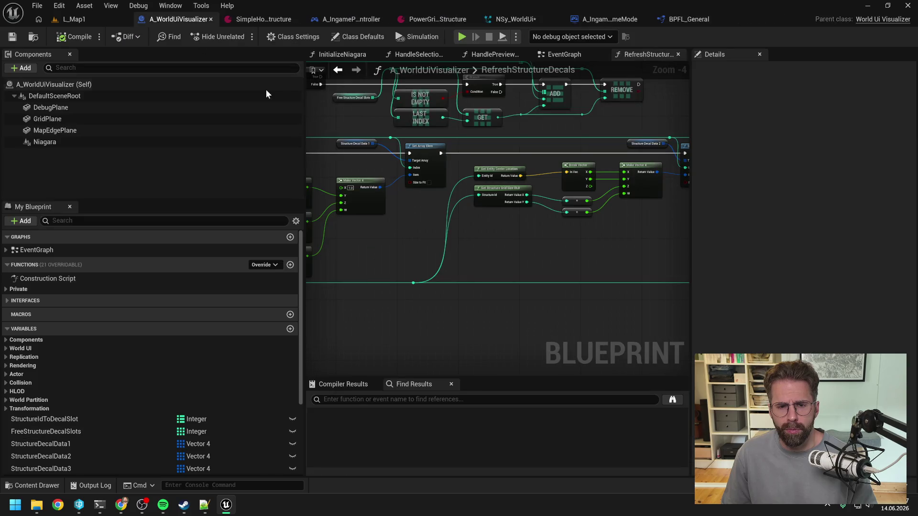
Check the Blueprint's EventGraph, play-test L_Map1 and stop it, then reopen NSy_WorldUi.
{"action": "left_click", "coordinate": [564, 54]}
{"action": "scroll", "coordinate": [439, 264], "scroll_direction": "up", "scroll_amount": 3}
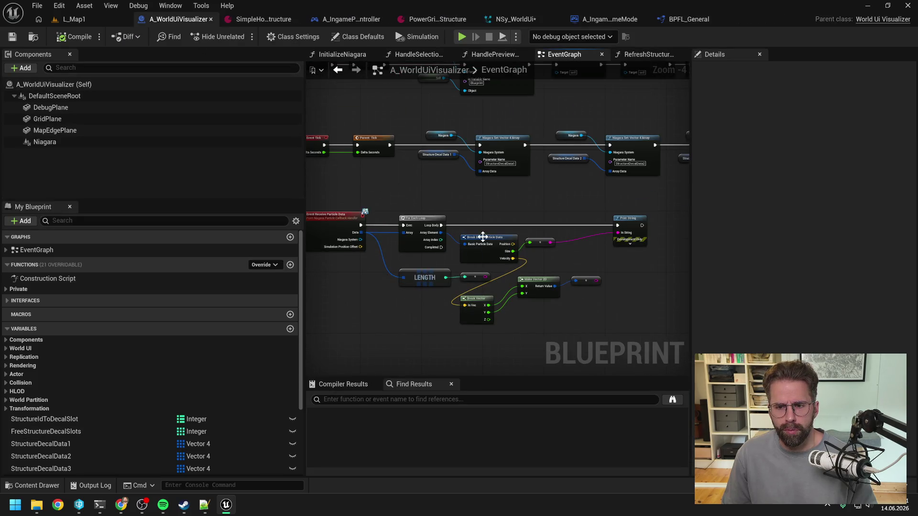
{"action": "left_click", "coordinate": [74, 19]}
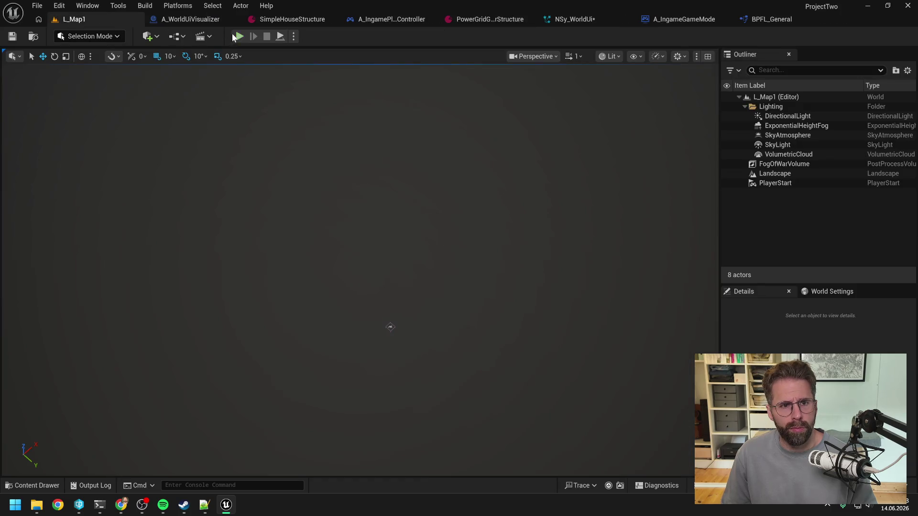
{"action": "left_click", "coordinate": [235, 36]}
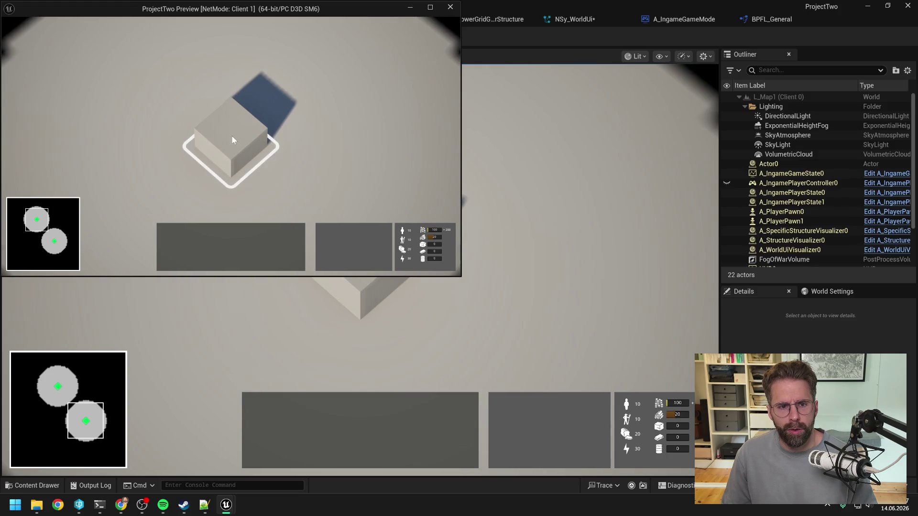
{"action": "key", "text": "alt+Tab"}
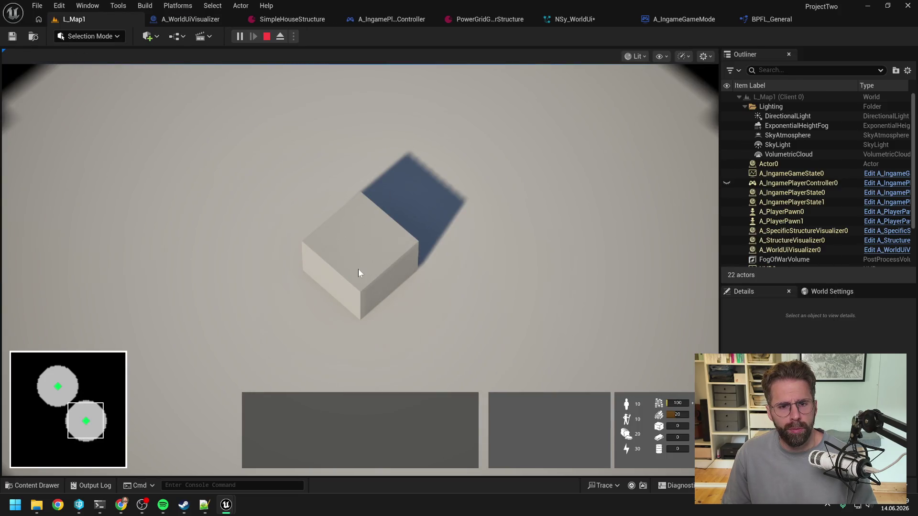
{"action": "key", "text": "Escape"}
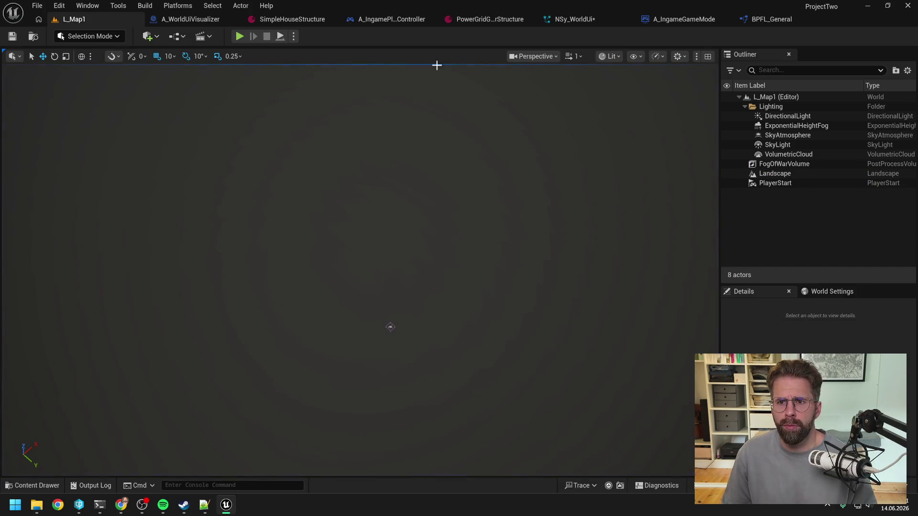
{"action": "left_click", "coordinate": [592, 20]}
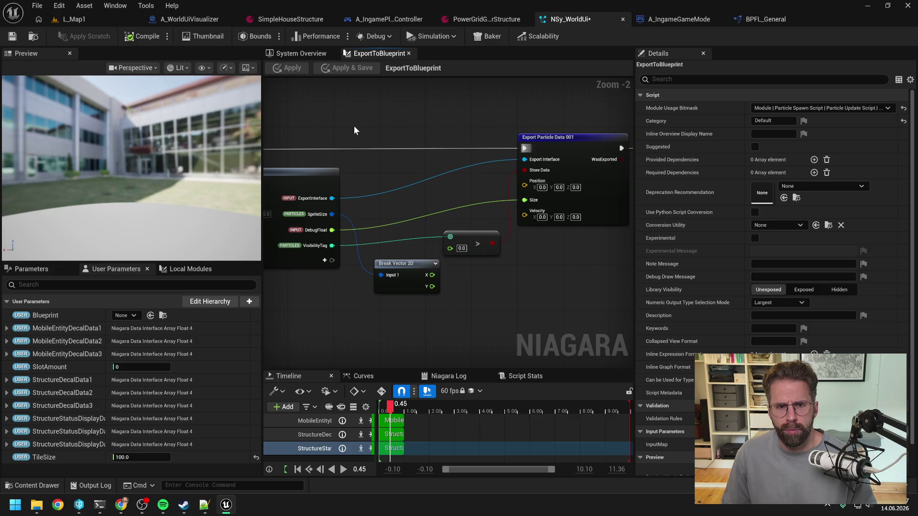
Inspect the Update Structure Status Display script and its Map Set node.
{"action": "left_click", "coordinate": [288, 54]}
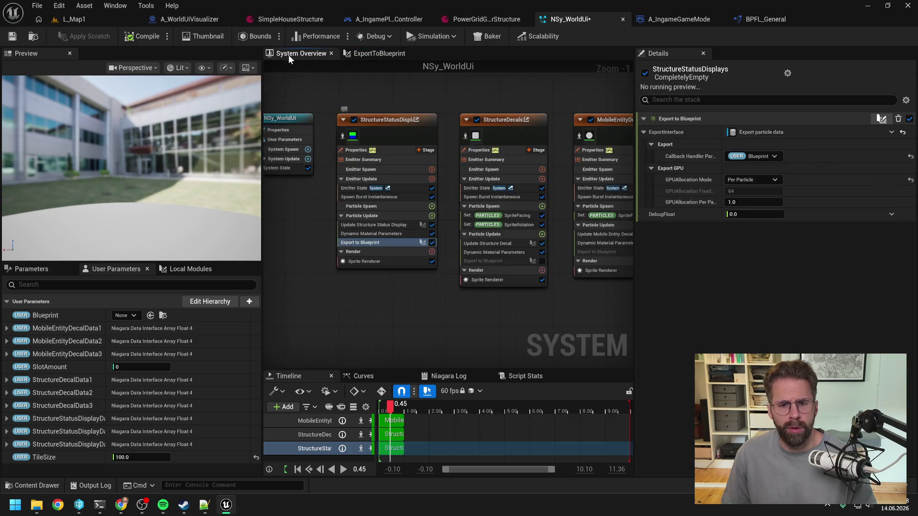
{"action": "double_click", "coordinate": [388, 225]}
{"action": "scroll", "coordinate": [579, 164], "scroll_direction": "up", "scroll_amount": 6}
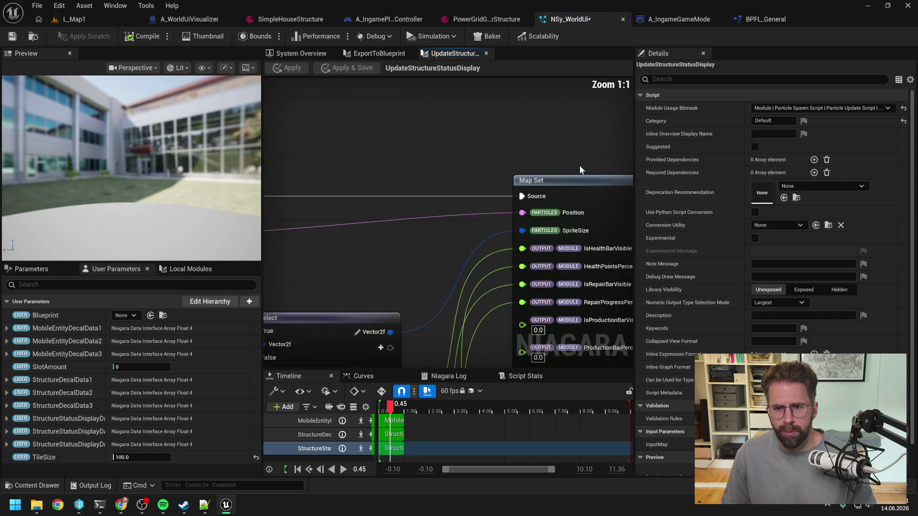
{"action": "scroll", "coordinate": [563, 167], "scroll_direction": "down", "scroll_amount": 2}
{"action": "left_click_drag", "start_coordinate": [532, 165], "coordinate": [466, 110]}
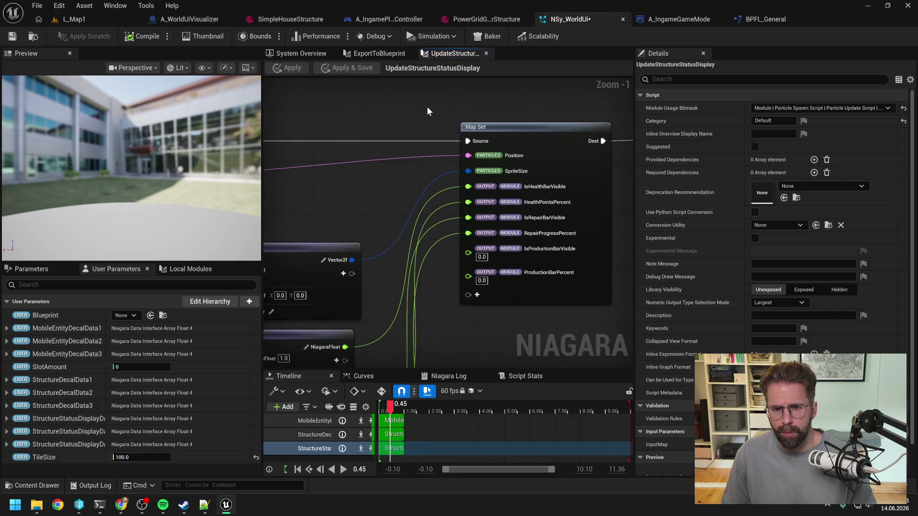
Remove the VisibilityTag pin, wire Break Vector 2D's X into the comparison, and apply the module.
{"action": "left_click", "coordinate": [382, 53]}
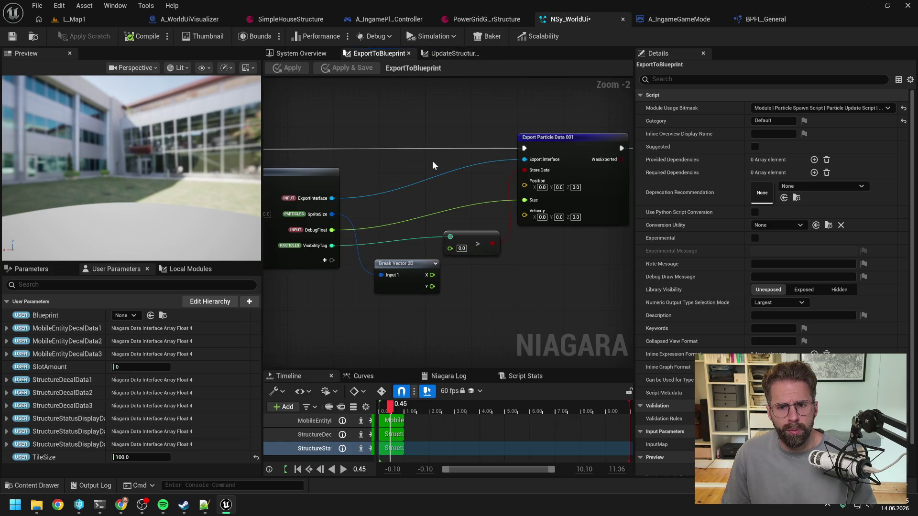
{"action": "scroll", "coordinate": [452, 183], "scroll_direction": "down", "scroll_amount": 2}
{"action": "scroll", "coordinate": [449, 237], "scroll_direction": "up", "scroll_amount": 1}
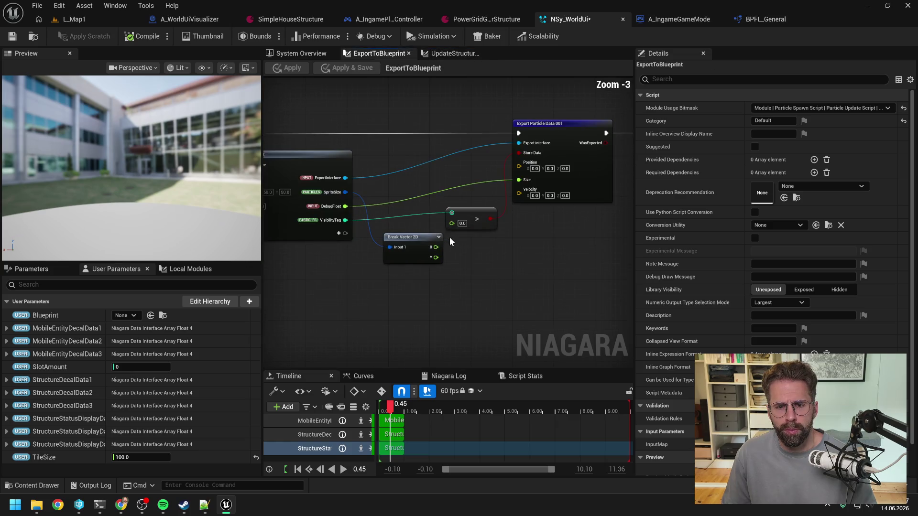
{"action": "right_click", "coordinate": [342, 220]}
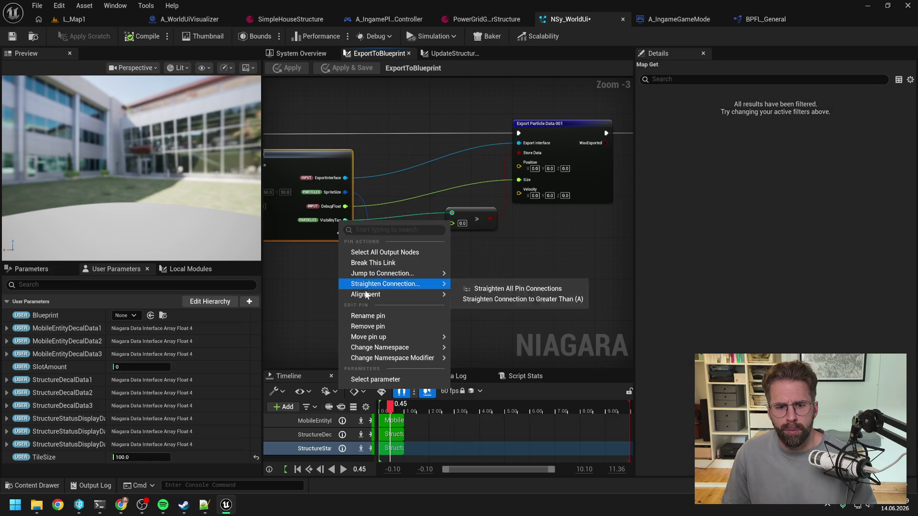
{"action": "left_click", "coordinate": [378, 326]}
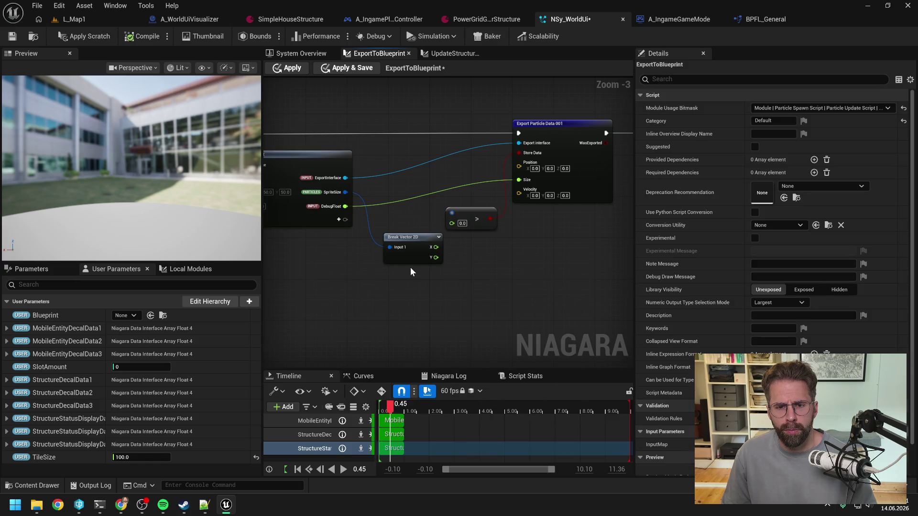
{"action": "mouse_move", "coordinate": [413, 237]}
{"action": "left_mouse_down"}
{"action": "mouse_move", "coordinate": [397, 221]}
{"action": "mouse_move", "coordinate": [451, 212]}
{"action": "left_mouse_up"}
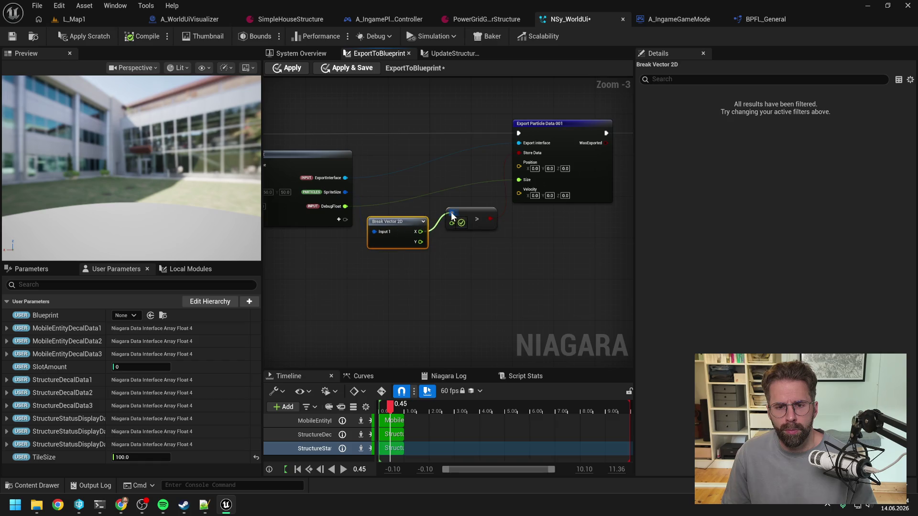
{"action": "left_click", "coordinate": [469, 273]}
{"action": "left_click", "coordinate": [13, 36]}
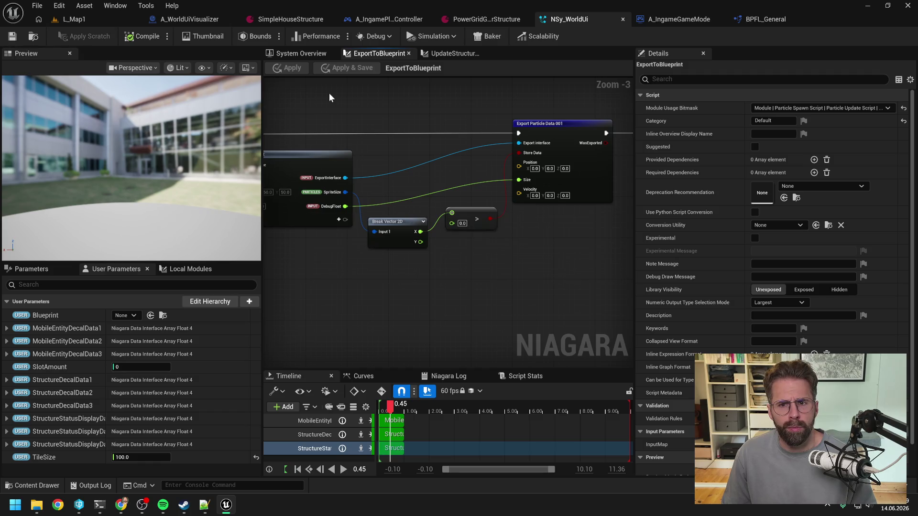
Review the Export to Blueprint module settings in the system overview, then go to L_Map1.
{"action": "left_click", "coordinate": [294, 53]}
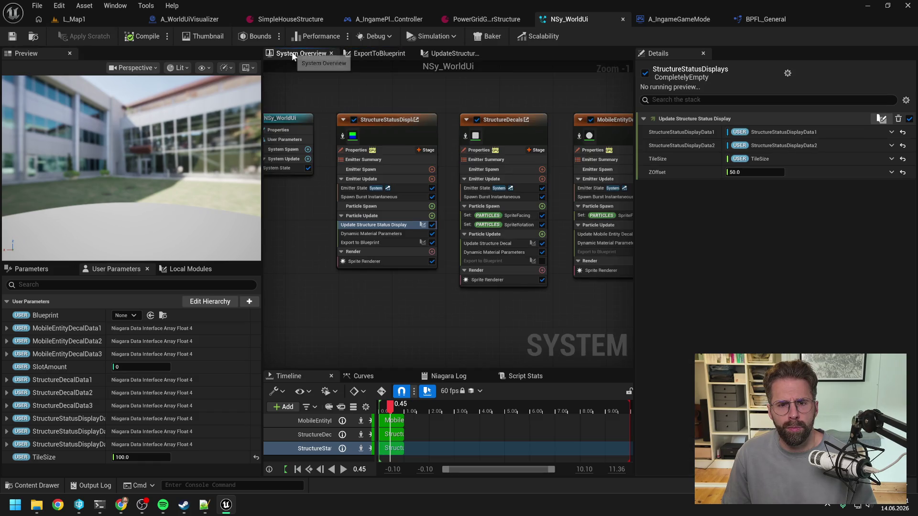
{"action": "left_click", "coordinate": [372, 244]}
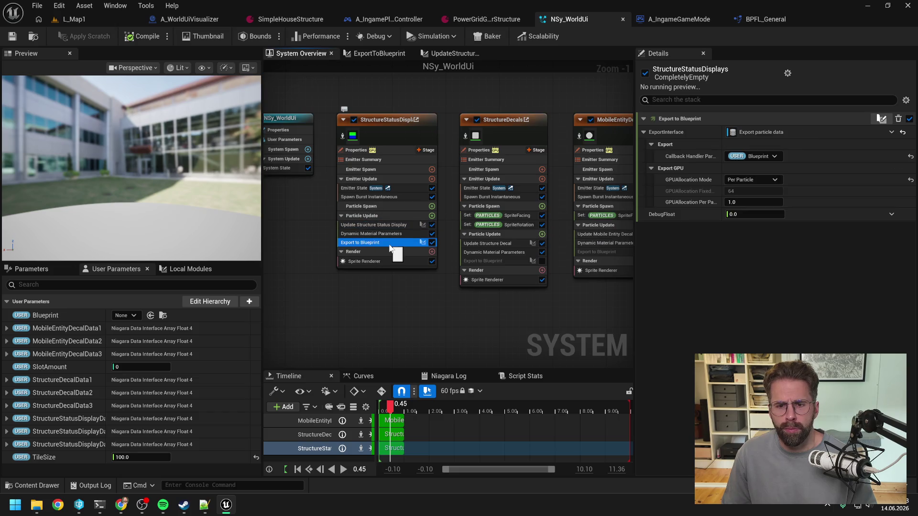
{"action": "left_click", "coordinate": [72, 19]}
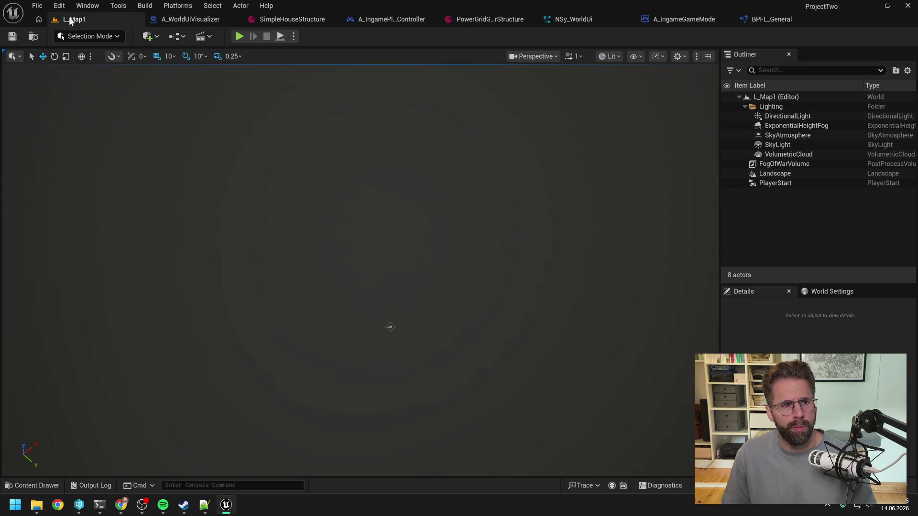
Play-test L_Map1 again and stop it, check A_WorldUiVisualizer, then return to NSy_WorldUi.
{"action": "left_click", "coordinate": [239, 36]}
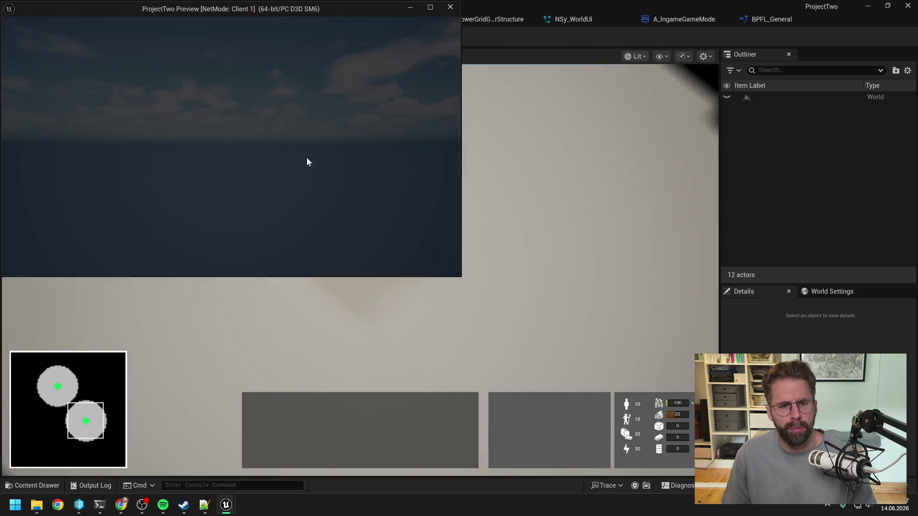
{"action": "key", "text": "alt+Tab"}
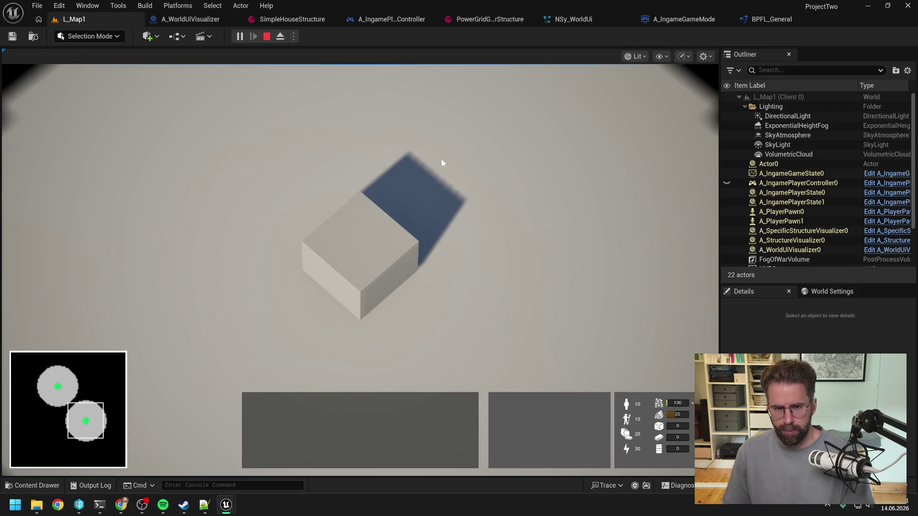
{"action": "key", "text": "Escape"}
{"action": "left_click", "coordinate": [190, 19]}
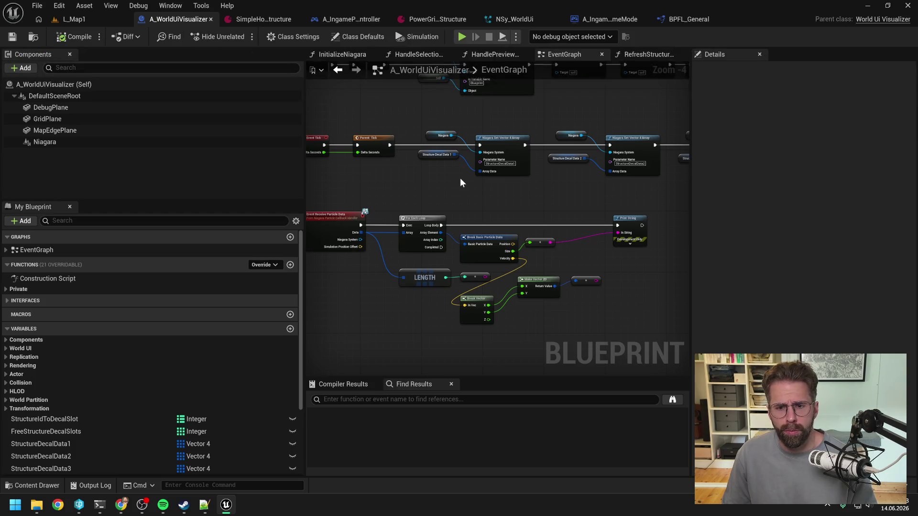
{"action": "left_click", "coordinate": [514, 19]}
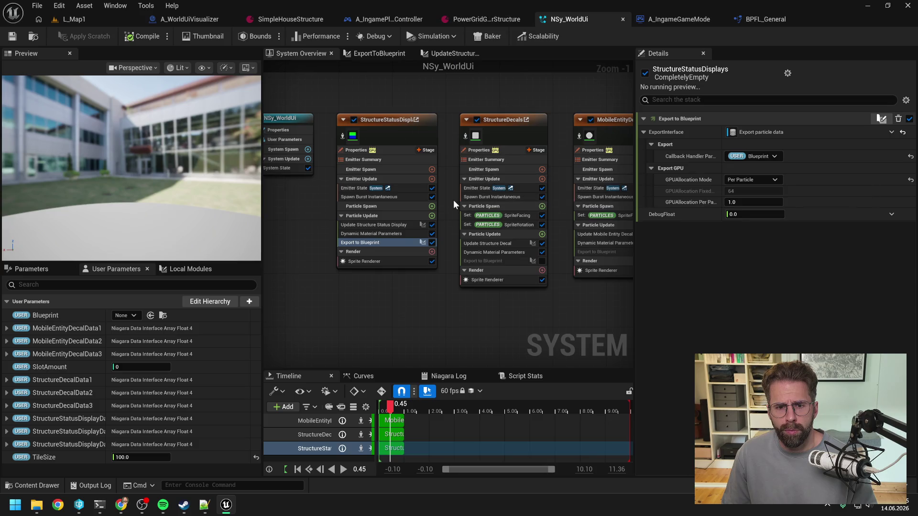
{"action": "left_click_drag", "start_coordinate": [400, 240], "coordinate": [400, 241]}
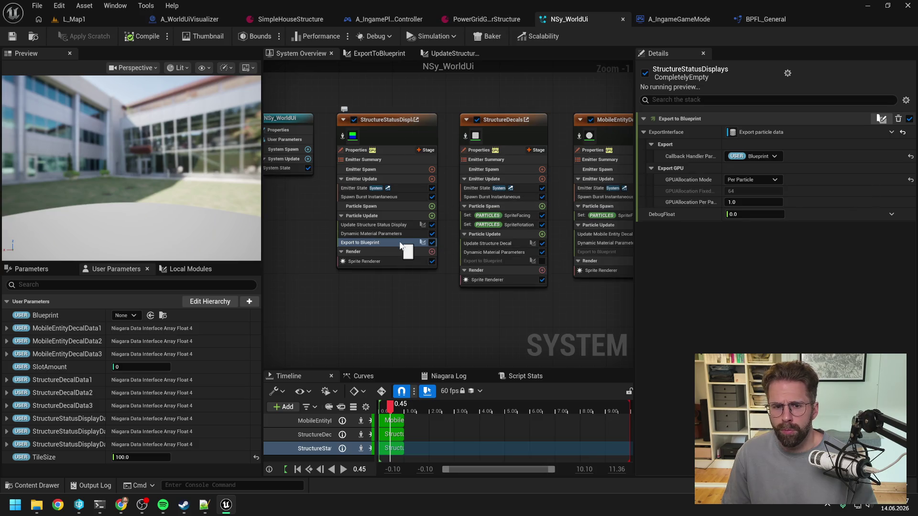
Turn on Store Data in the Export to Blueprint scratch script and apply the change.
{"action": "double_click", "coordinate": [395, 242]}
{"action": "left_click", "coordinate": [546, 153]}
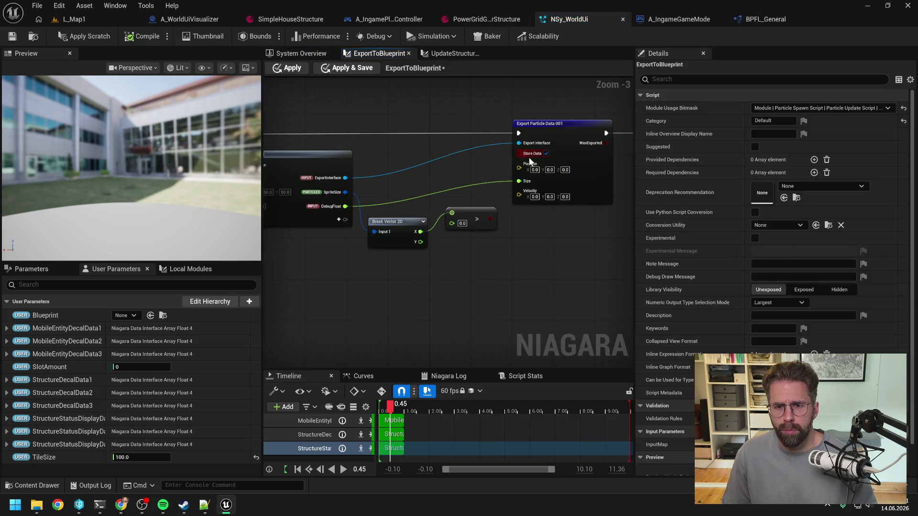
{"action": "left_click", "coordinate": [87, 35]}
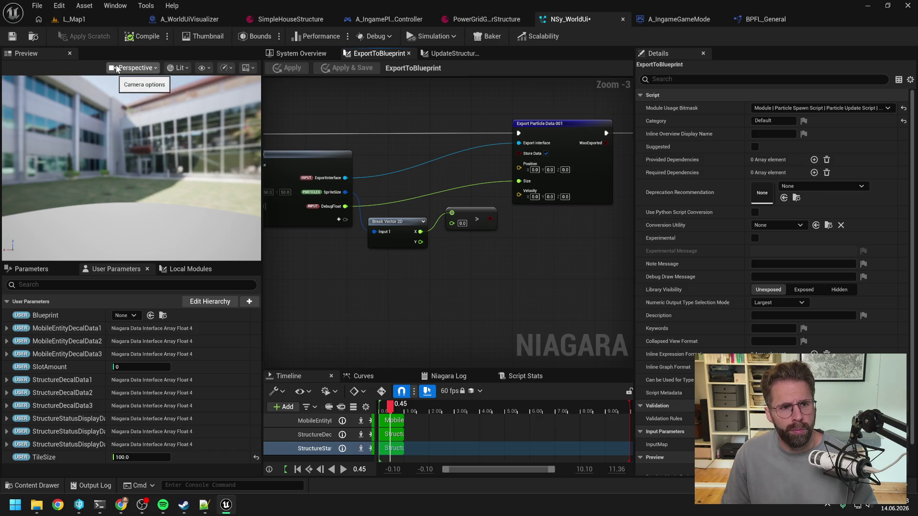
Play-test L_Map1, stop it, and return via A_WorldUiVisualizer to the ExportToBlueprint graph.
{"action": "left_click", "coordinate": [103, 21]}
{"action": "left_click", "coordinate": [239, 35]}
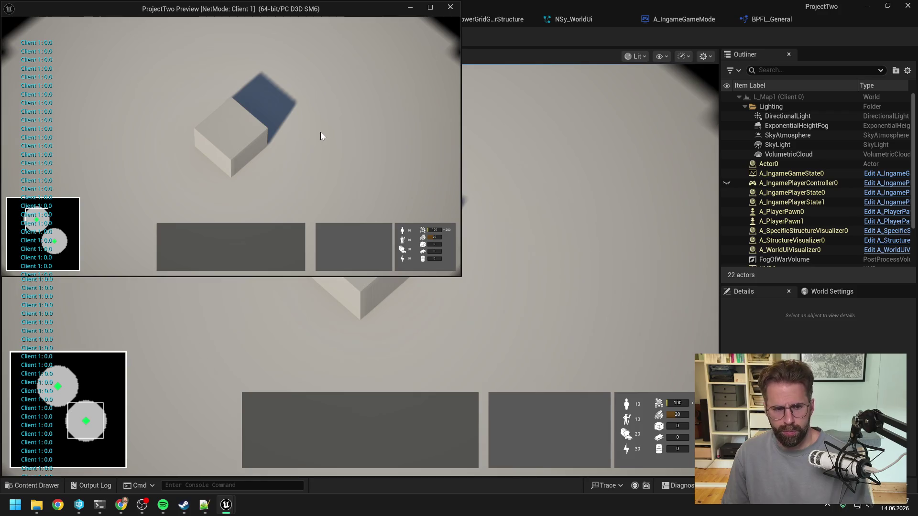
{"action": "key", "text": "Escape"}
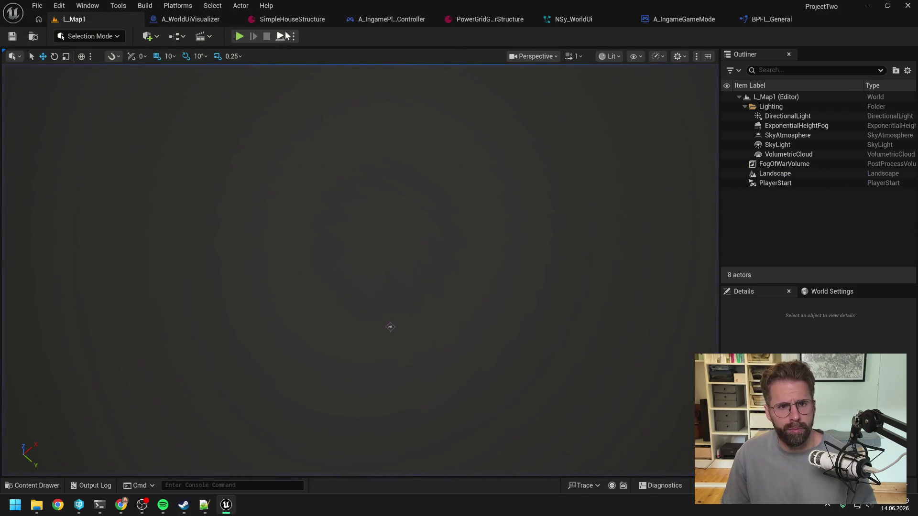
{"action": "left_click", "coordinate": [197, 21]}
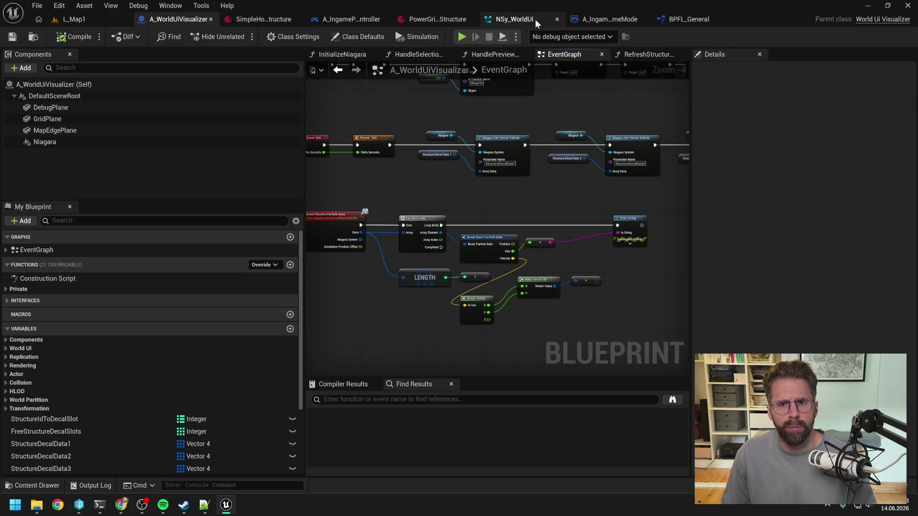
{"action": "left_click", "coordinate": [515, 19]}
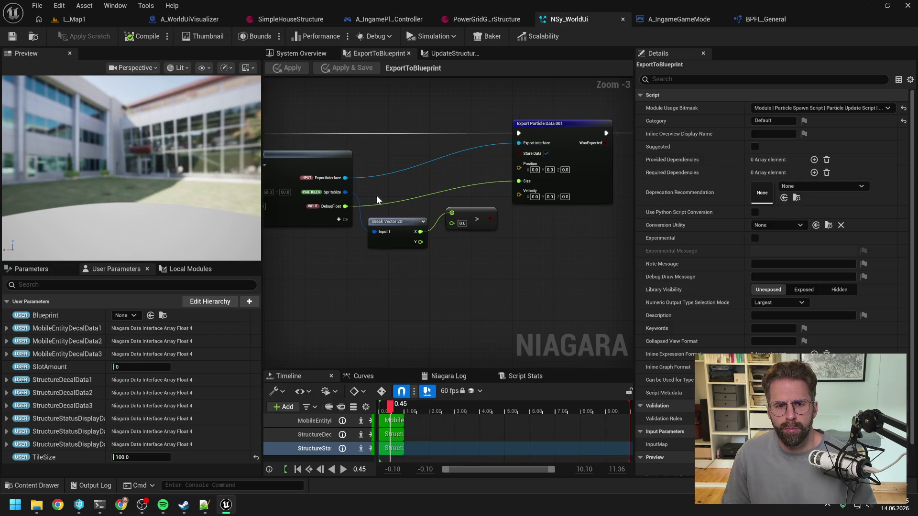
Drive Store Data from the comparison result, apply, and review StructureStatusDisplay's Spawn Burst Instantaneous settings.
{"action": "left_click_drag", "start_coordinate": [490, 219], "coordinate": [518, 153]}
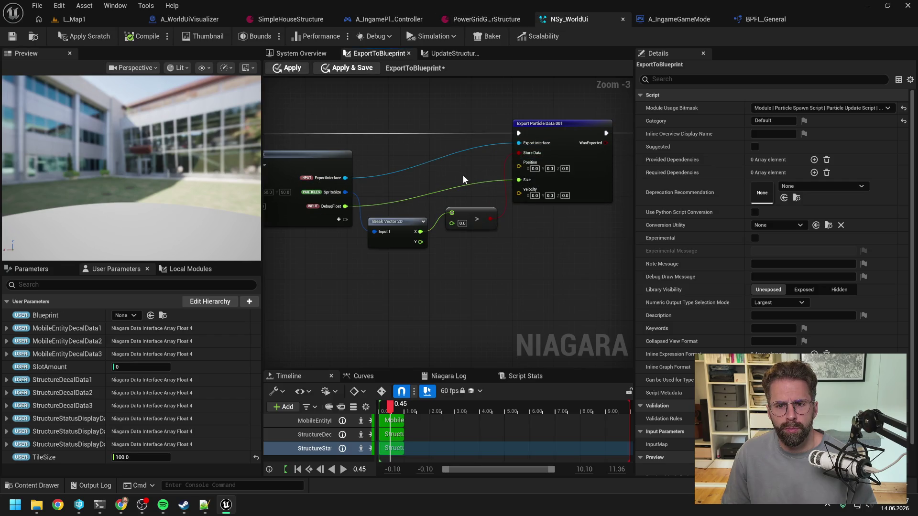
{"action": "left_click", "coordinate": [106, 38]}
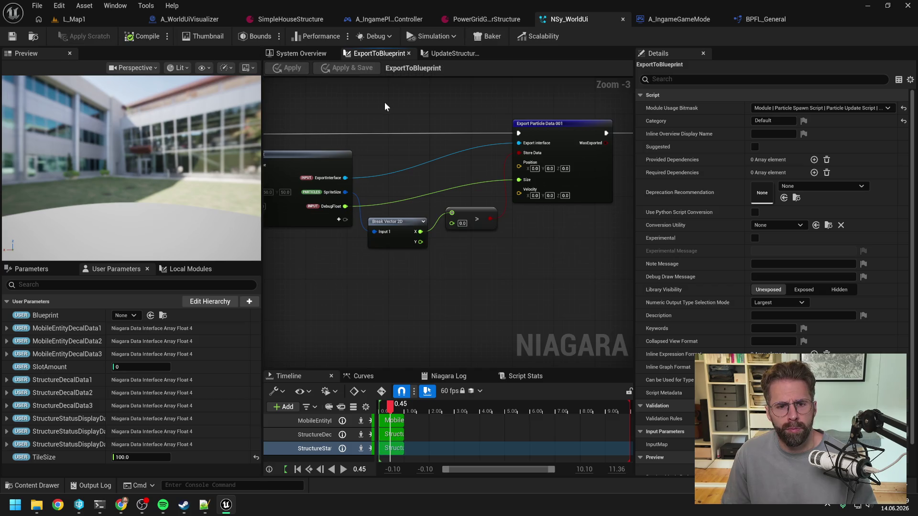
{"action": "left_click", "coordinate": [293, 54]}
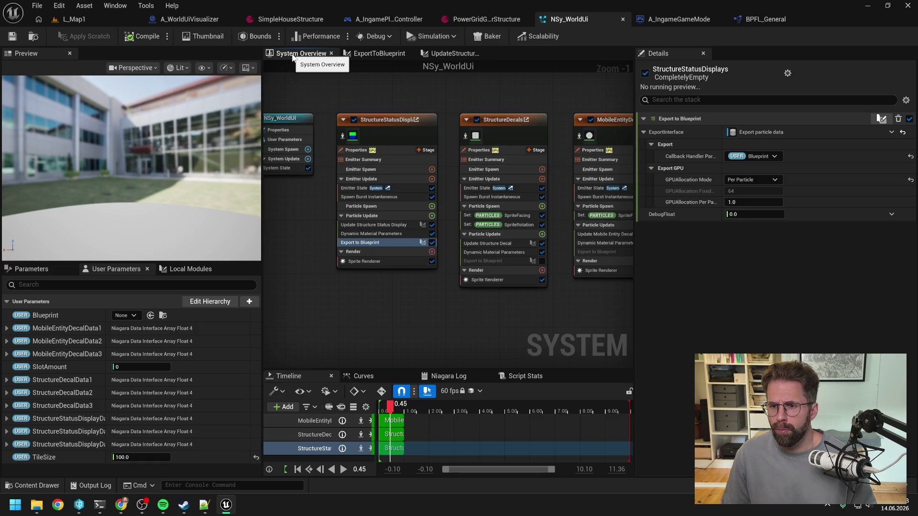
{"action": "left_click", "coordinate": [387, 197]}
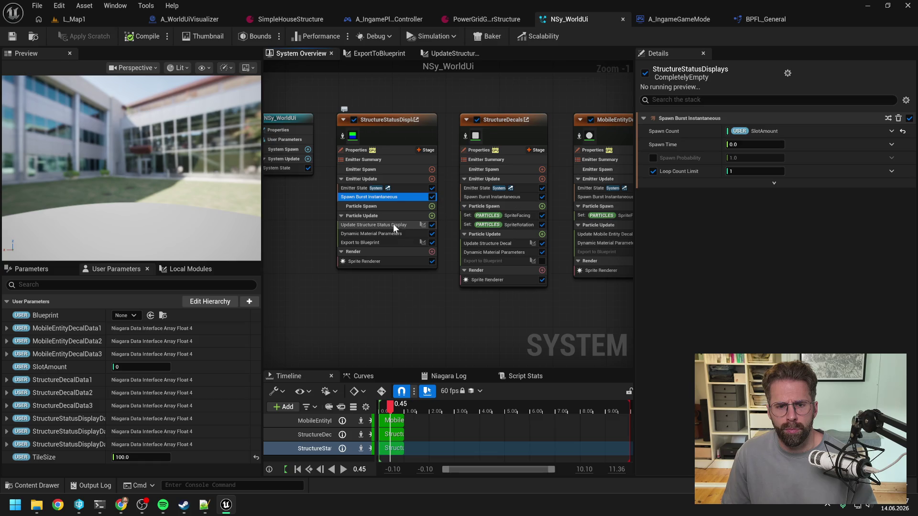
Open the UpdateStructureStatusDisplay scratch pad and pan across its Execution Index, Make Position, Select and Break Vector 4 nodes.
{"action": "double_click", "coordinate": [393, 223]}
{"action": "scroll", "coordinate": [403, 210], "scroll_direction": "down", "scroll_amount": 2}
{"action": "mouse_move", "coordinate": [352, 200]}
{"action": "left_mouse_down"}
{"action": "mouse_move", "coordinate": [552, 178]}
{"action": "mouse_move", "coordinate": [496, 174]}
{"action": "mouse_move", "coordinate": [604, 173]}
{"action": "mouse_move", "coordinate": [523, 175]}
{"action": "mouse_move", "coordinate": [512, 188]}
{"action": "mouse_move", "coordinate": [403, 226]}
{"action": "mouse_move", "coordinate": [572, 220]}
{"action": "mouse_move", "coordinate": [398, 227]}
{"action": "left_mouse_up"}
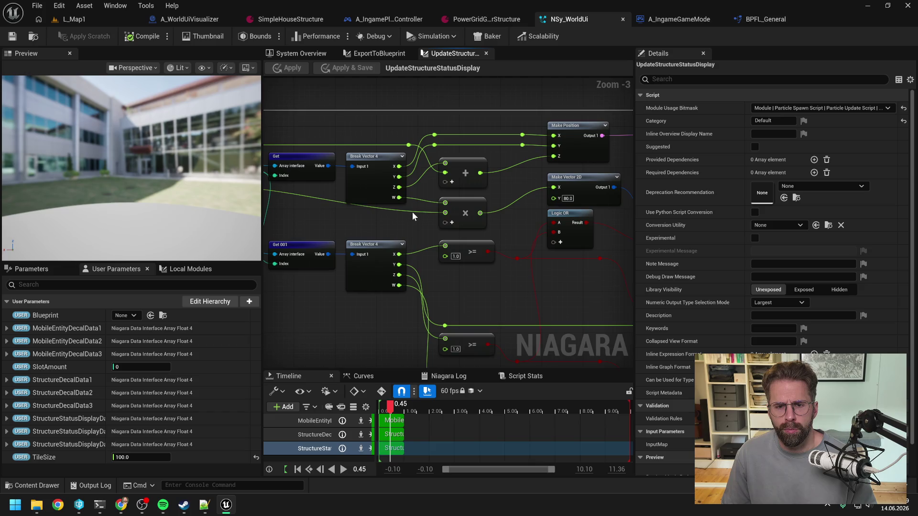
{"action": "left_click_drag", "start_coordinate": [368, 224], "coordinate": [471, 223]}
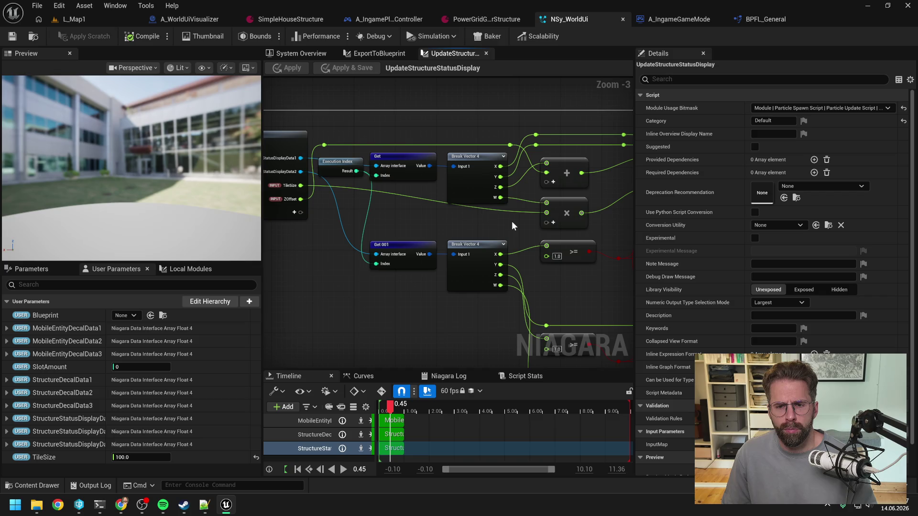
{"action": "left_click_drag", "start_coordinate": [511, 226], "coordinate": [444, 213]}
{"action": "left_click_drag", "start_coordinate": [532, 213], "coordinate": [325, 212]}
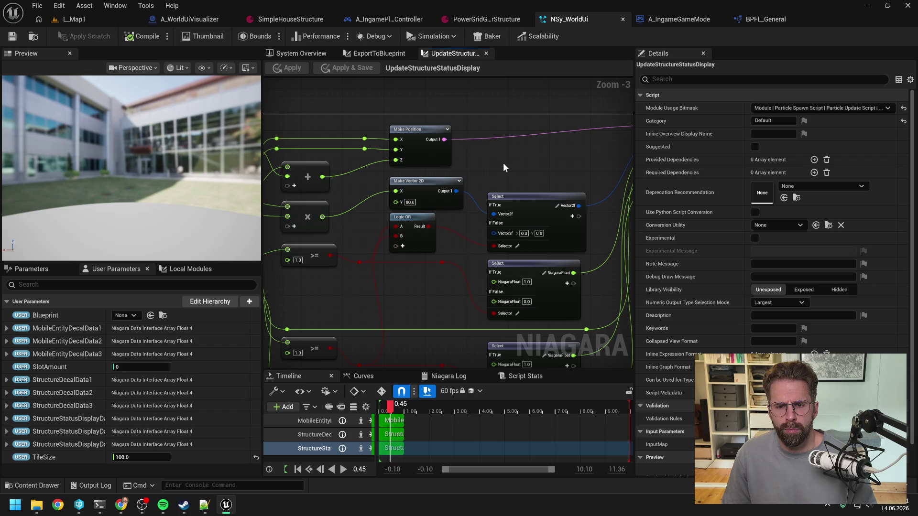
{"action": "left_click_drag", "start_coordinate": [490, 168], "coordinate": [548, 169]}
{"action": "mouse_move", "coordinate": [466, 277]}
{"action": "left_mouse_down"}
{"action": "mouse_move", "coordinate": [552, 255]}
{"action": "mouse_move", "coordinate": [488, 249]}
{"action": "left_mouse_up"}
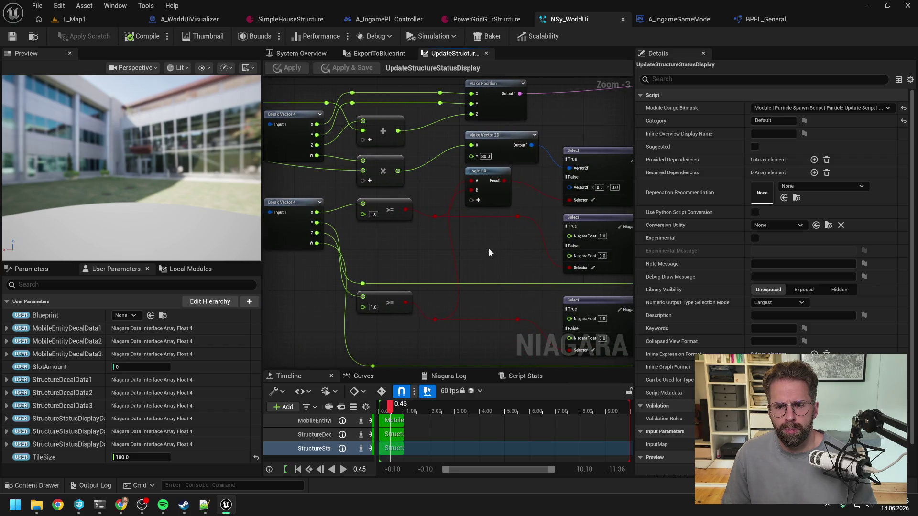
Inspect the reroute, Get and Map Get nodes, then go back to the System Overview.
{"action": "left_click_drag", "start_coordinate": [424, 240], "coordinate": [527, 216]}
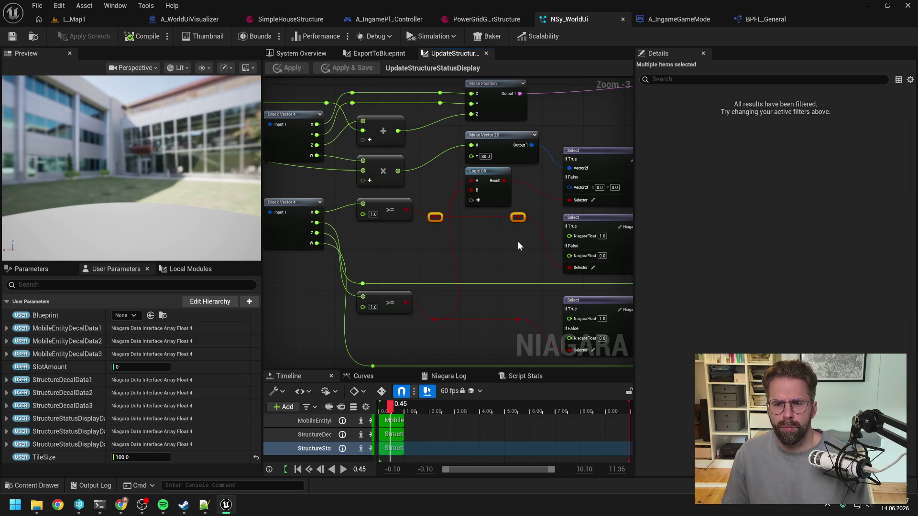
{"action": "left_click", "coordinate": [484, 267]}
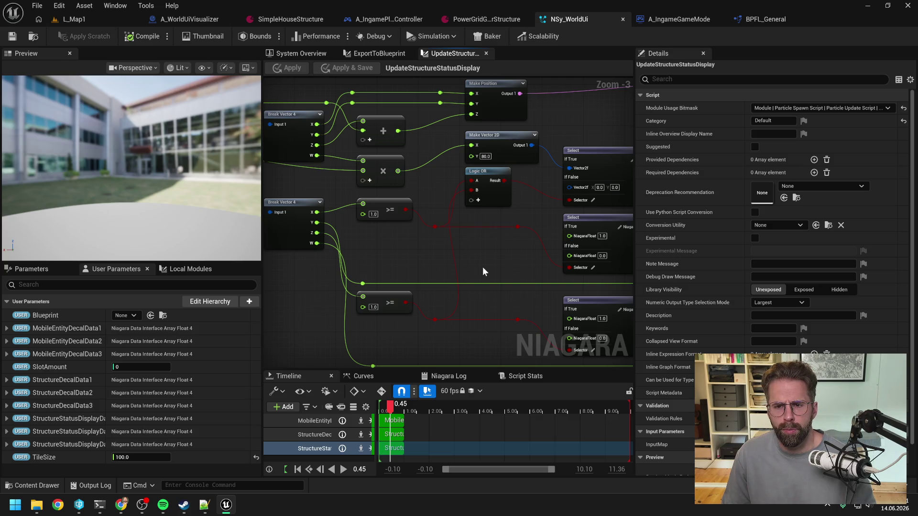
{"action": "left_click_drag", "start_coordinate": [478, 266], "coordinate": [454, 198]}
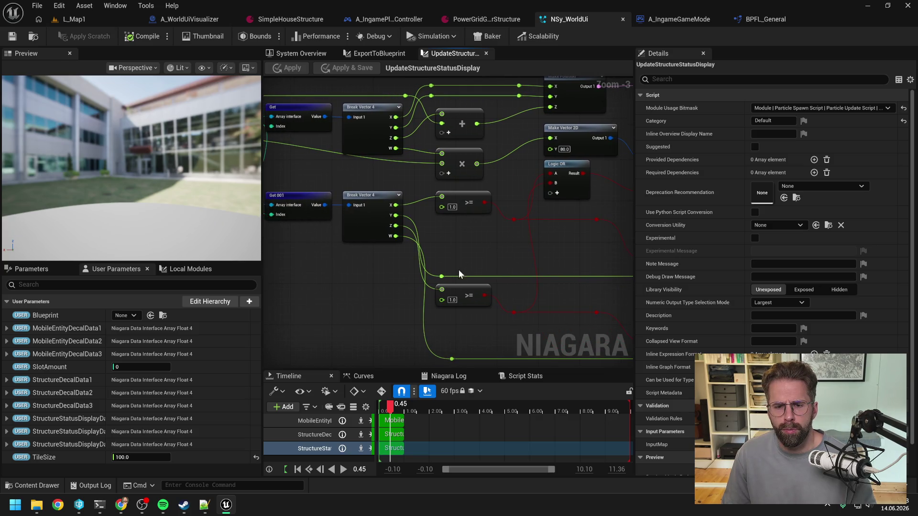
{"action": "left_click_drag", "start_coordinate": [472, 285], "coordinate": [538, 237]}
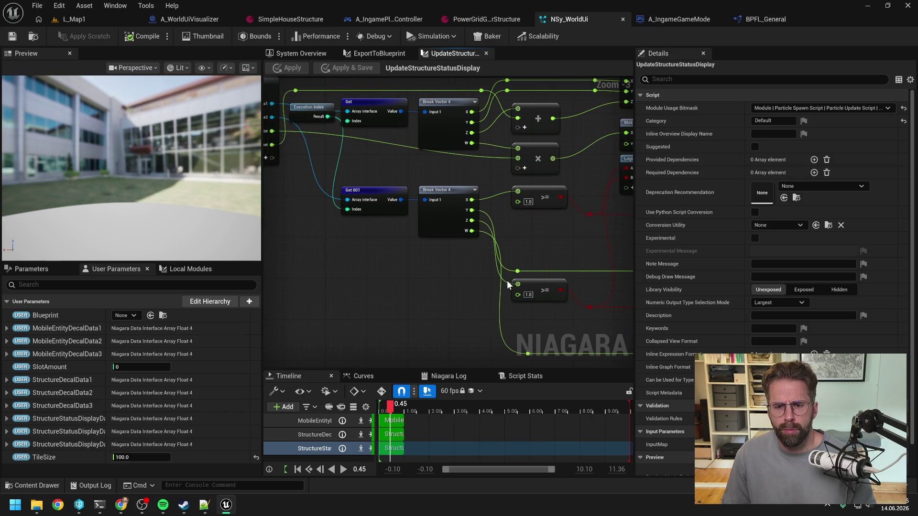
{"action": "mouse_move", "coordinate": [356, 265]}
{"action": "left_mouse_down"}
{"action": "mouse_move", "coordinate": [465, 275]}
{"action": "mouse_move", "coordinate": [476, 289]}
{"action": "left_mouse_up"}
{"action": "left_click", "coordinate": [302, 53]}
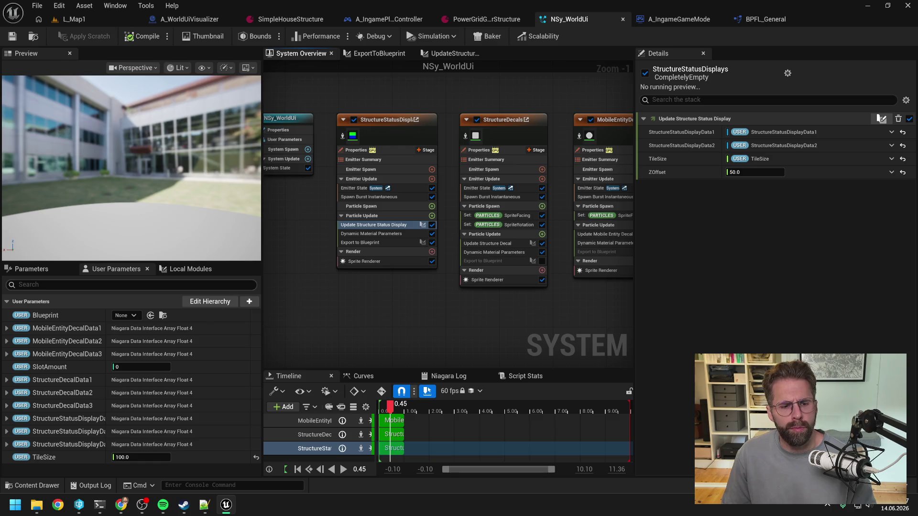
Bring the resource system and visualizer refactoring Claude Code terminals to the front.
{"action": "mouse_move", "coordinate": [99, 505]}
{"action": "left_click", "coordinate": [141, 482]}
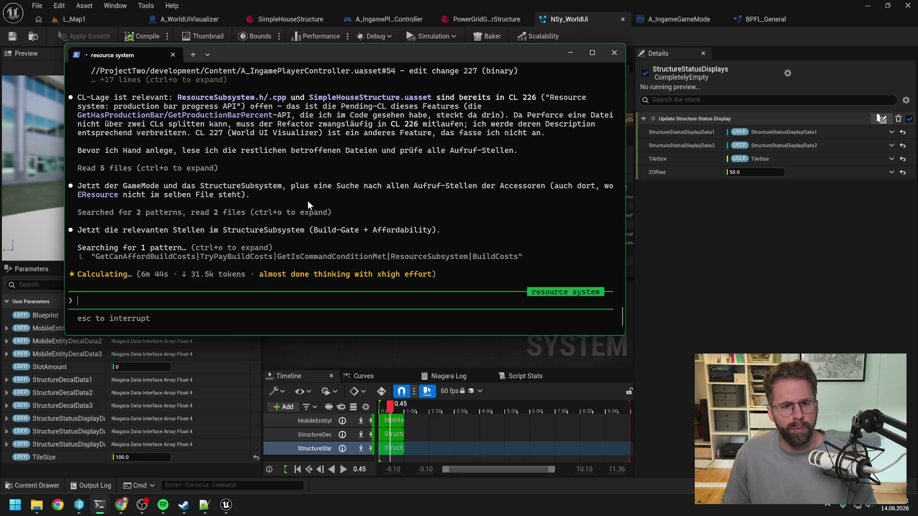
{"action": "mouse_move", "coordinate": [100, 505]}
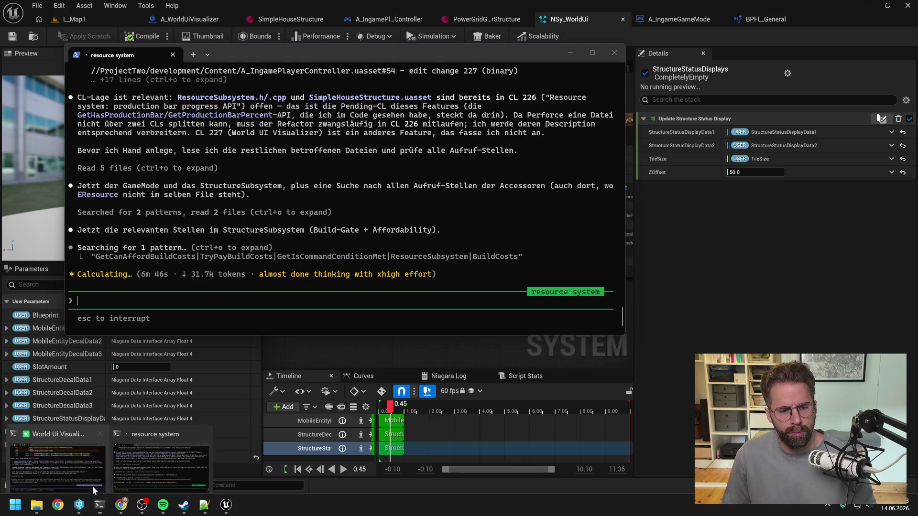
{"action": "left_click", "coordinate": [94, 483]}
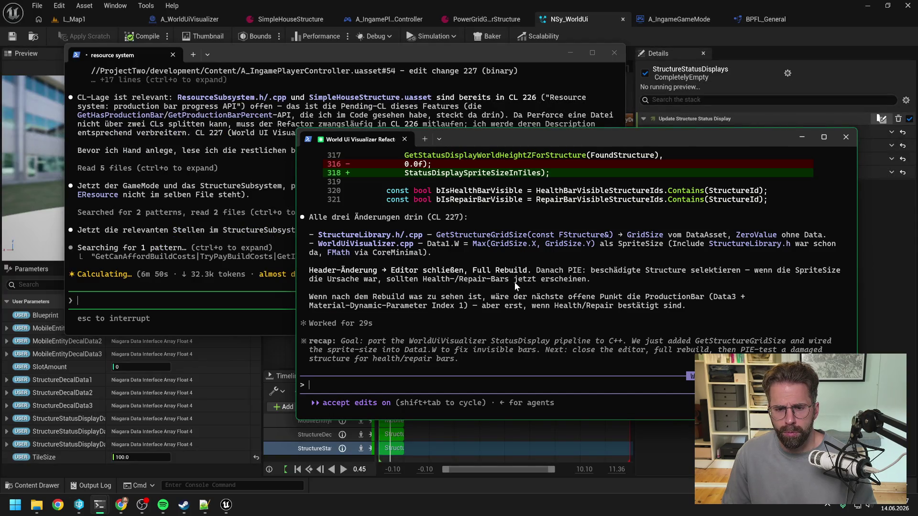
Copy the fx.Niagara.Debug.Hud 1 command from the conversation and minimize both terminals.
{"action": "scroll", "coordinate": [561, 266], "scroll_direction": "up", "scroll_amount": 15}
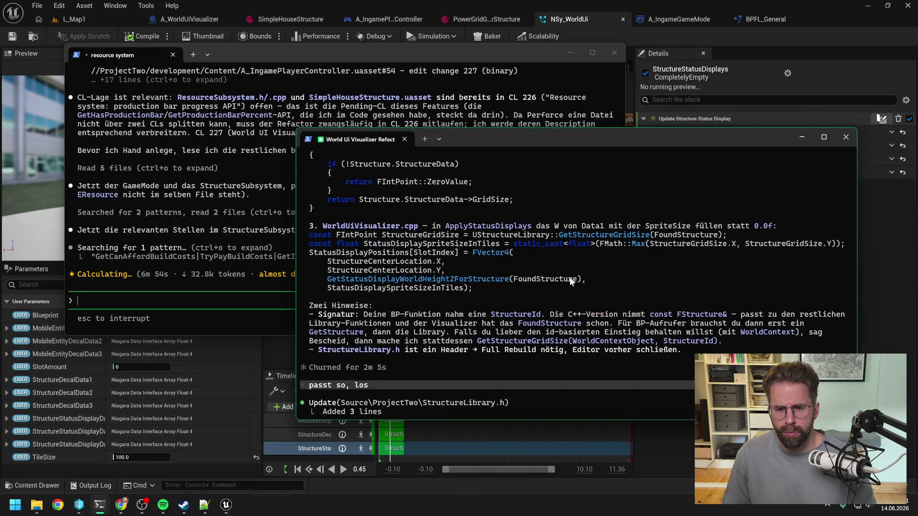
{"action": "scroll", "coordinate": [570, 278], "scroll_direction": "up", "scroll_amount": 15}
{"action": "scroll", "coordinate": [572, 279], "scroll_direction": "up", "scroll_amount": 5}
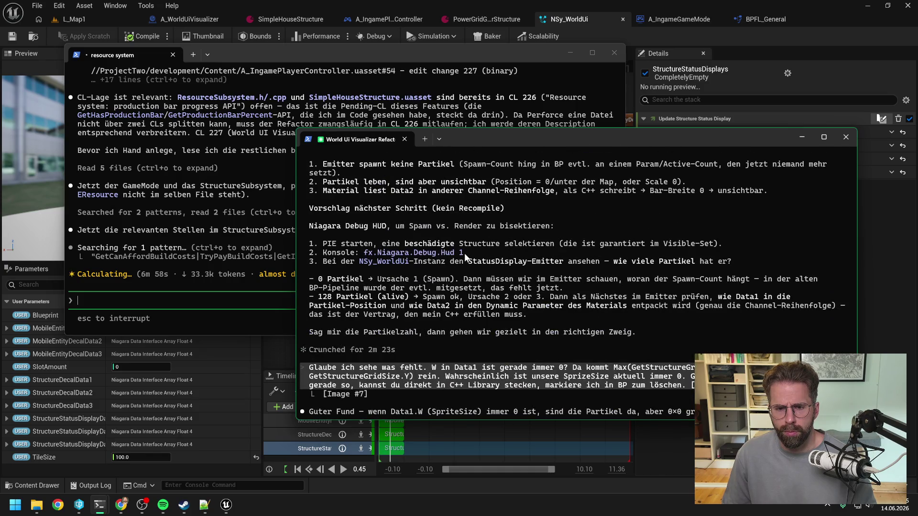
{"action": "left_click_drag", "start_coordinate": [364, 257], "coordinate": [467, 254]}
{"action": "key", "text": "ctrl+c"}
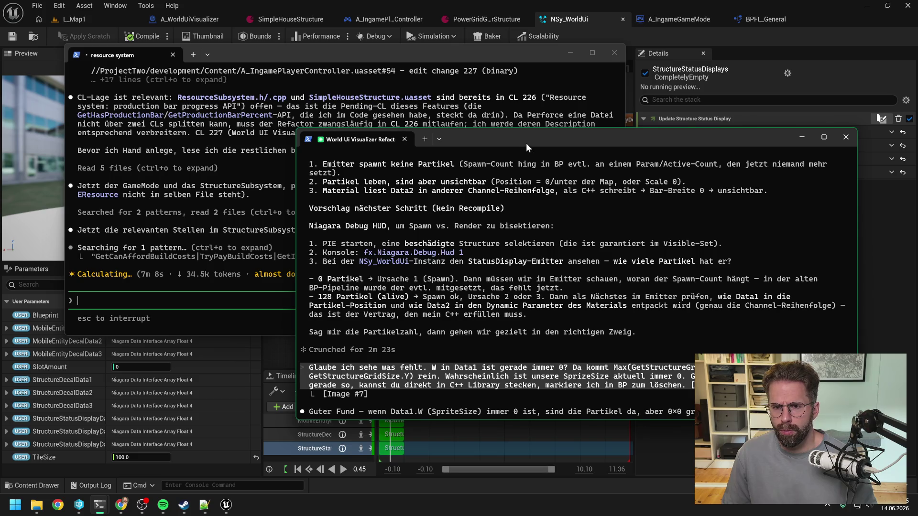
{"action": "left_click", "coordinate": [802, 137]}
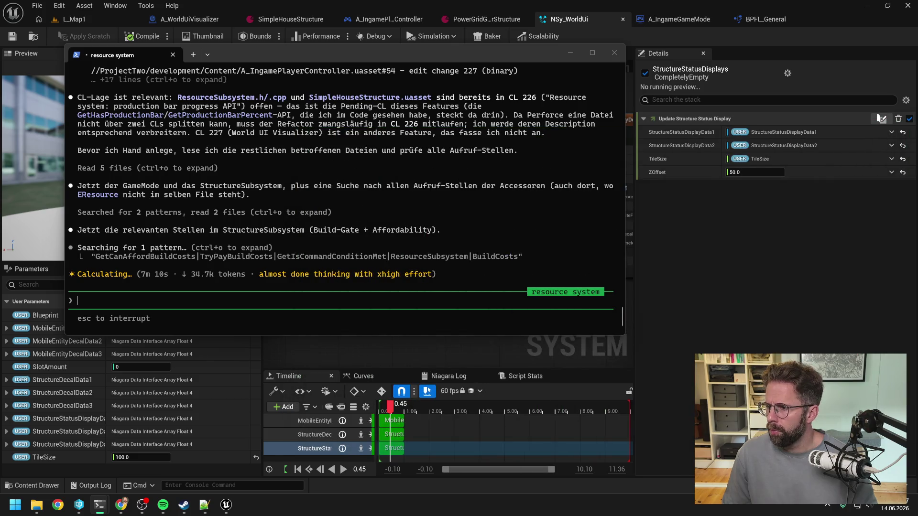
{"action": "left_click", "coordinate": [730, 270]}
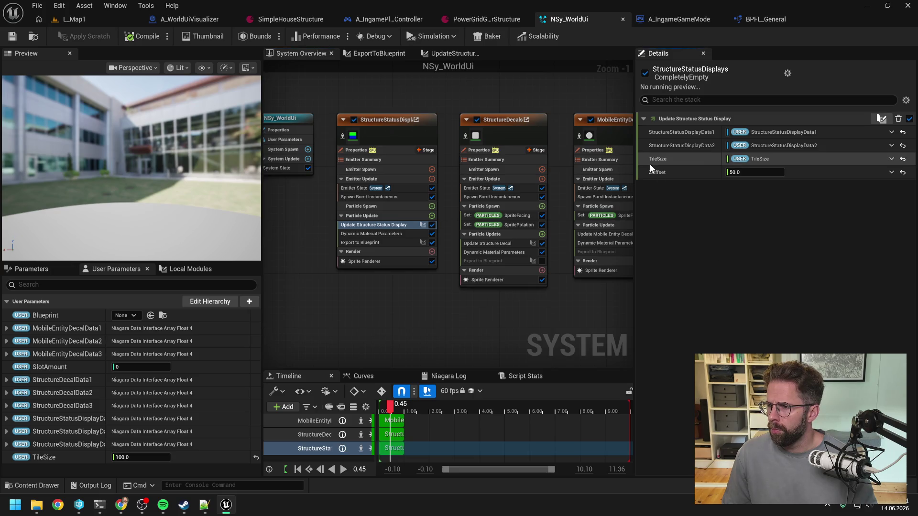
Set Expected Player Count to 1 in A_IngameGameMode's Class Defaults and save the blueprint.
{"action": "left_click", "coordinate": [89, 17]}
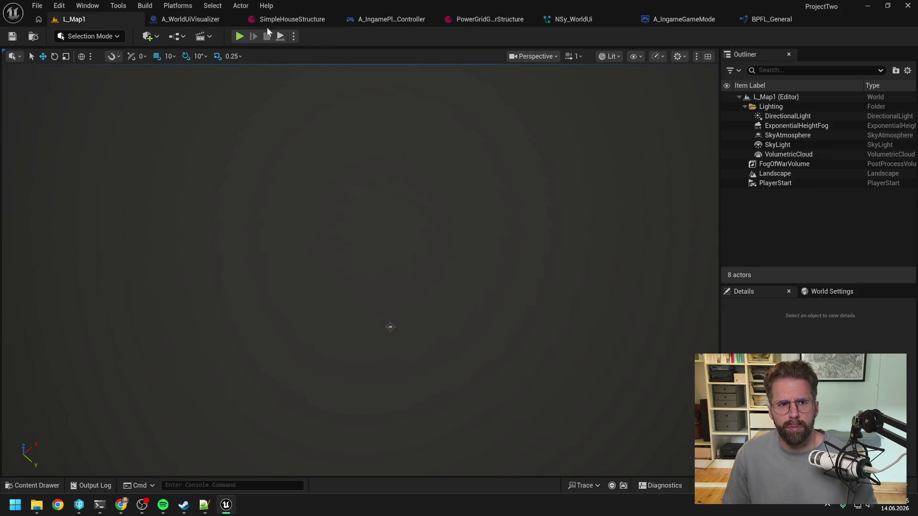
{"action": "left_click", "coordinate": [667, 20]}
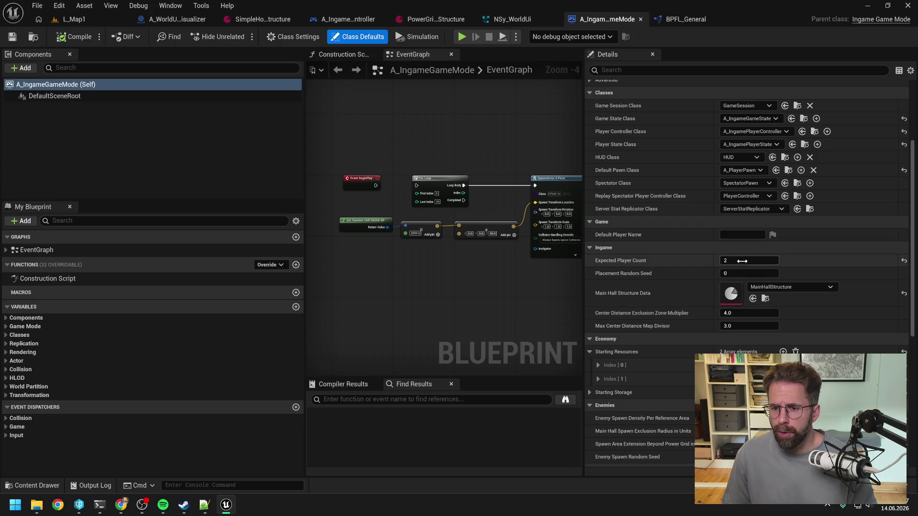
{"action": "left_click", "coordinate": [749, 260]}
{"action": "type", "text": "1"}
{"action": "key", "text": "Return"}
{"action": "key", "text": "ctrl+s"}
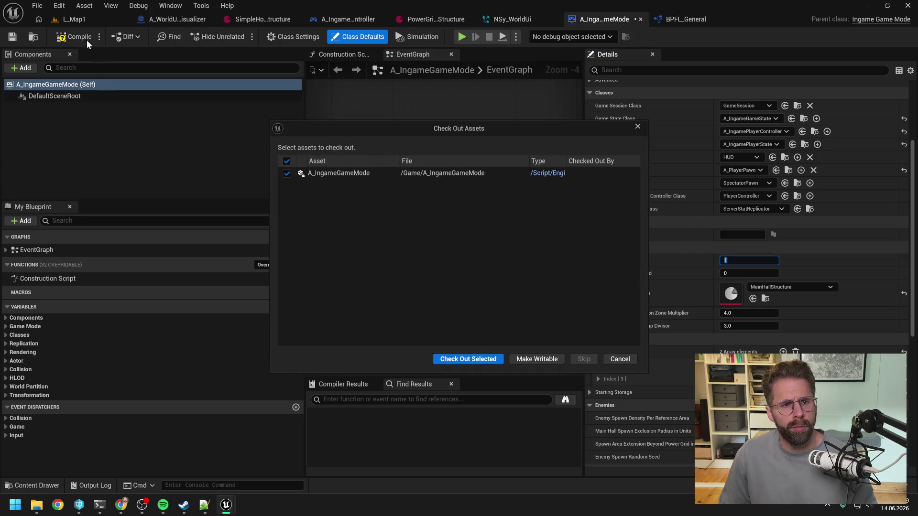
{"action": "key", "text": "Return"}
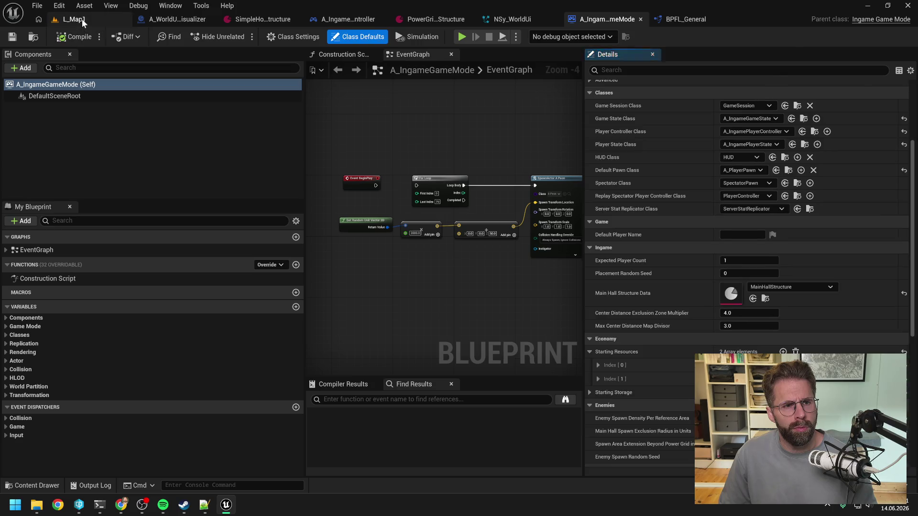
Set the Play options Number of Players to 1 in L_Map1.
{"action": "left_click", "coordinate": [81, 19]}
{"action": "left_click", "coordinate": [294, 34]}
{"action": "left_click", "coordinate": [387, 220]}
{"action": "type", "text": "1"}
{"action": "key", "text": "Return"}
Play L_Map1, select the Main Hall, rerun the previous console command, then stop playing.
{"action": "left_click", "coordinate": [239, 37]}
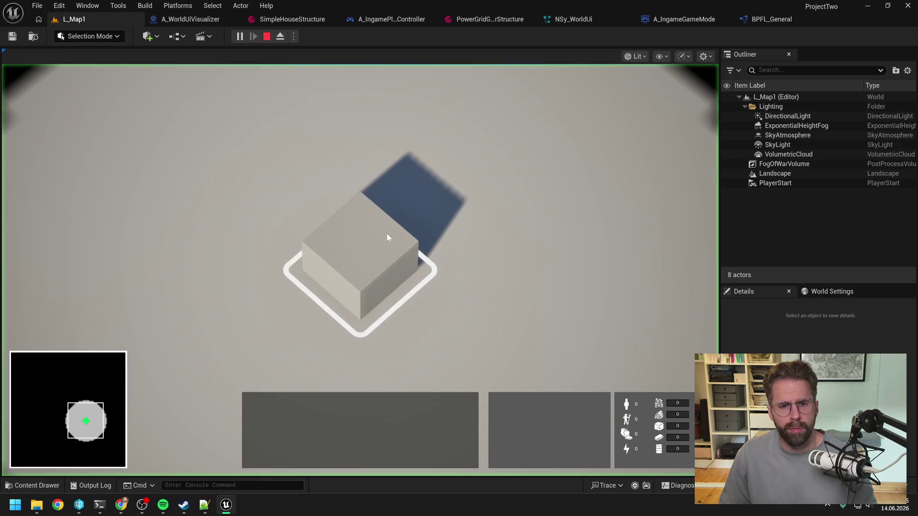
{"action": "left_click", "coordinate": [374, 261]}
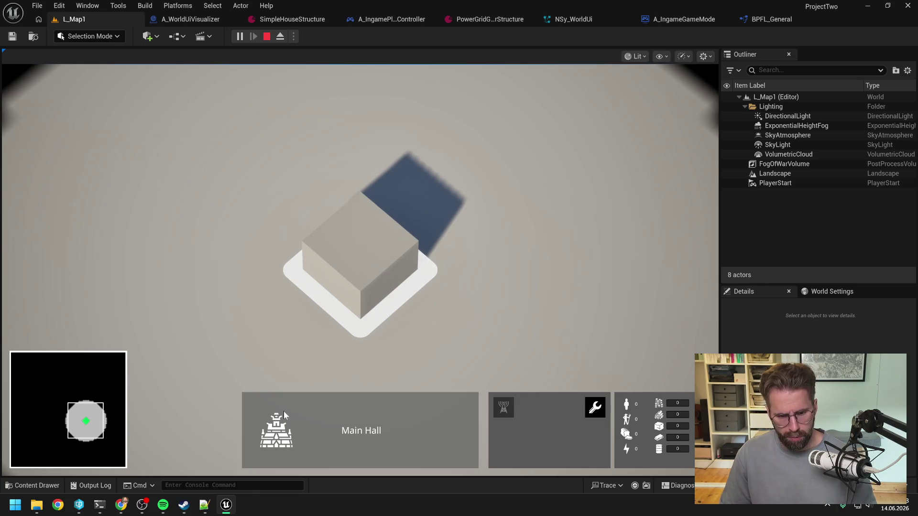
{"action": "left_click", "coordinate": [239, 485]}
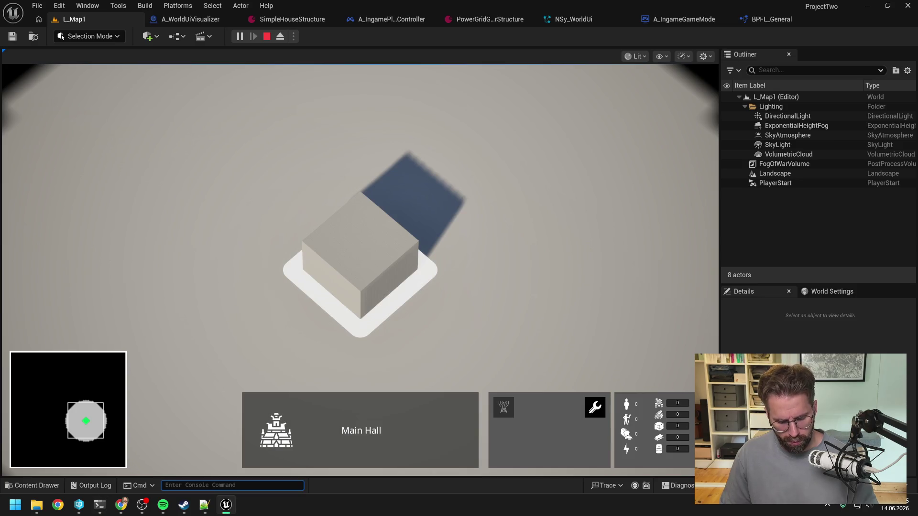
{"action": "key", "text": "Up"}
{"action": "key", "text": "Return"}
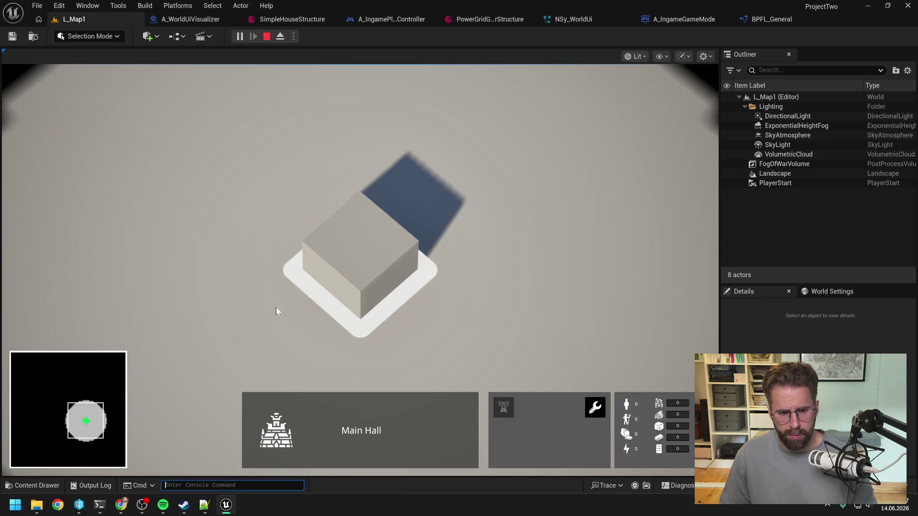
{"action": "left_click", "coordinate": [375, 264]}
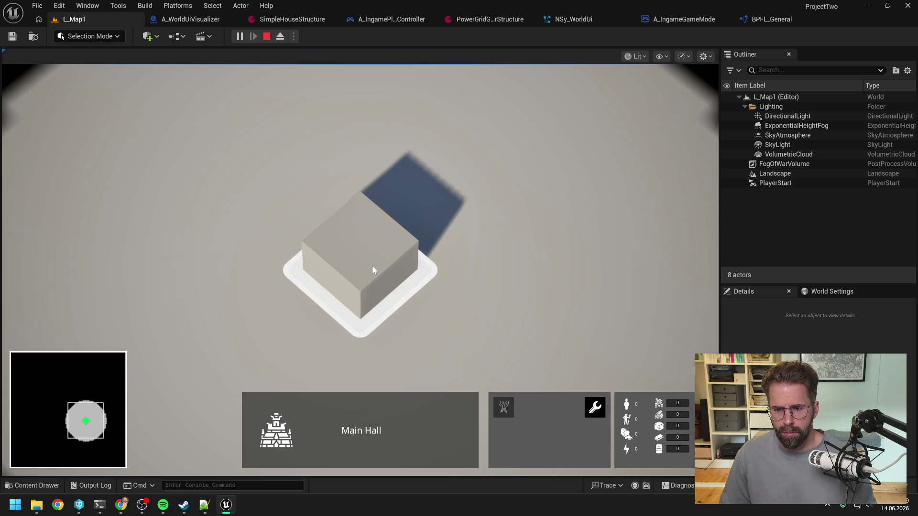
{"action": "scroll", "coordinate": [372, 265], "scroll_direction": "down", "scroll_amount": 3}
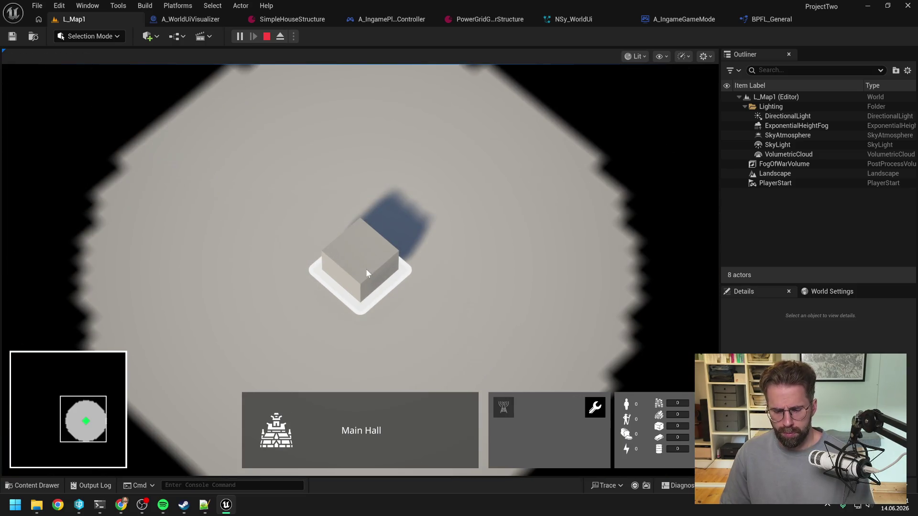
{"action": "key", "text": "Escape"}
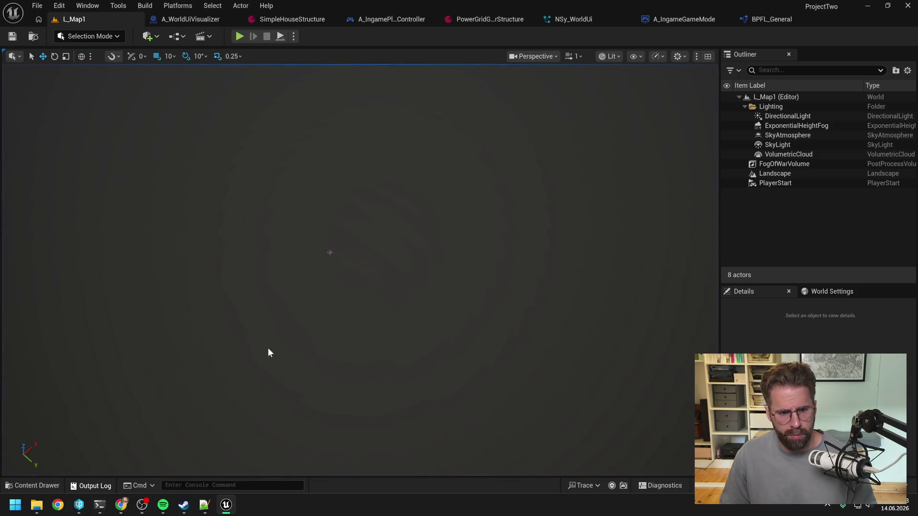
Open the Output Log and filter it to 'nia' to see Niagara-related lines.
{"action": "left_click", "coordinate": [98, 486]}
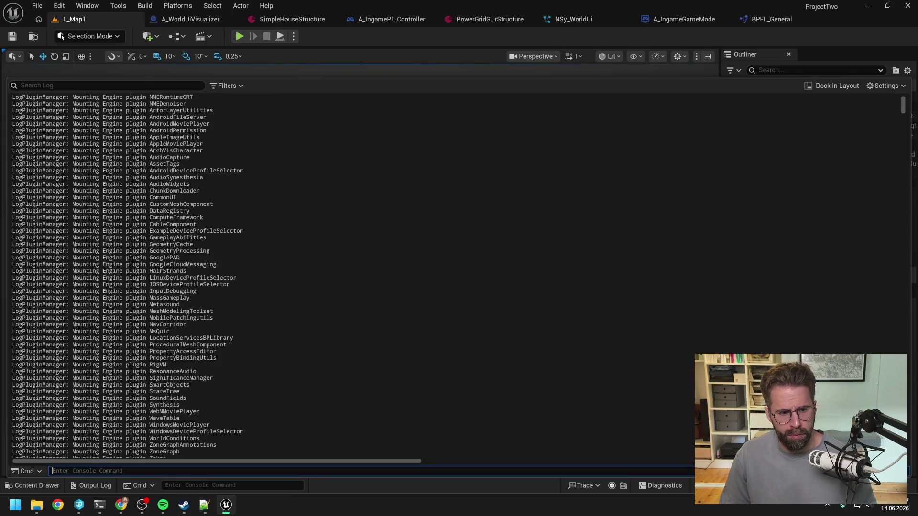
{"action": "left_click", "coordinate": [902, 127]}
{"action": "left_click_drag", "start_coordinate": [902, 127], "coordinate": [903, 450]}
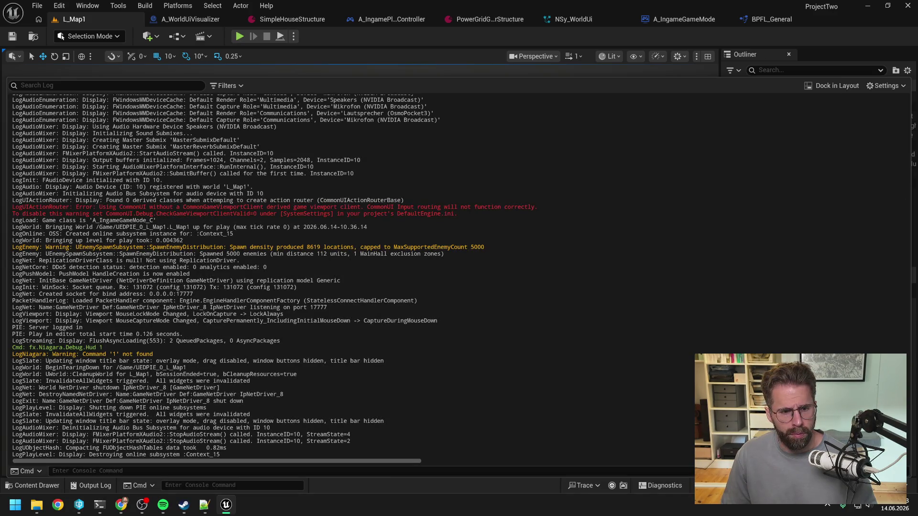
{"action": "left_click", "coordinate": [72, 85]}
{"action": "type", "text": "nia"}
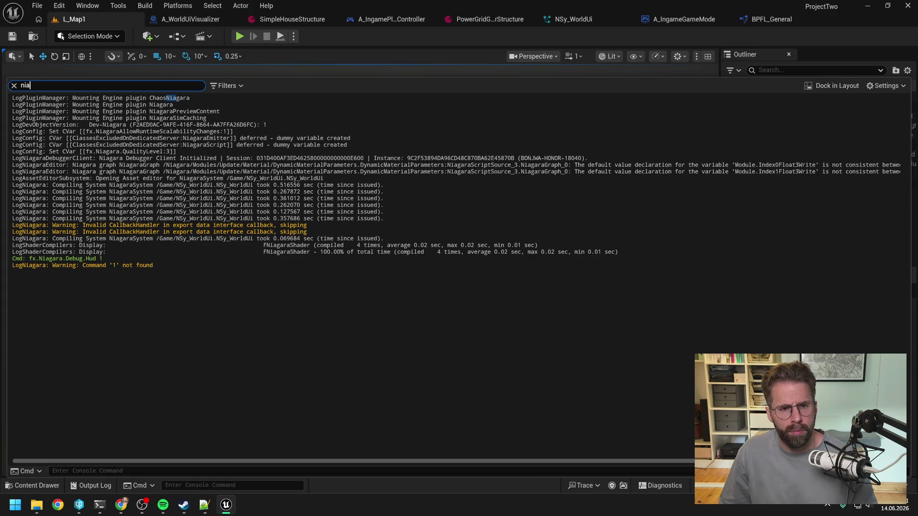
Clear the log filter and close the Output Log so the level viewport shows.
{"action": "key", "text": "Escape"}
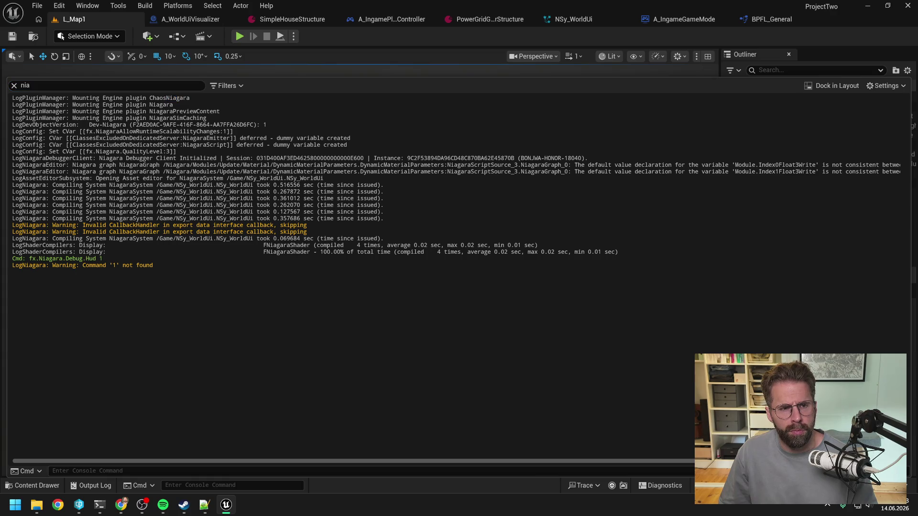
{"action": "left_click", "coordinate": [14, 85]}
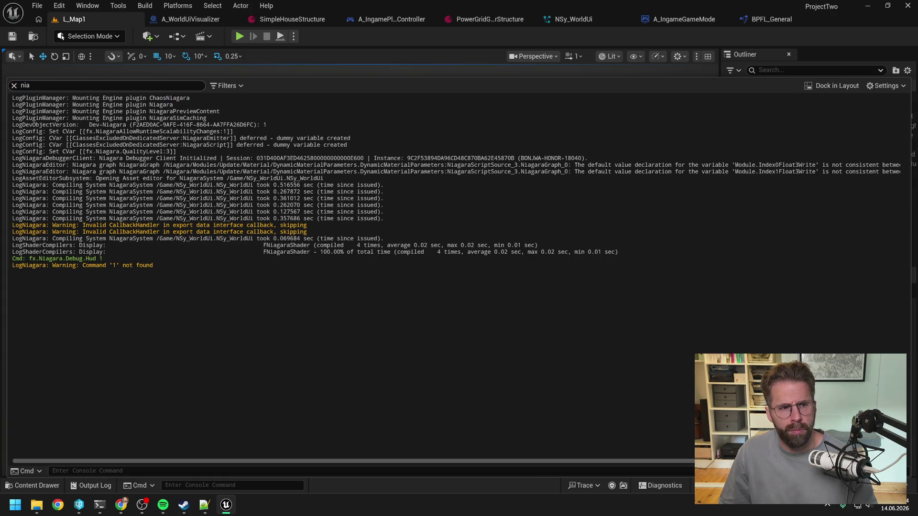
{"action": "left_click", "coordinate": [353, 36]}
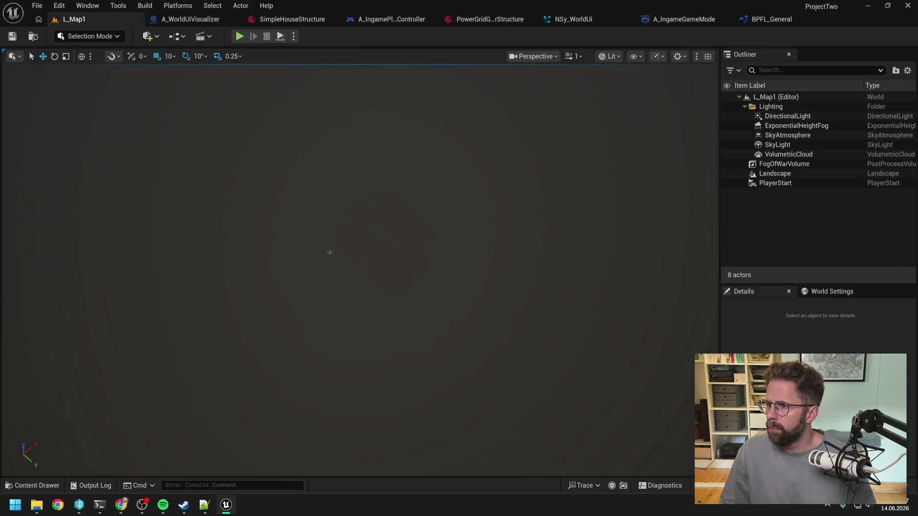
{"action": "key", "text": "alt+Tab"}
{"action": "scroll", "coordinate": [456, 200], "scroll_direction": "down", "scroll_amount": 20}
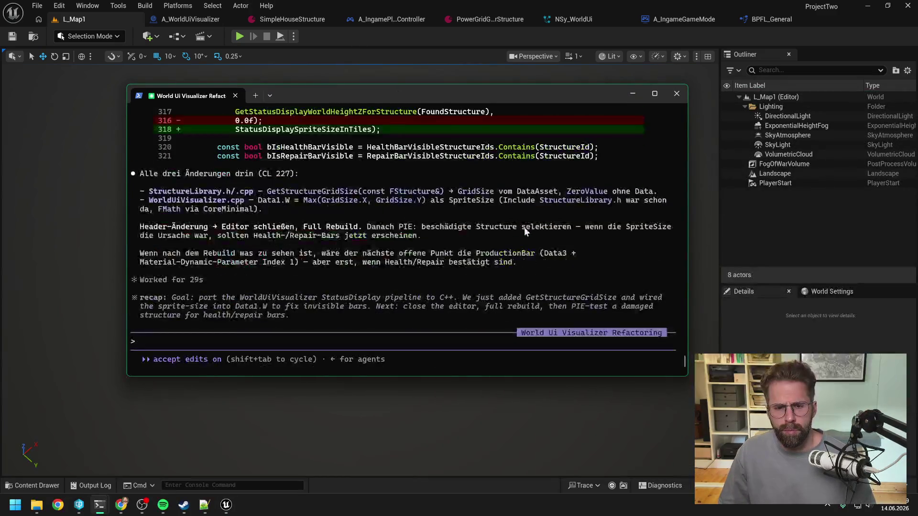
Send Claude a German report: HealthBar still missing, no SpriteSize > 0 particles export back to the BP.
{"action": "type", "text": "HealthBar taucht noch nicht wieder auf"}
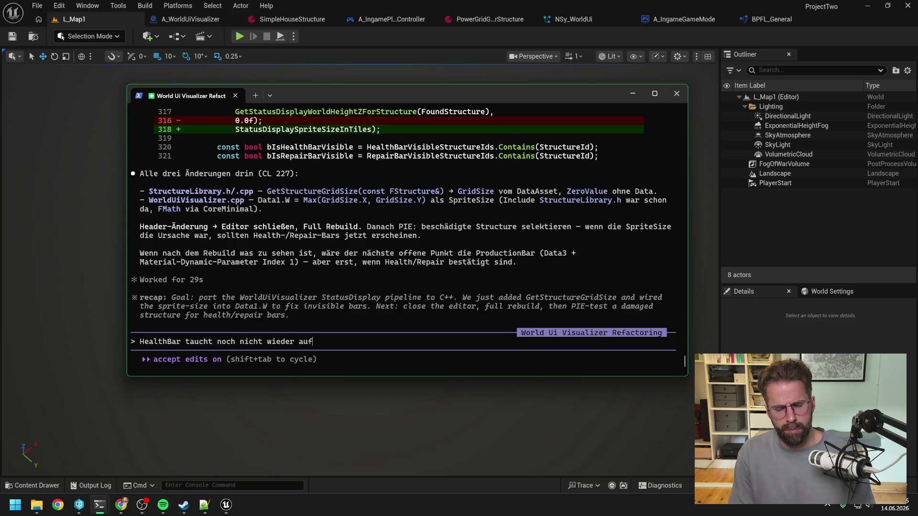
{"action": "type", "text": ". Gibt auch keine "}
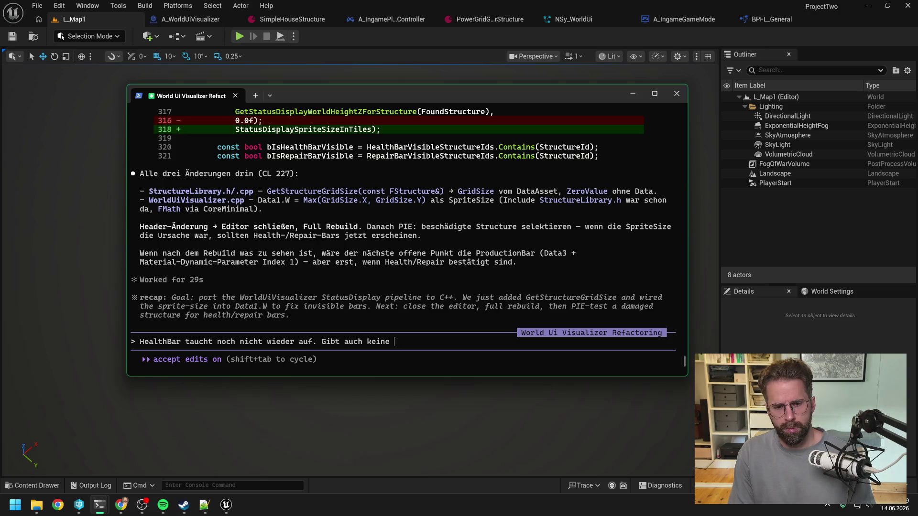
{"action": "type", "text": "Partikl"}
{"action": "key", "text": "BackSpace"}
{"action": "key", "text": "BackSpace"}
{"action": "type", "text": "cles mit "}
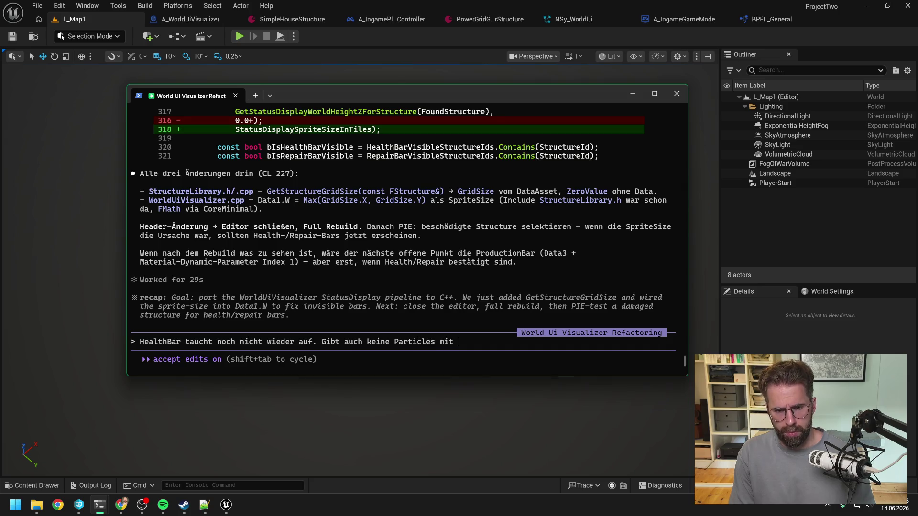
{"action": "type", "text": "Sprit"}
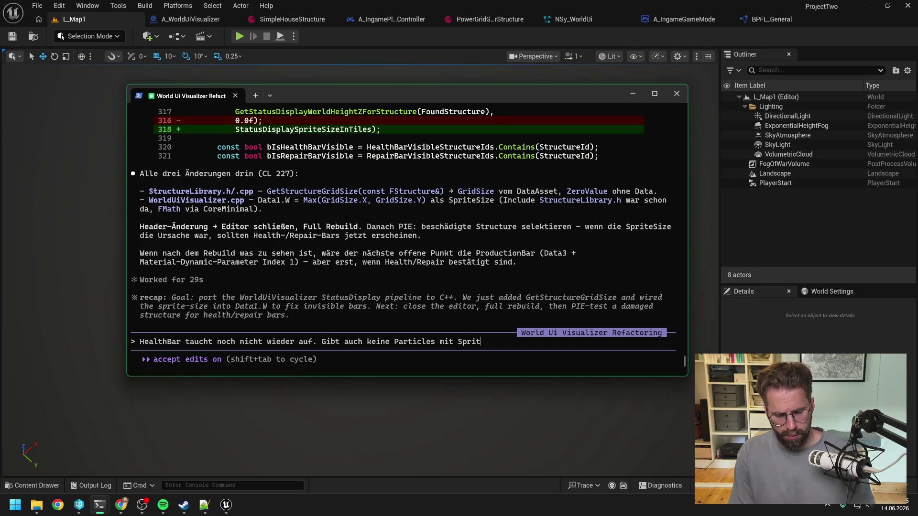
{"action": "type", "text": "eSi"}
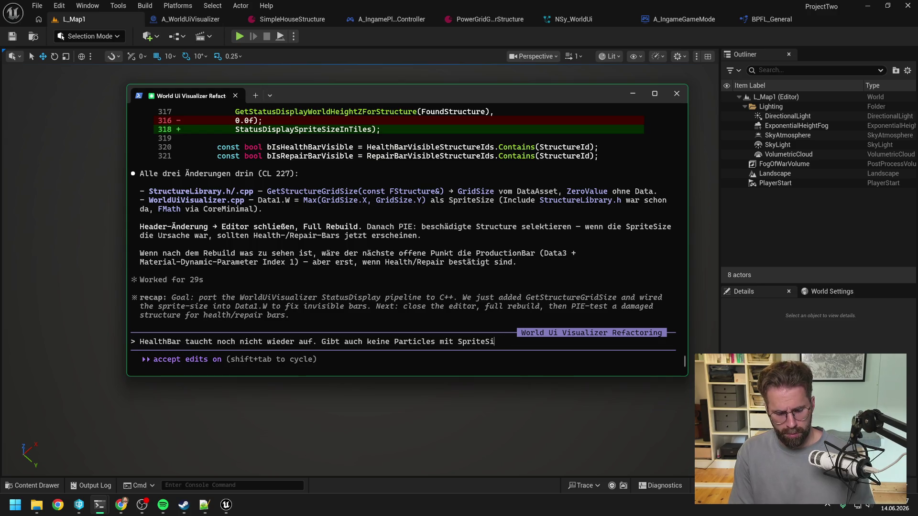
{"action": "type", "text": "ze > 0 die "}
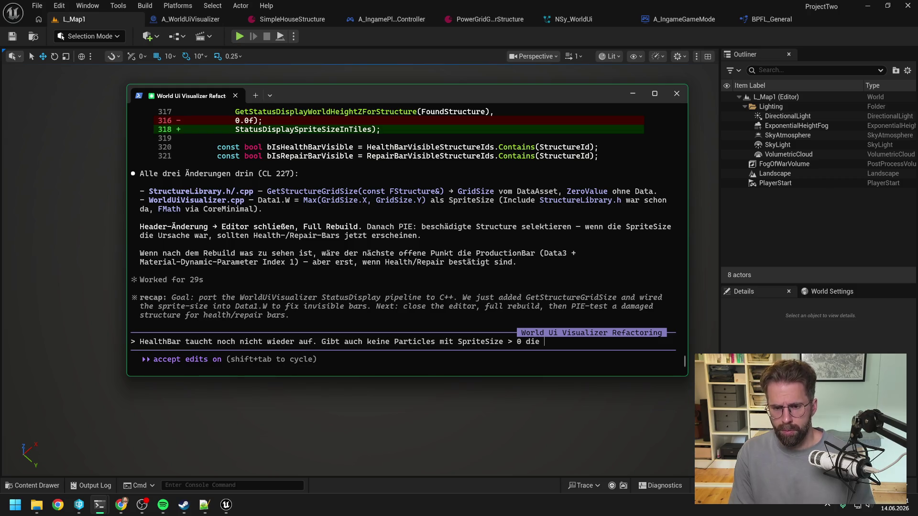
{"action": "type", "text": "sich wieder zurpc"}
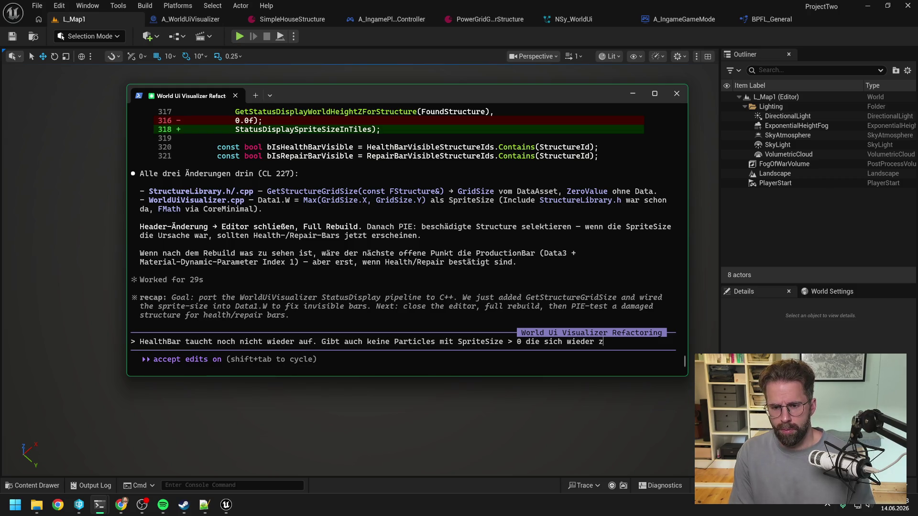
{"action": "key", "text": "BackSpace"}
{"action": "key", "text": "BackSpace"}
{"action": "type", "text": "ü"}
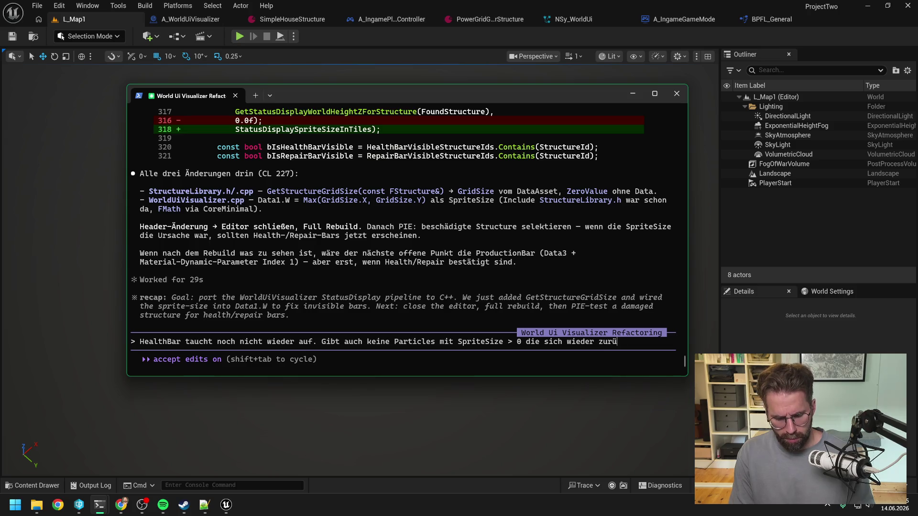
{"action": "type", "text": "ck zum BP"}
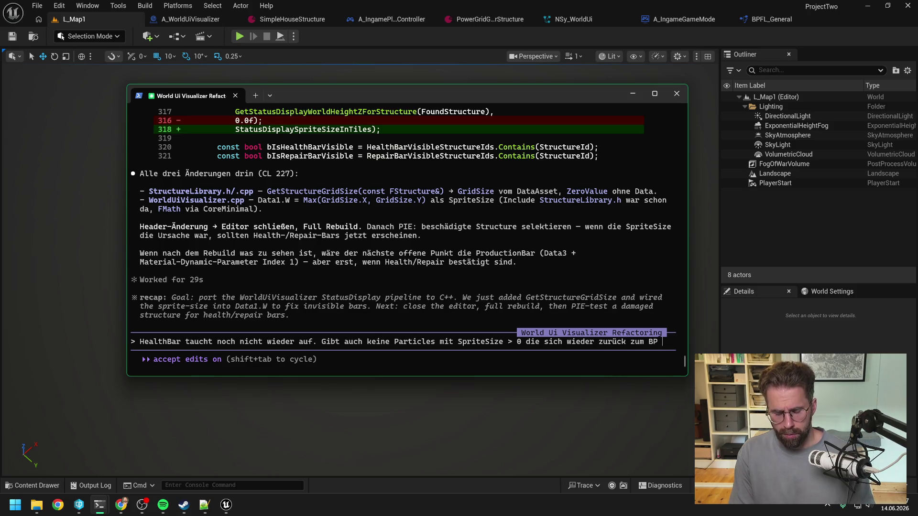
{"action": "type", "text": " ex"}
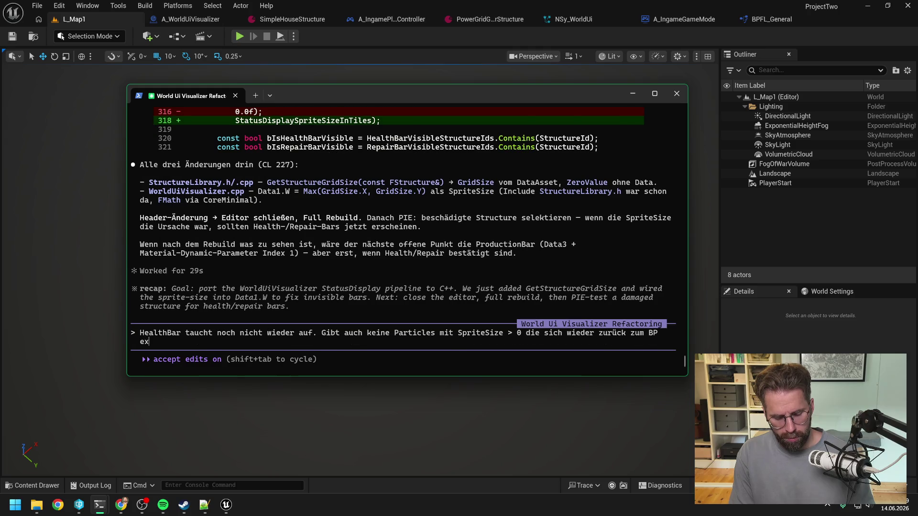
{"action": "type", "text": "portieren. Sch"}
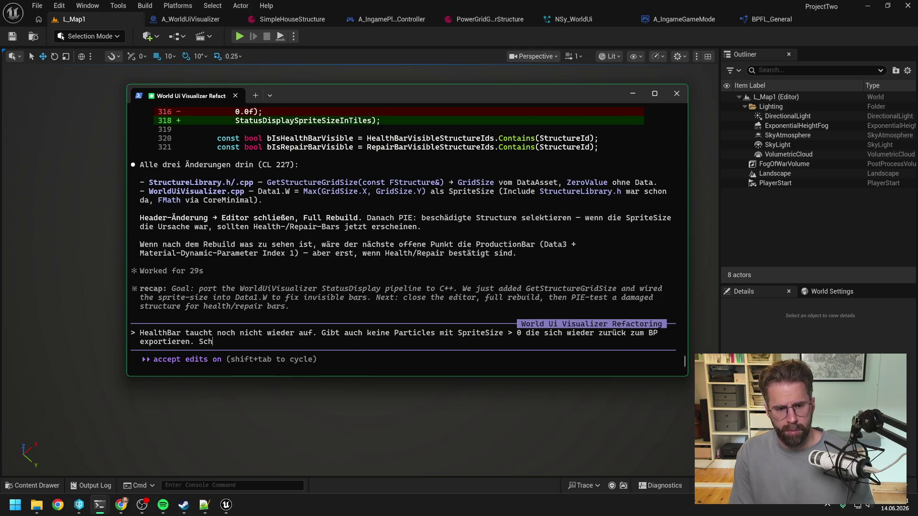
{"action": "type", "text": "eint also noch nichts anzukommen, wenn wir selecten oder hovern."}
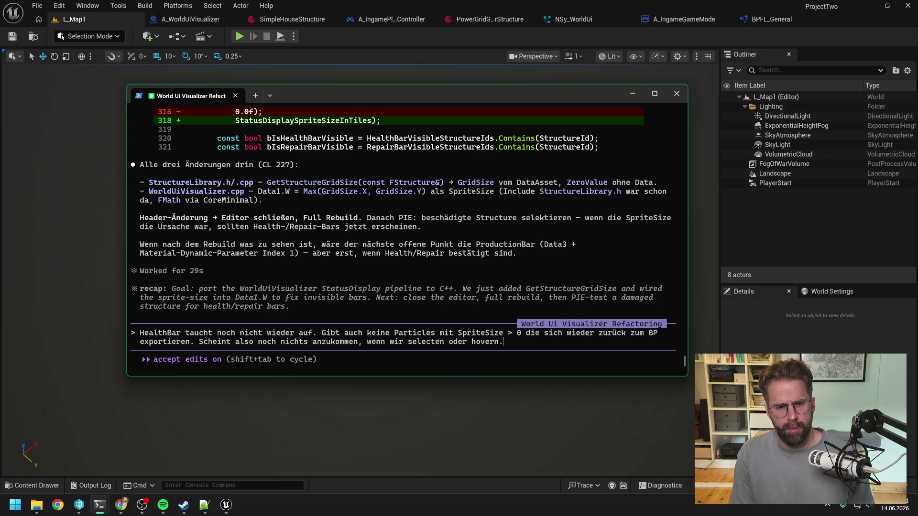
{"action": "key", "text": "Return"}
Approve the p4 move of the three type headers, allowing p4 move without asking again.
{"action": "mouse_move", "coordinate": [99, 503]}
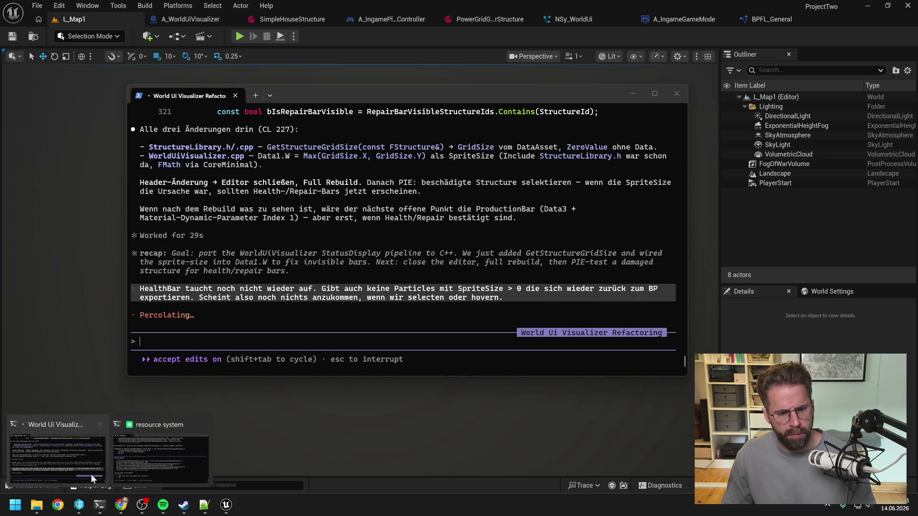
{"action": "left_click", "coordinate": [139, 460]}
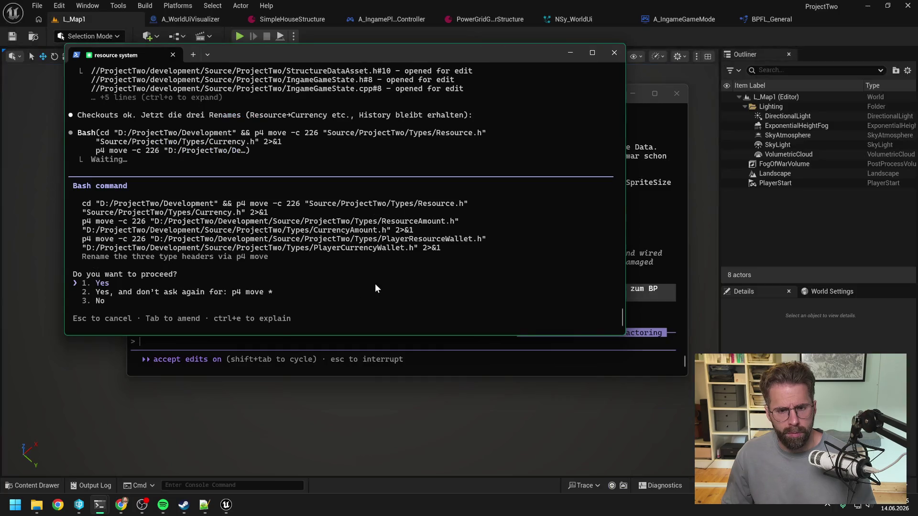
{"action": "key", "text": "Down"}
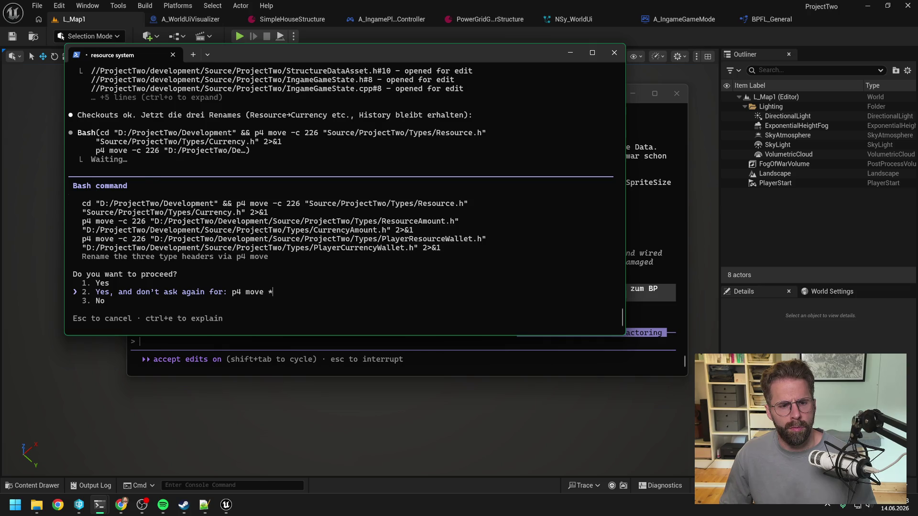
{"action": "key", "text": "Return"}
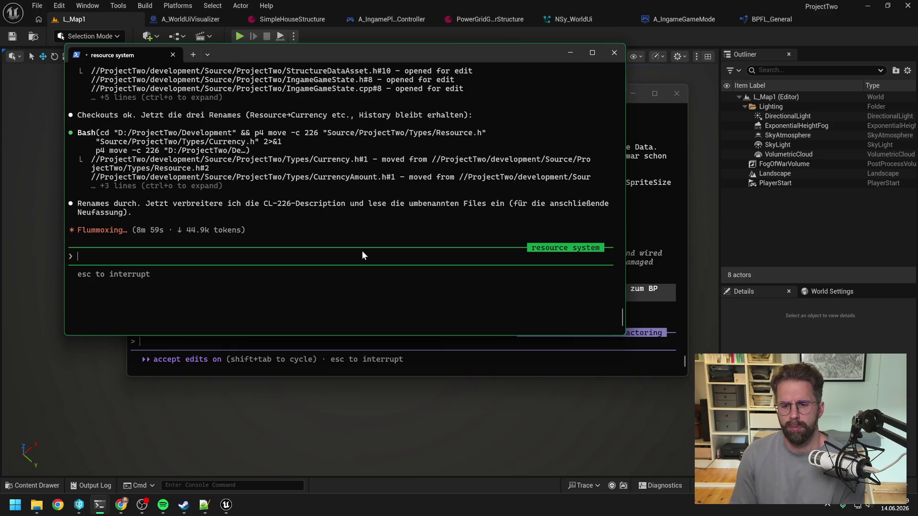
Approve updating changelist 226's description in the resource system session.
{"action": "left_click", "coordinate": [479, 360]}
{"action": "left_click", "coordinate": [95, 275]}
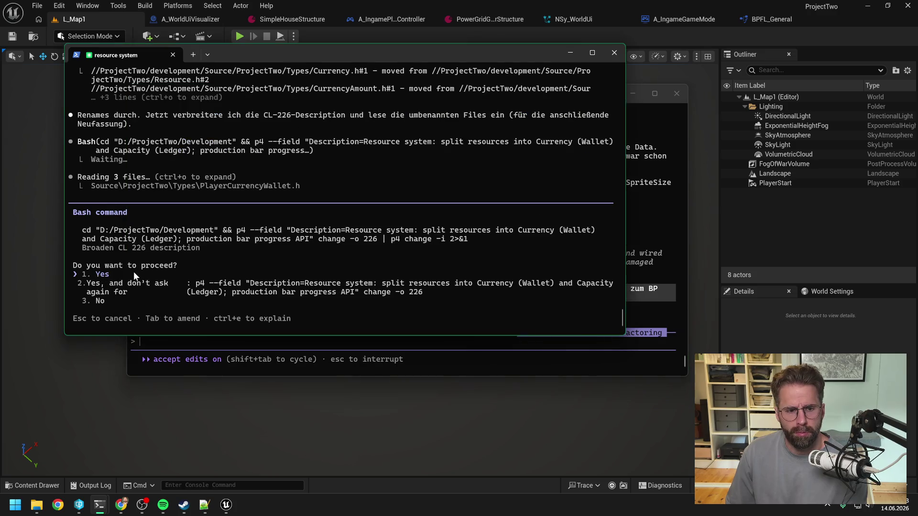
{"action": "key", "text": "Down"}
{"action": "key", "text": "Return"}
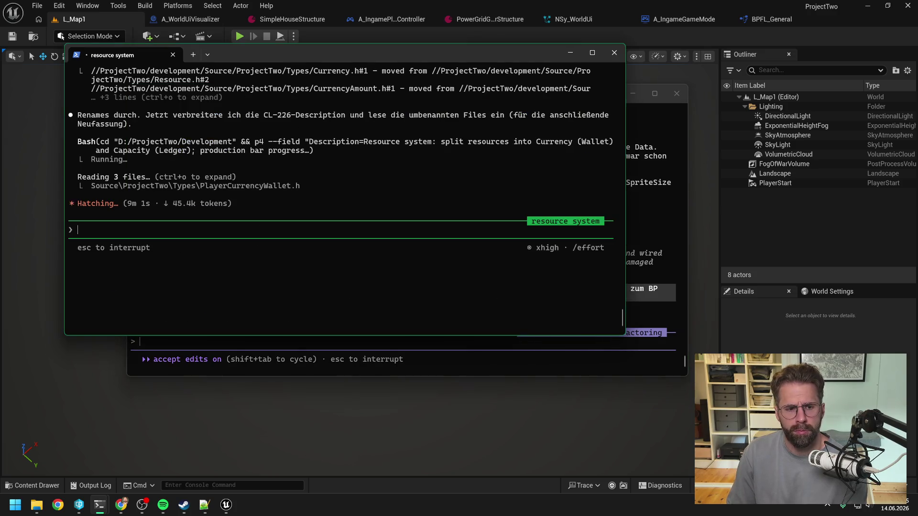
{"action": "left_click", "coordinate": [516, 363]}
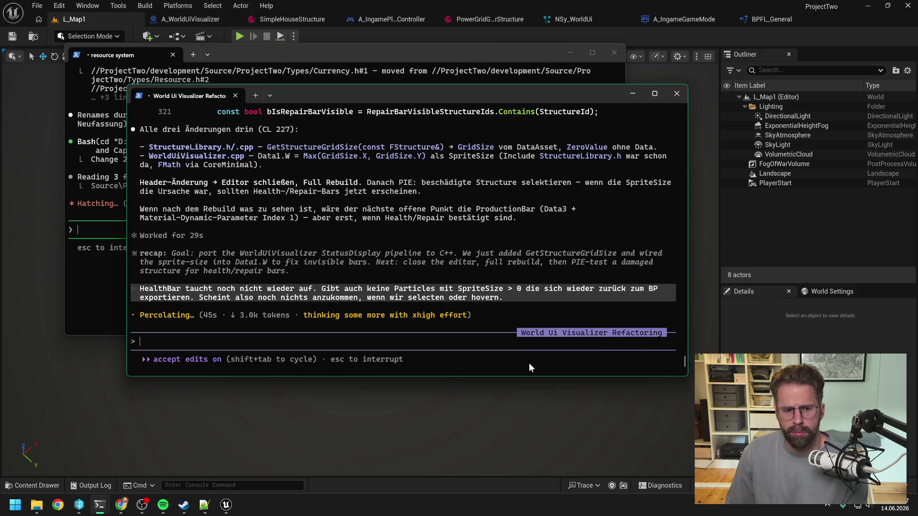
Let the resource session overwrite Currency.h with the ECurrency enum, allowing all edits this session.
{"action": "left_click_drag", "start_coordinate": [379, 90], "coordinate": [550, 104]}
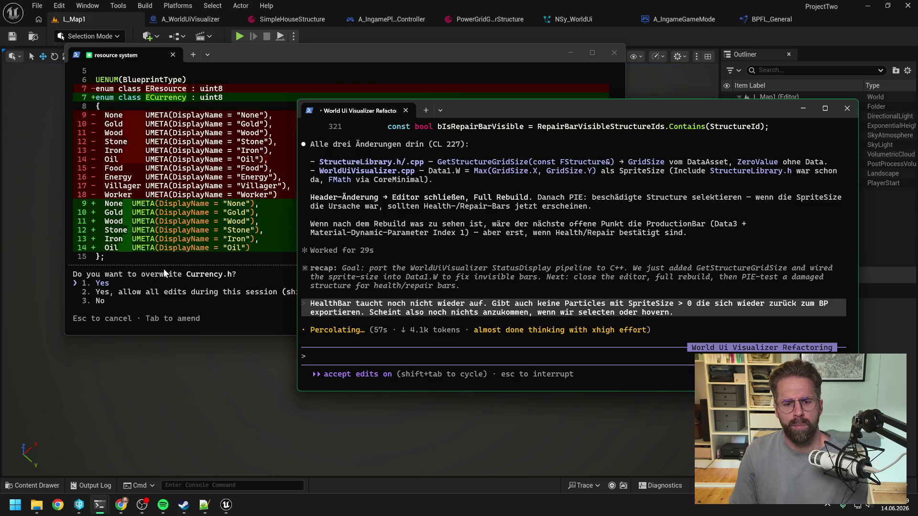
{"action": "left_click", "coordinate": [164, 273]}
{"action": "key", "text": "Down"}
{"action": "key", "text": "Return"}
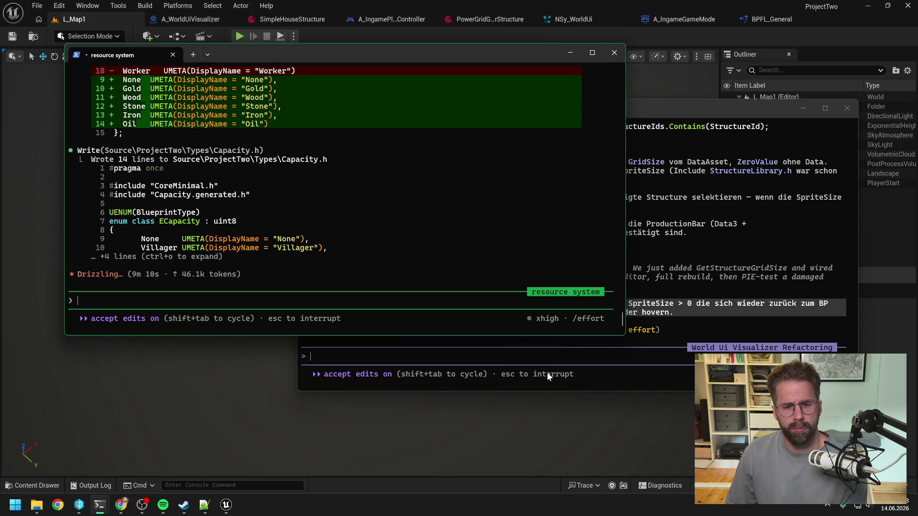
{"action": "left_click", "coordinate": [509, 357]}
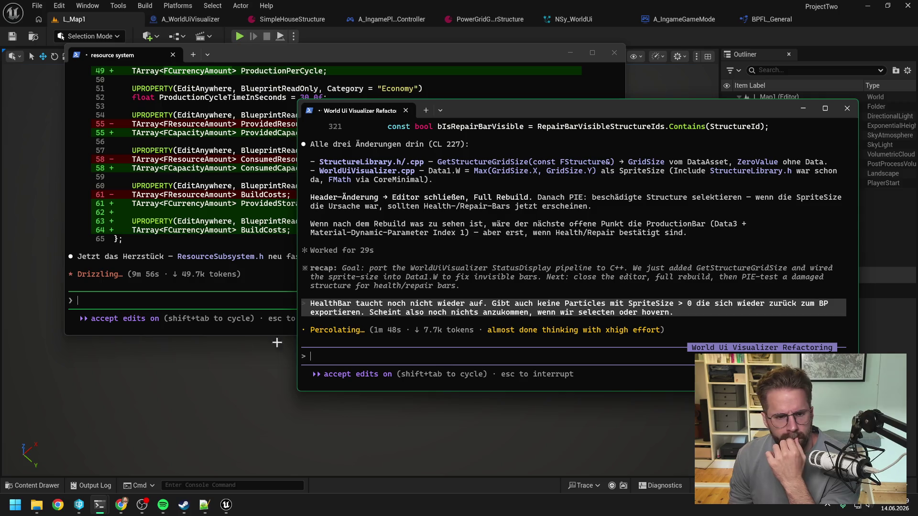
Check the resource session's progress and Claude's particle-position readback suggestion, then return to Unreal.
{"action": "left_click", "coordinate": [259, 329]}
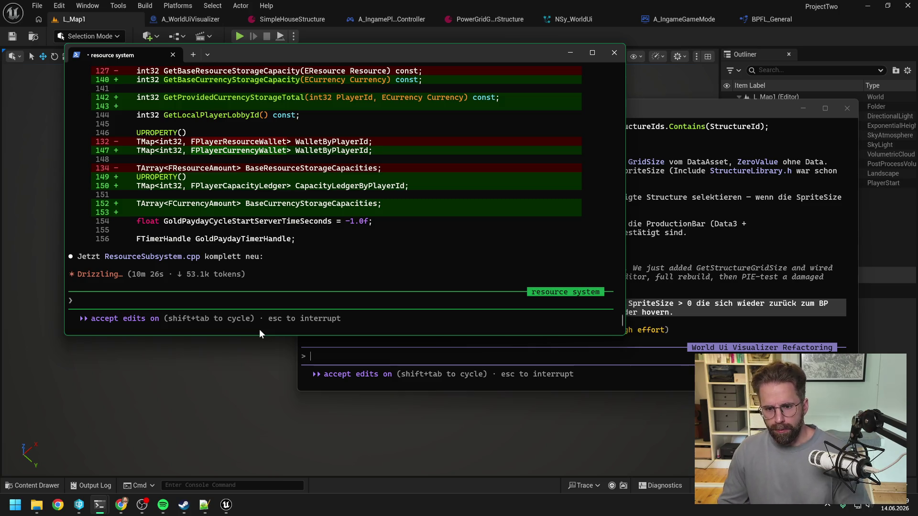
{"action": "left_click", "coordinate": [612, 383]}
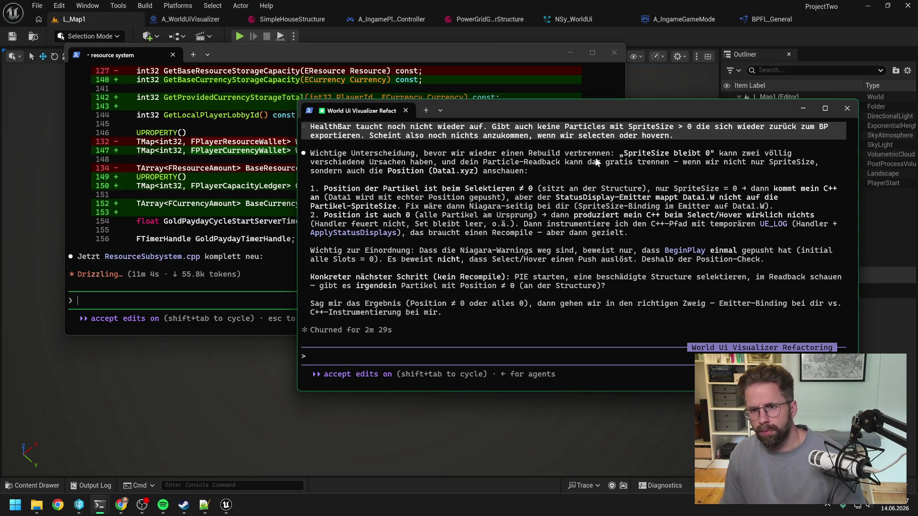
{"action": "left_click", "coordinate": [678, 41]}
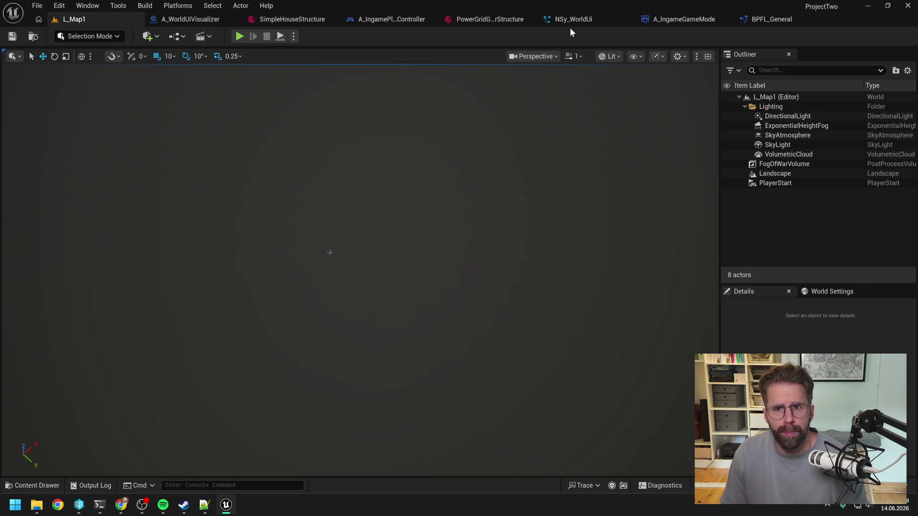
Open the ExportToBlueprint graph in NSy_WorldUi and add a particle Position pin to Map Get.
{"action": "left_click", "coordinate": [571, 20]}
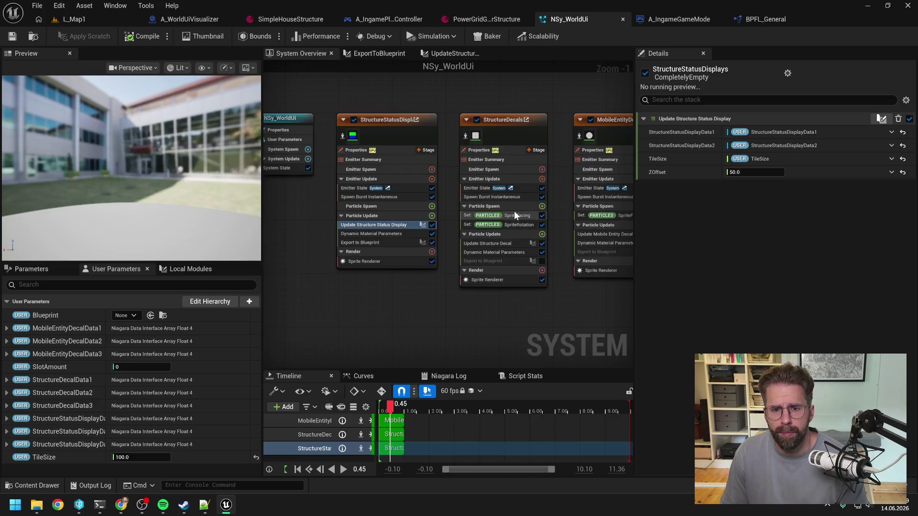
{"action": "double_click", "coordinate": [383, 242]}
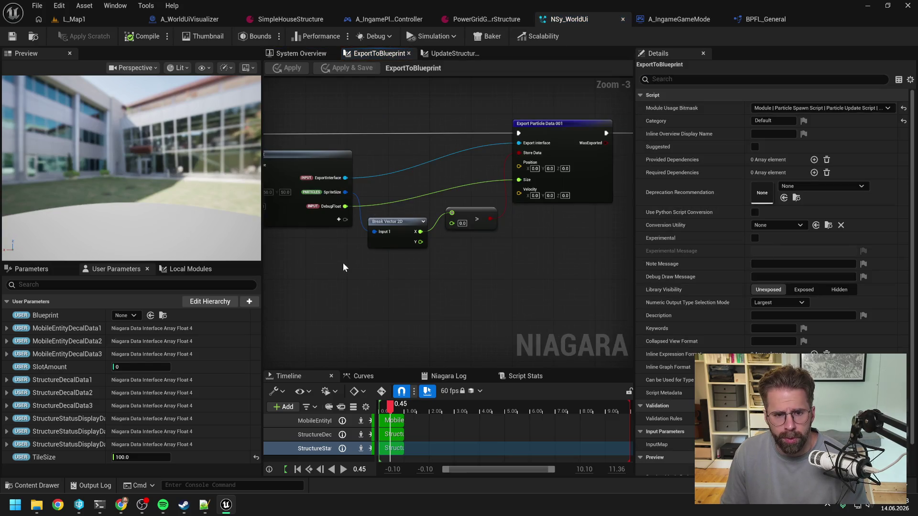
{"action": "left_click_drag", "start_coordinate": [342, 263], "coordinate": [401, 266]}
{"action": "left_click", "coordinate": [395, 223]}
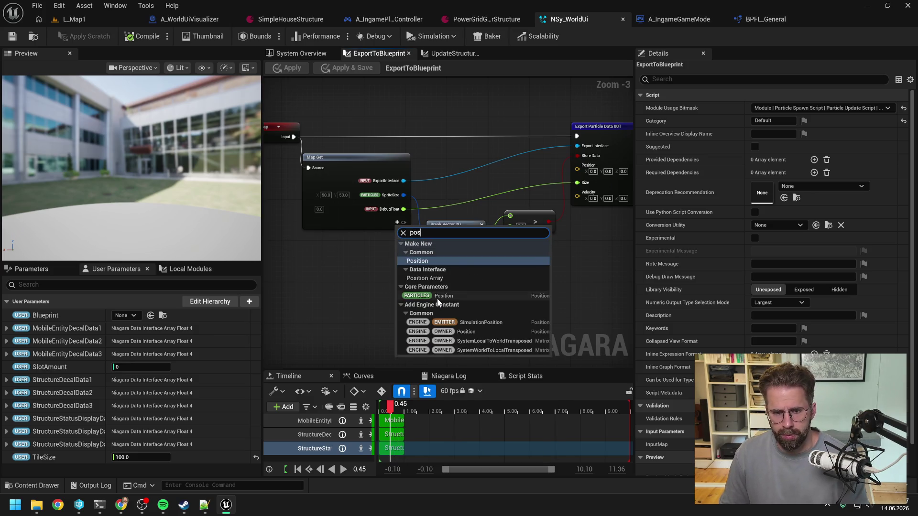
{"action": "left_click", "coordinate": [437, 297]}
Compare Position against a new Make Position node using an Equal node.
{"action": "left_click_drag", "start_coordinate": [404, 222], "coordinate": [427, 295]}
{"action": "type", "text": "=="}
{"action": "key", "text": "Return"}
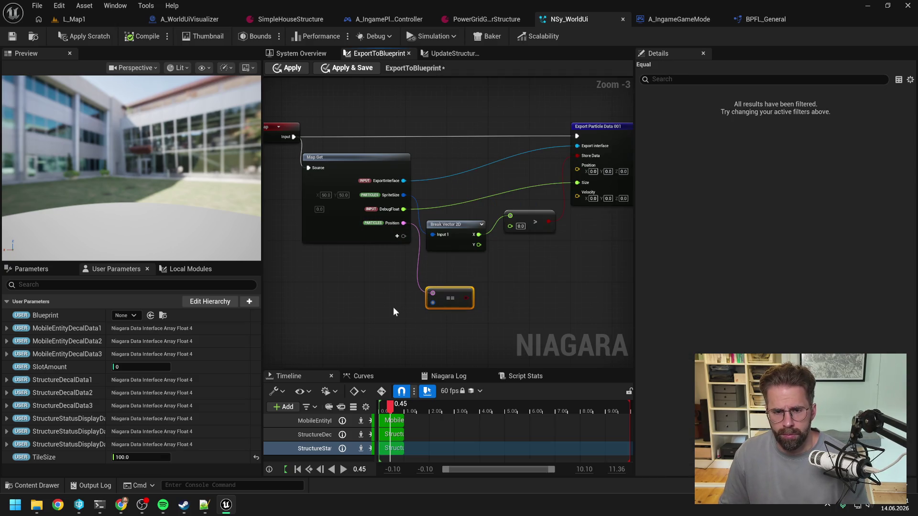
{"action": "right_click", "coordinate": [390, 307]}
{"action": "type", "text": "make pos"}
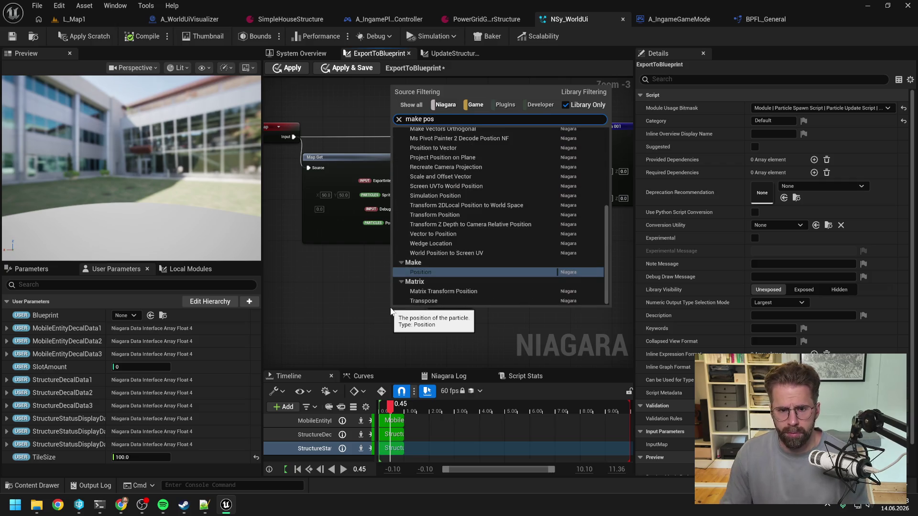
{"action": "left_click", "coordinate": [425, 278]}
{"action": "mouse_move", "coordinate": [368, 301]}
{"action": "left_mouse_down"}
{"action": "mouse_move", "coordinate": [359, 302]}
{"action": "mouse_move", "coordinate": [432, 303]}
{"action": "left_mouse_up"}
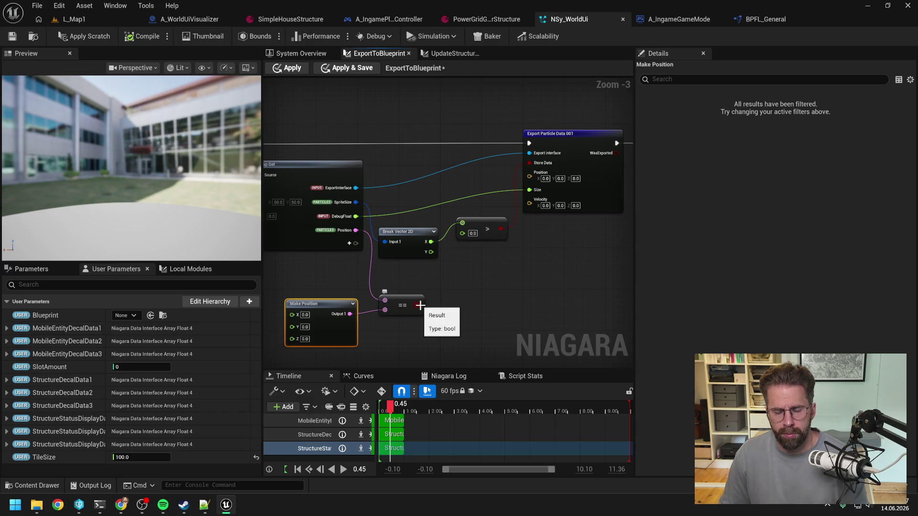
{"action": "left_click", "coordinate": [457, 293]}
{"action": "left_click_drag", "start_coordinate": [417, 305], "coordinate": [443, 306]}
{"action": "key", "text": "Escape"}
Replace Equal with a Not Equal node fed by Position and Make Position, then apply.
{"action": "left_click_drag", "start_coordinate": [355, 230], "coordinate": [420, 285]}
{"action": "type", "text": "!="}
{"action": "key", "text": "Return"}
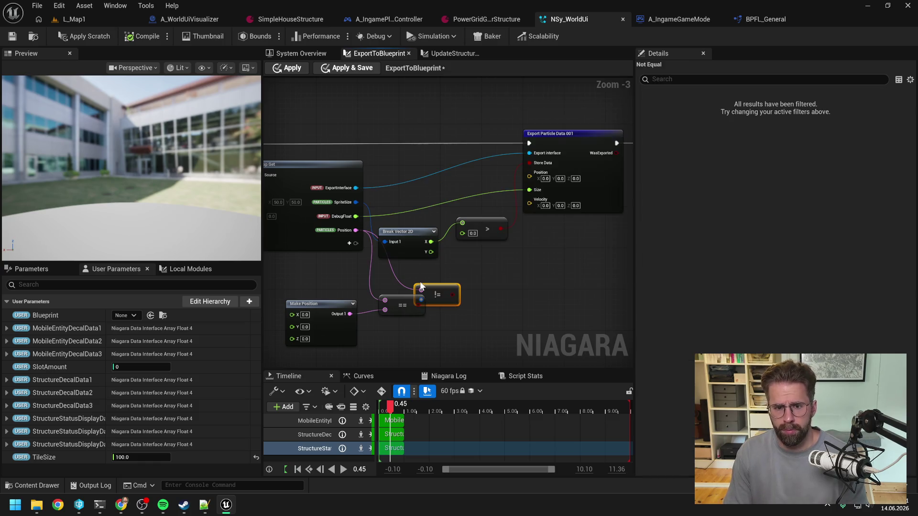
{"action": "mouse_move", "coordinate": [351, 314]}
{"action": "left_mouse_down"}
{"action": "mouse_move", "coordinate": [426, 300]}
{"action": "mouse_move", "coordinate": [527, 190]}
{"action": "mouse_move", "coordinate": [529, 163]}
{"action": "left_mouse_up"}
{"action": "left_click", "coordinate": [396, 297]}
{"action": "key", "text": "Delete"}
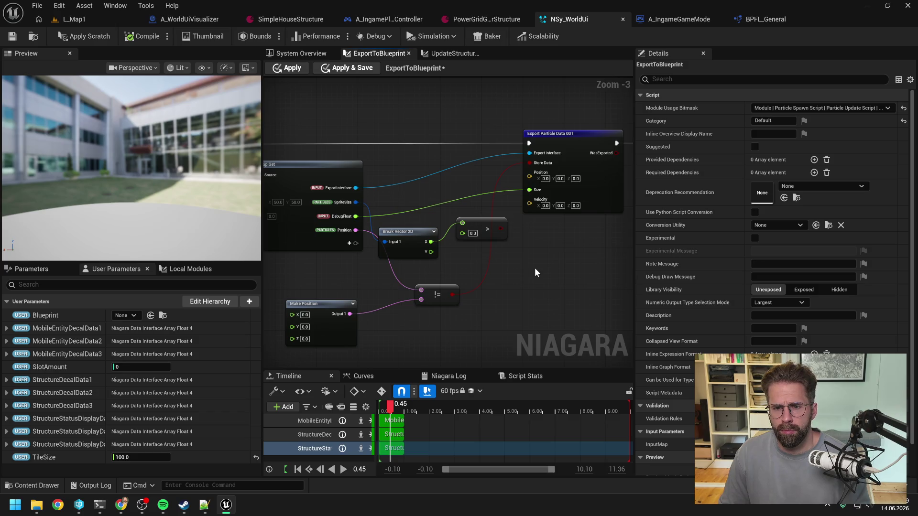
{"action": "left_click", "coordinate": [287, 68]}
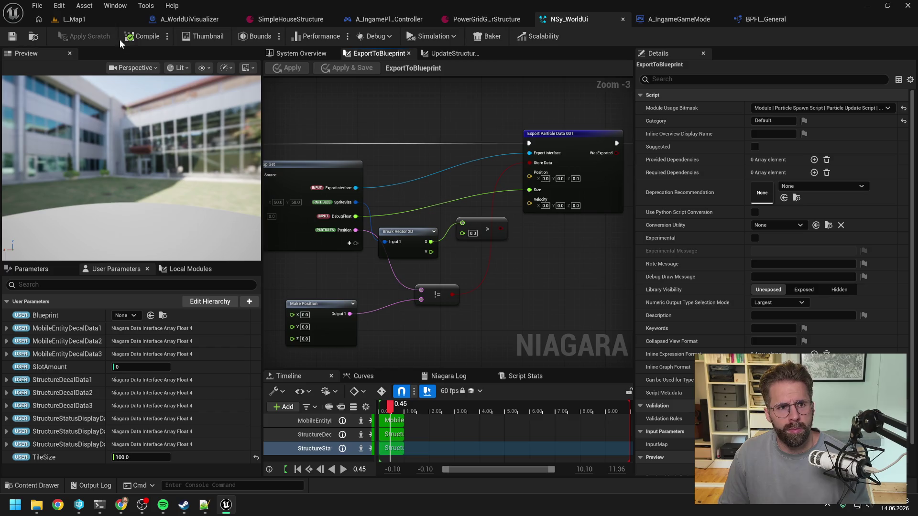
{"action": "left_click", "coordinate": [71, 19]}
{"action": "key", "text": "alt+p"}
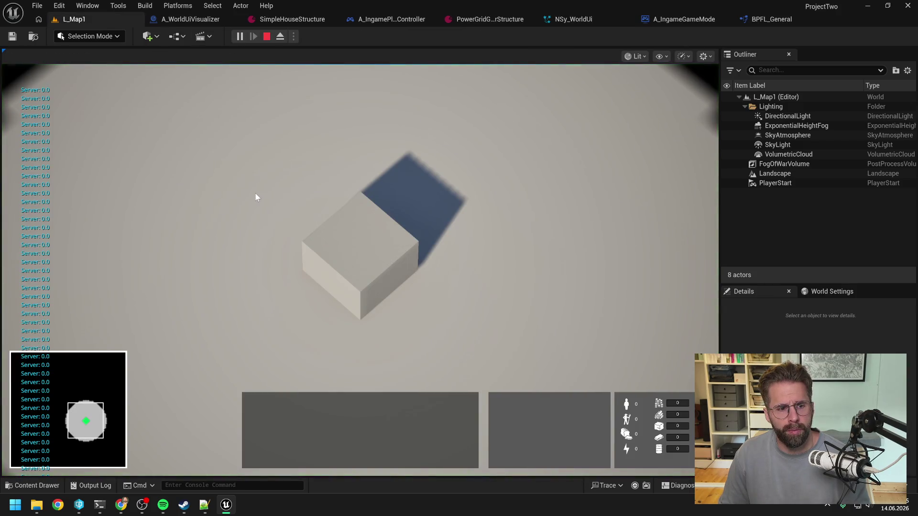
{"action": "key", "text": "Escape"}
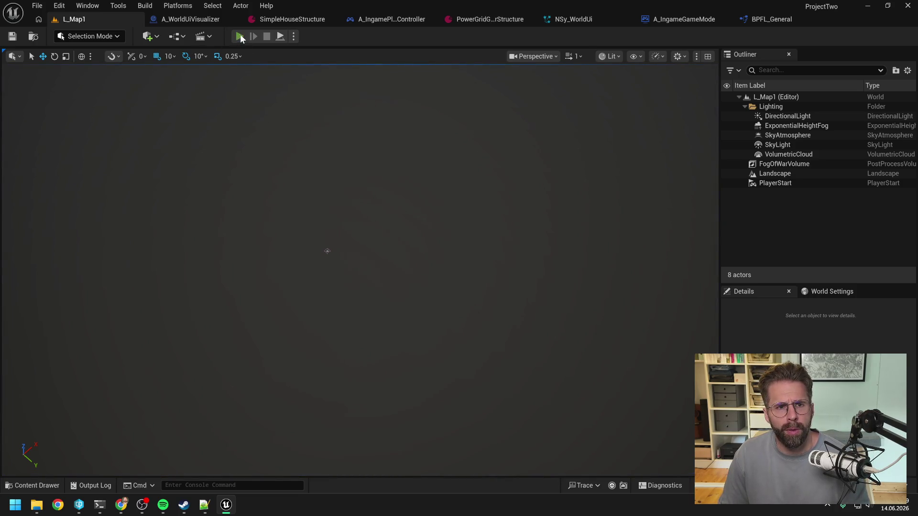
{"action": "key", "text": "alt+p"}
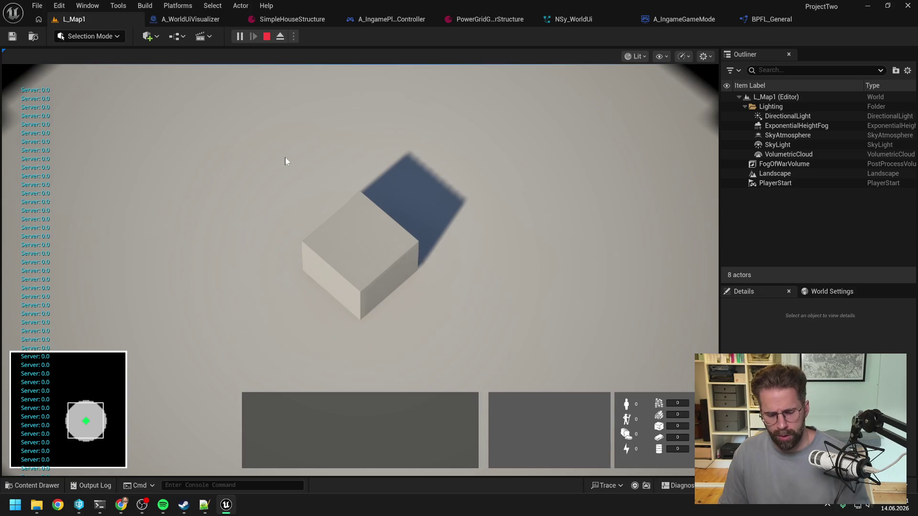
{"action": "key", "text": "Escape"}
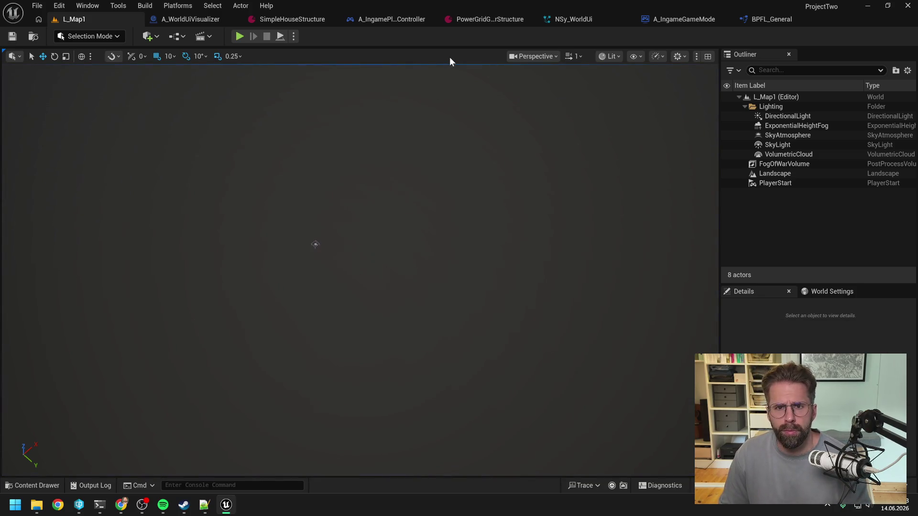
{"action": "left_click", "coordinate": [556, 22]}
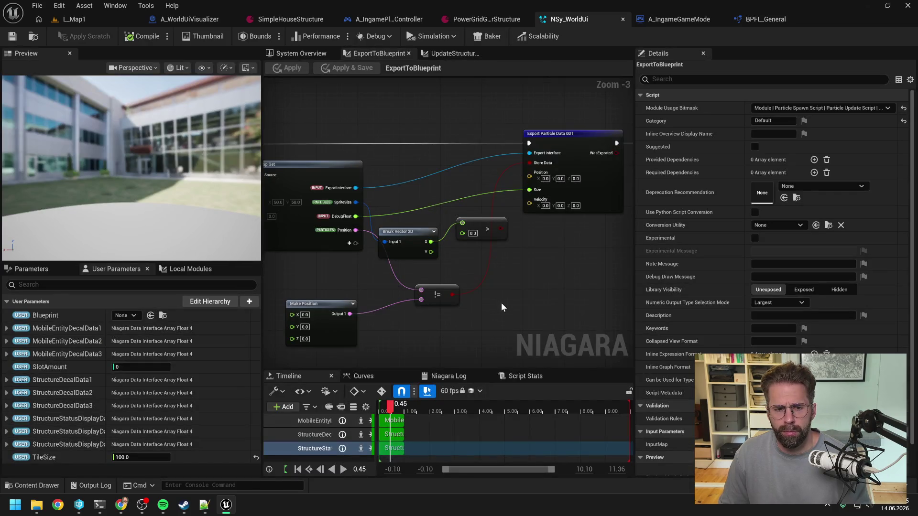
{"action": "left_click_drag", "start_coordinate": [410, 233], "coordinate": [425, 235]}
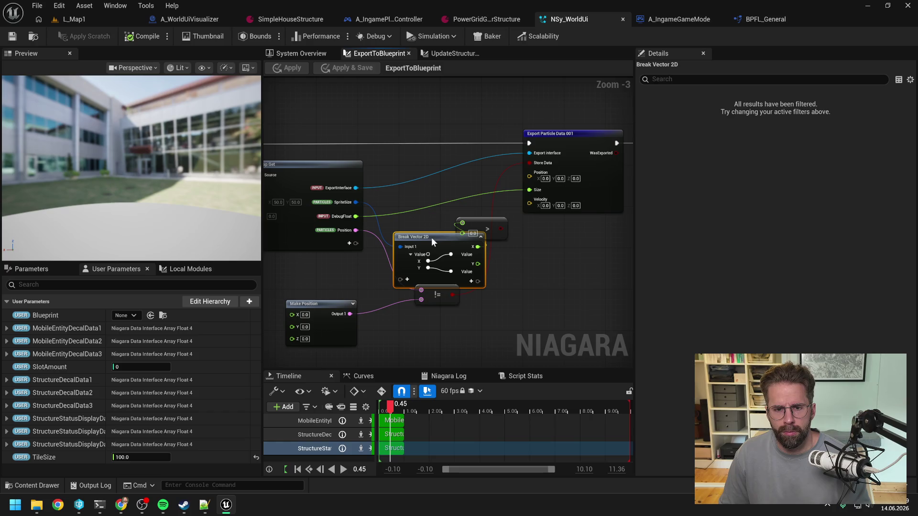
Collapse the Break Vector 2D node and move it slightly higher.
{"action": "left_click", "coordinate": [481, 237]}
{"action": "left_click_drag", "start_coordinate": [428, 237], "coordinate": [431, 221]}
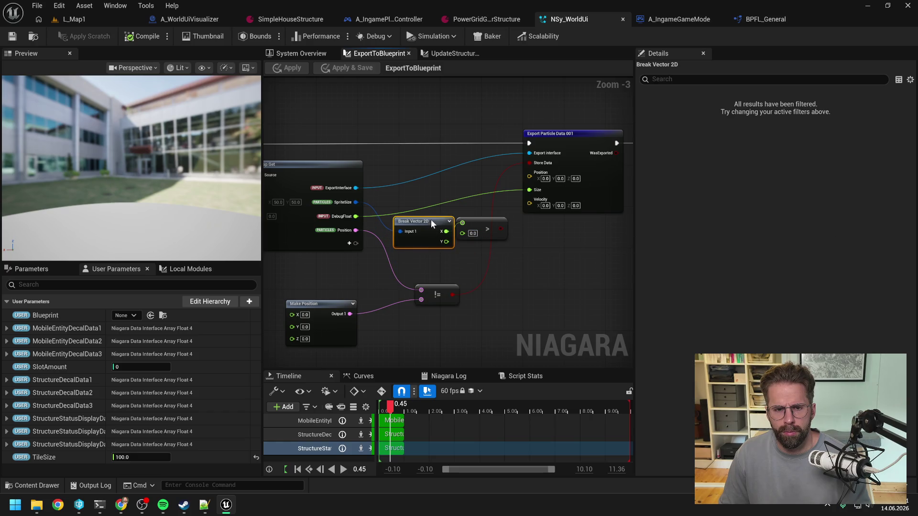
{"action": "left_click", "coordinate": [440, 270]}
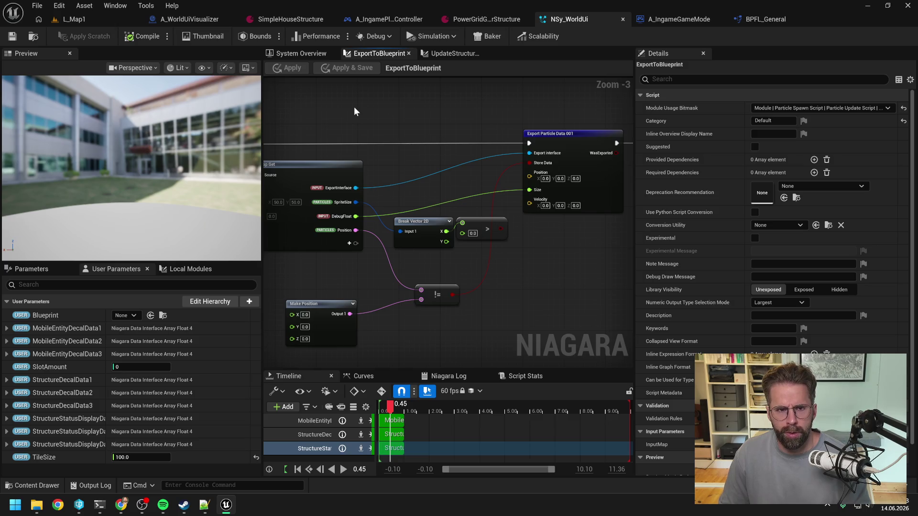
Review the UpdateStructureStatusDisplay graph's Map Set and Select nodes, then return to ExportToBlueprint.
{"action": "left_click", "coordinate": [436, 53]}
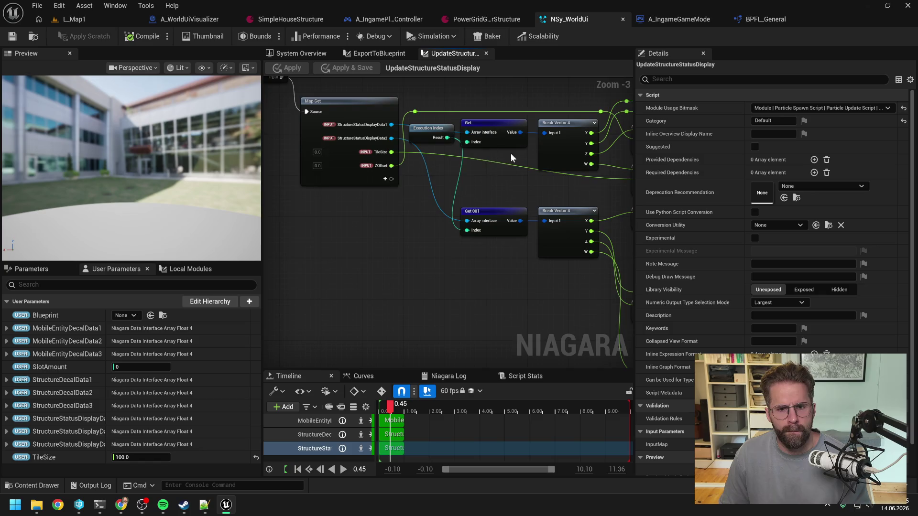
{"action": "left_click_drag", "start_coordinate": [606, 150], "coordinate": [381, 186]}
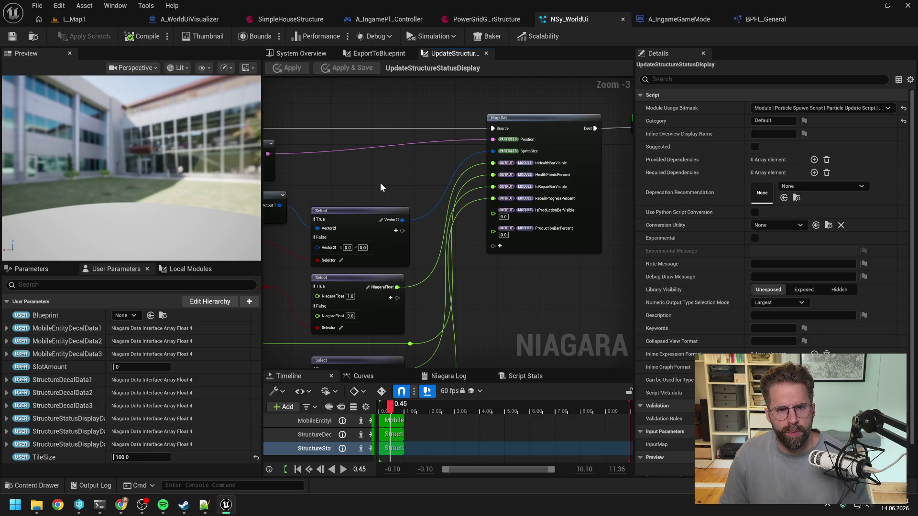
{"action": "scroll", "coordinate": [381, 186], "scroll_direction": "down", "scroll_amount": 2}
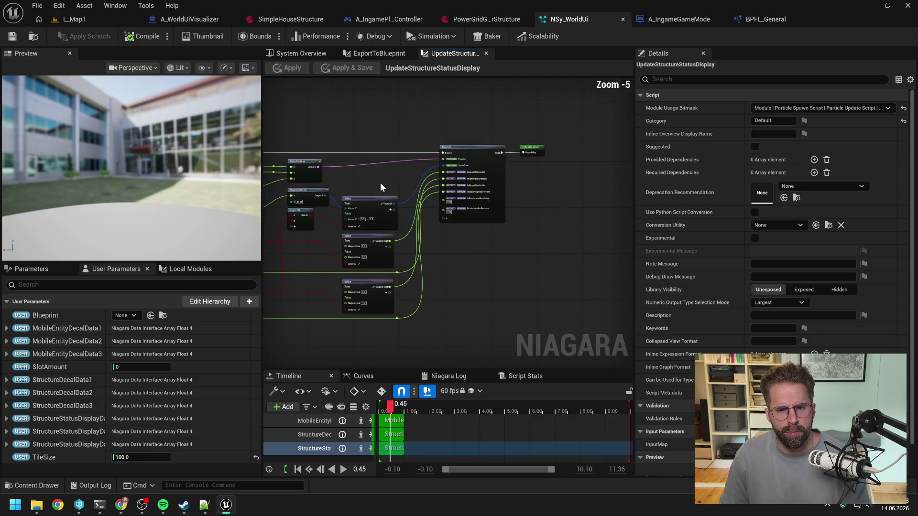
{"action": "scroll", "coordinate": [379, 183], "scroll_direction": "up", "scroll_amount": 2}
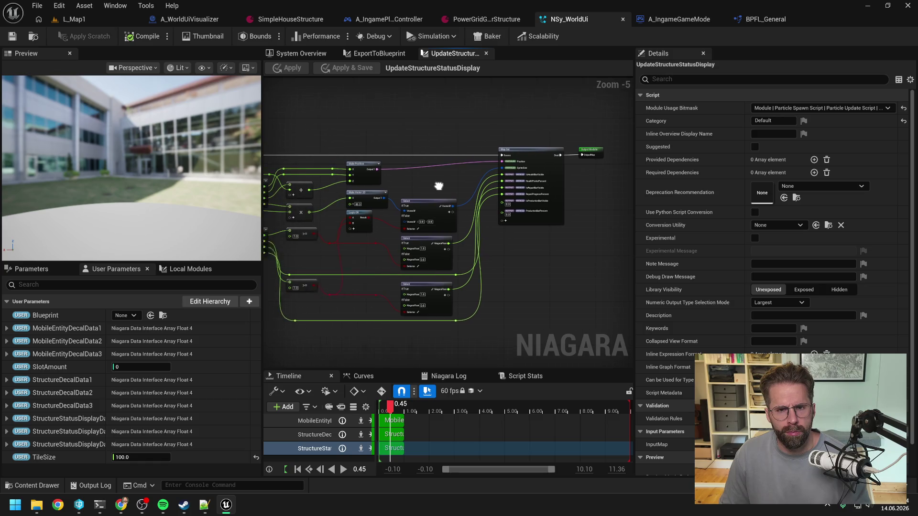
{"action": "left_click", "coordinate": [380, 53]}
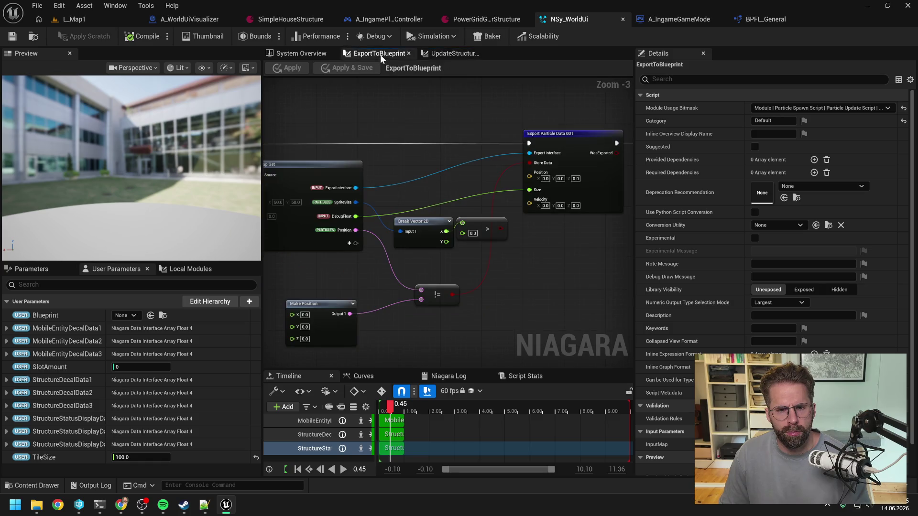
Enable Store Data, wire particle Position into Export Particle Data's Position pin, and apply the scratch module.
{"action": "left_click", "coordinate": [529, 164], "text": "alt"}
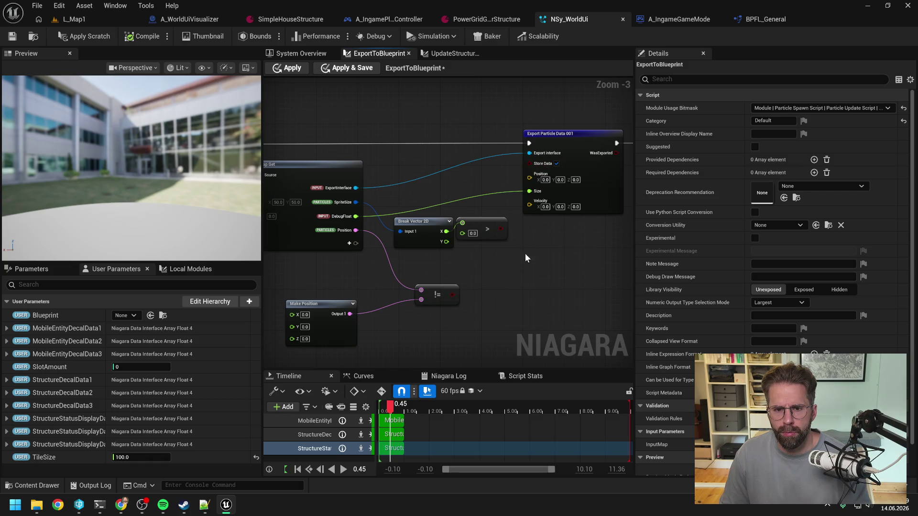
{"action": "left_click_drag", "start_coordinate": [355, 230], "coordinate": [528, 205]}
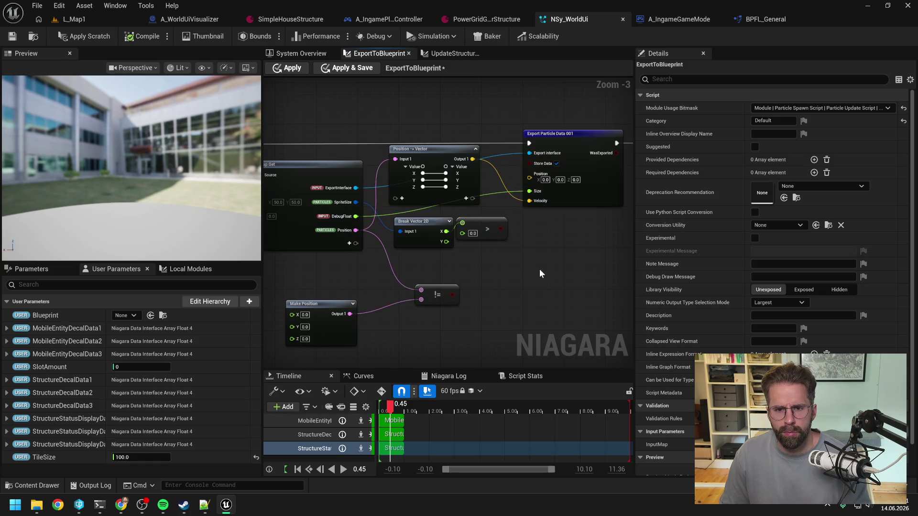
{"action": "left_click", "coordinate": [445, 149]}
{"action": "key", "text": "Delete"}
{"action": "left_click_drag", "start_coordinate": [356, 230], "coordinate": [531, 175]}
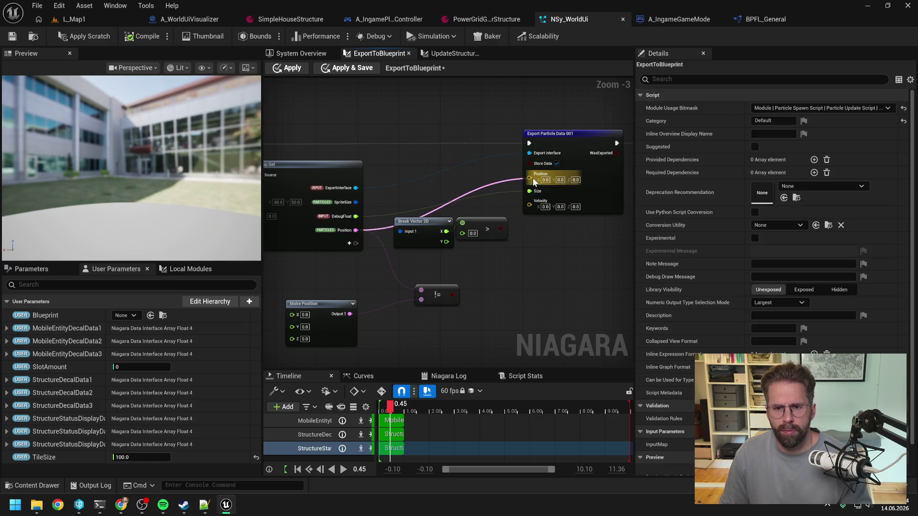
{"action": "left_click", "coordinate": [83, 37]}
Connect the exported Position in A_WorldUiVisualizer and play-test L_Map1, which prints X=0 Y=0 Z=50.
{"action": "left_click", "coordinate": [190, 19]}
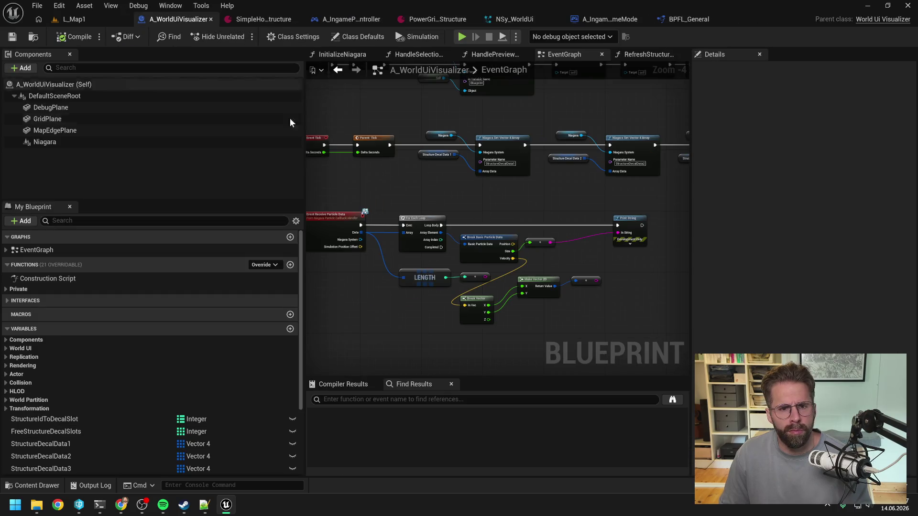
{"action": "scroll", "coordinate": [537, 254], "scroll_direction": "up", "scroll_amount": 1}
{"action": "left_click_drag", "start_coordinate": [501, 240], "coordinate": [646, 225]}
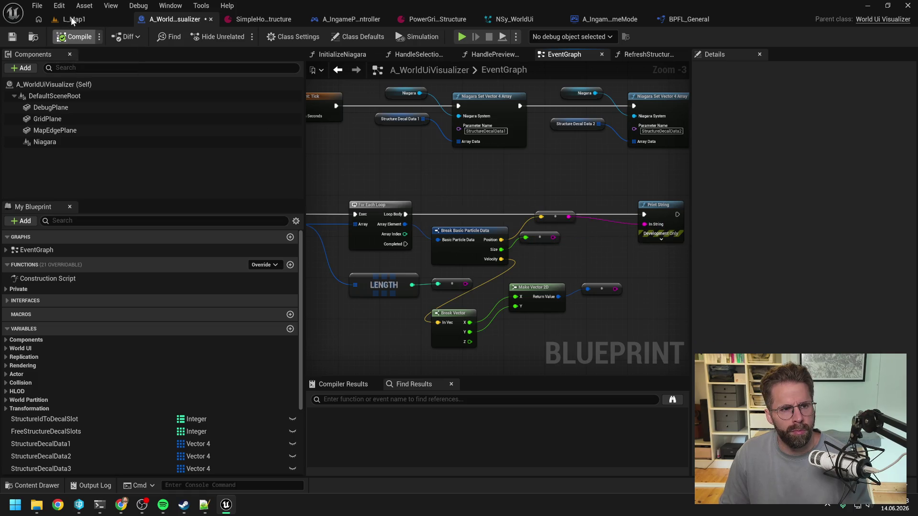
{"action": "left_click", "coordinate": [72, 18]}
{"action": "left_click", "coordinate": [239, 37]}
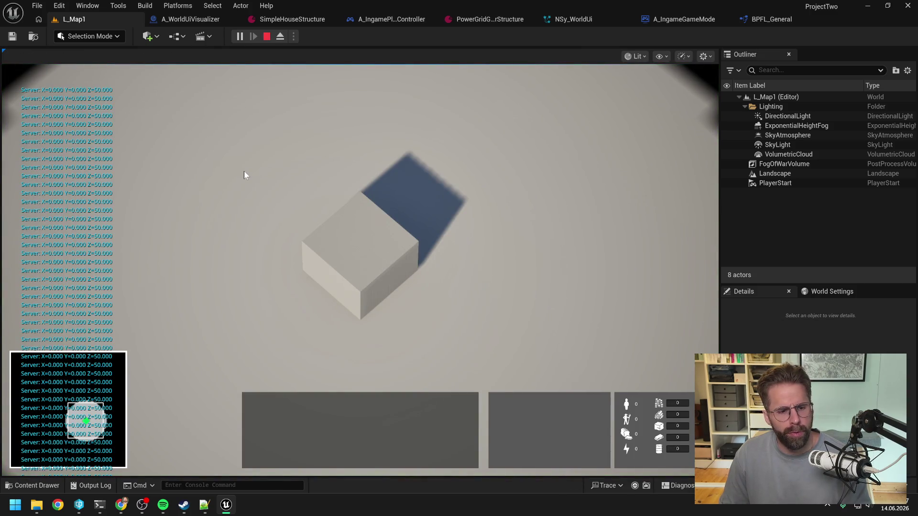
{"action": "key", "text": "Escape"}
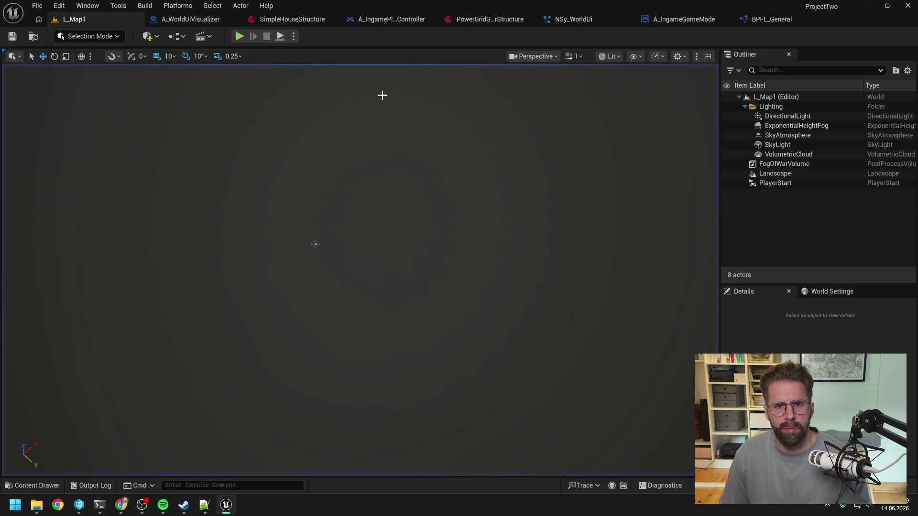
{"action": "left_click", "coordinate": [577, 19]}
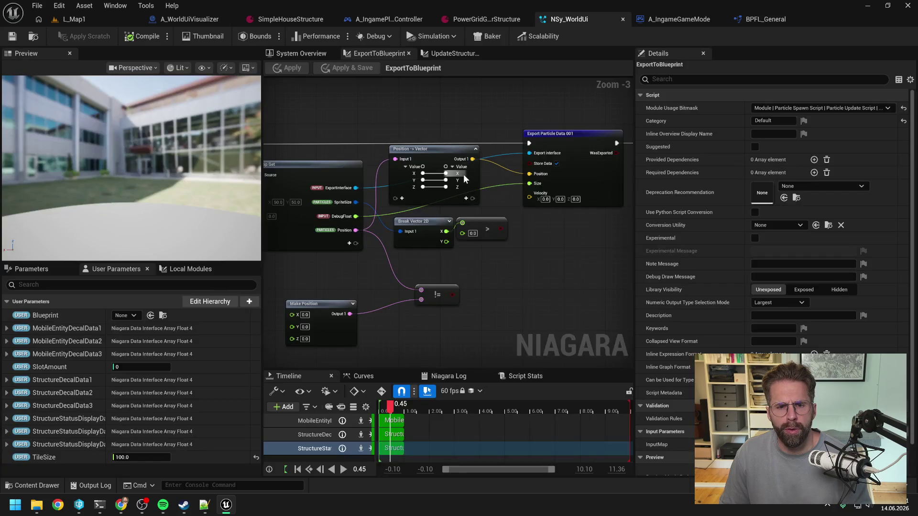
Inspect the UpdateStructureStatusDisplay module graph's Map Set and Select nodes.
{"action": "left_click", "coordinate": [457, 53]}
{"action": "left_click_drag", "start_coordinate": [411, 184], "coordinate": [562, 182]}
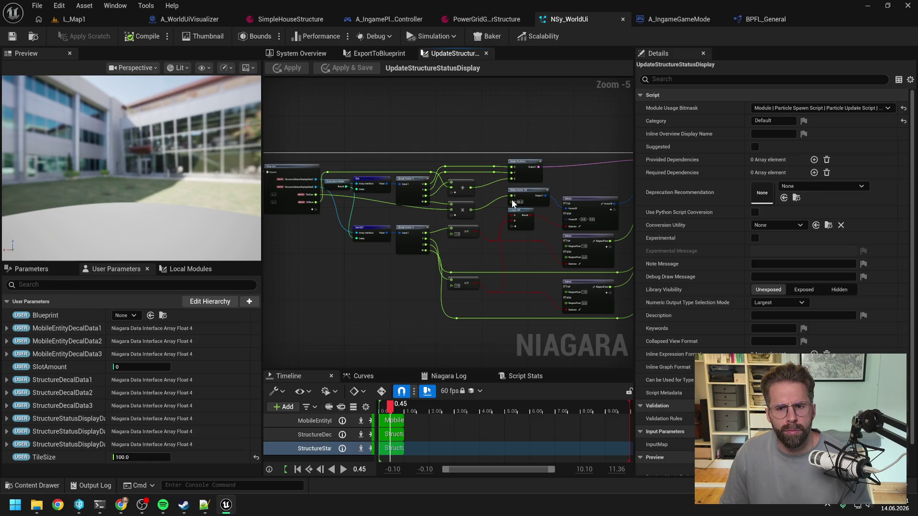
{"action": "scroll", "coordinate": [475, 192], "scroll_direction": "up", "scroll_amount": 1}
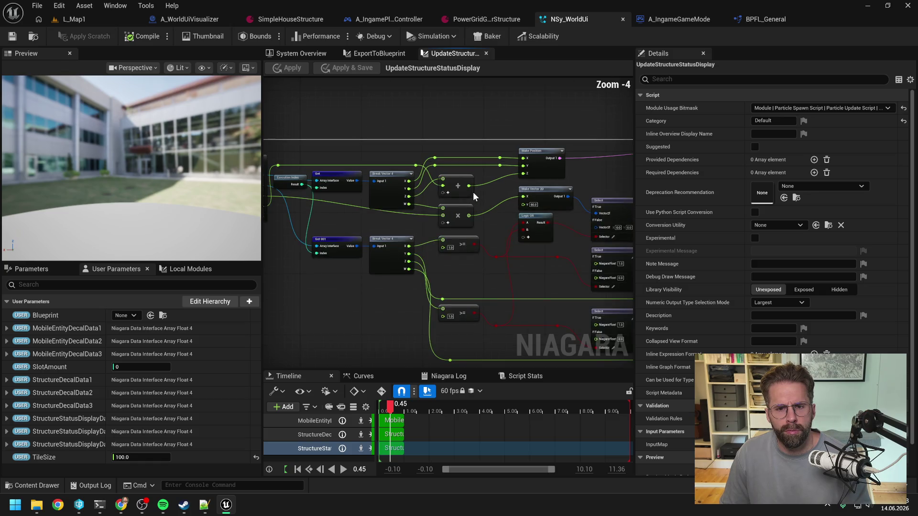
{"action": "left_click_drag", "start_coordinate": [419, 199], "coordinate": [446, 198]}
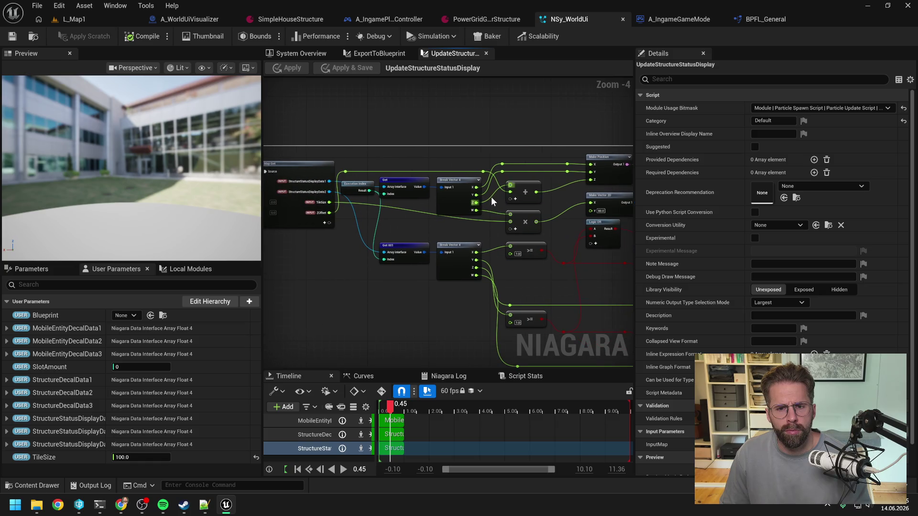
{"action": "left_click_drag", "start_coordinate": [534, 208], "coordinate": [424, 190]}
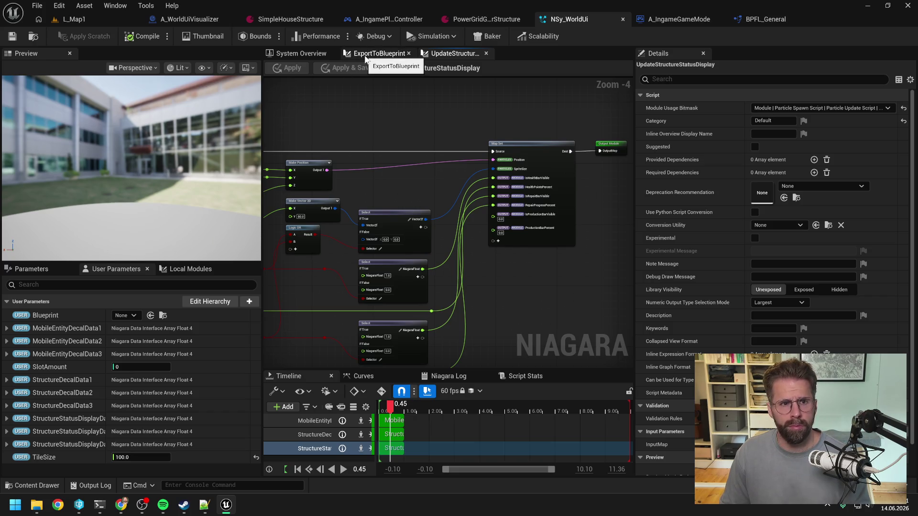
Check the Niagara component's parameters in A_WorldUiVisualizer, then view NSy_WorldUi's system overview.
{"action": "left_click", "coordinate": [176, 23]}
{"action": "left_click", "coordinate": [58, 139]}
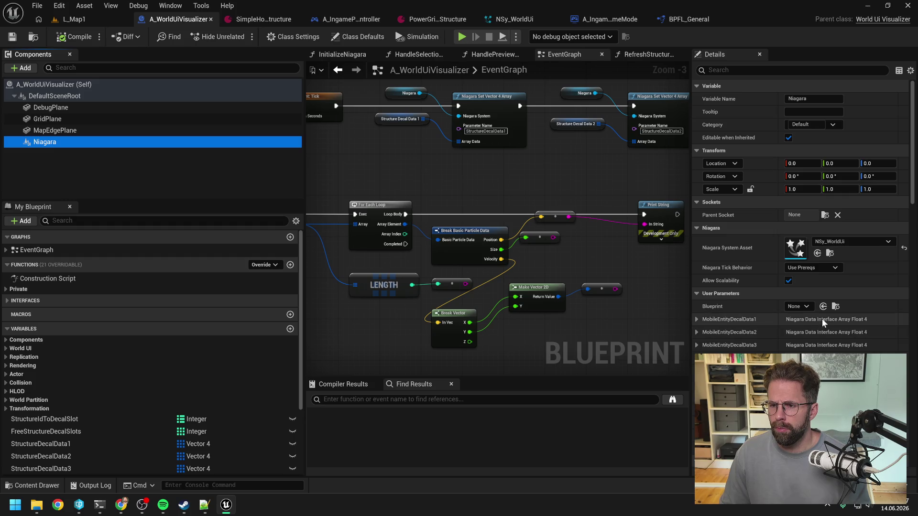
{"action": "scroll", "coordinate": [823, 317], "scroll_direction": "down", "scroll_amount": 15}
{"action": "scroll", "coordinate": [821, 300], "scroll_direction": "down", "scroll_amount": 10}
{"action": "left_click", "coordinate": [500, 21]}
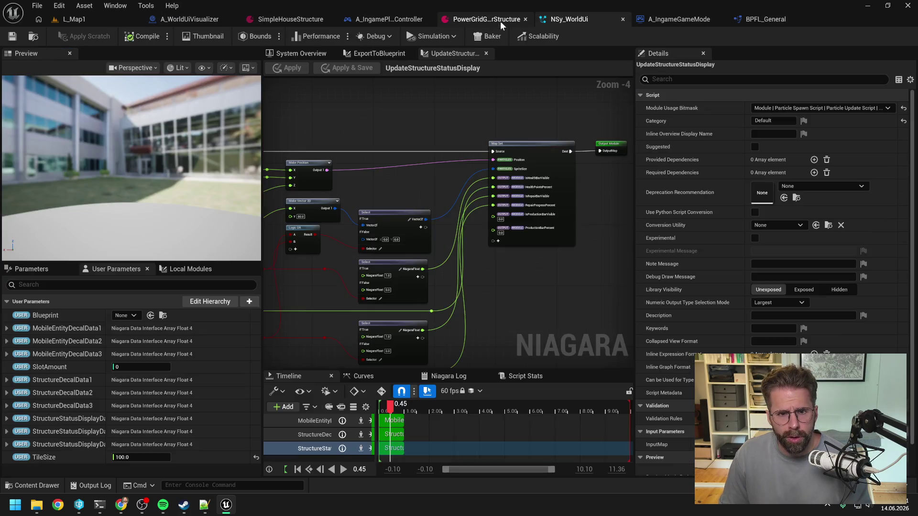
{"action": "left_click_drag", "start_coordinate": [386, 102], "coordinate": [428, 108]}
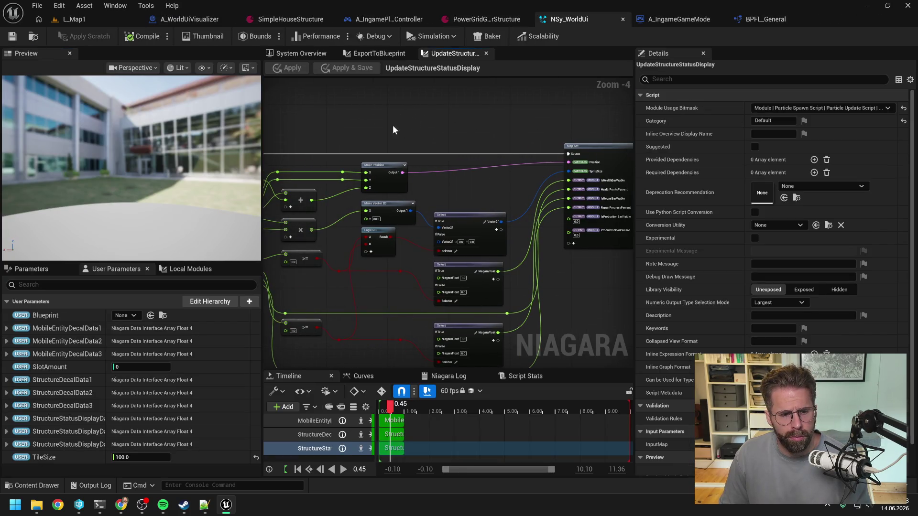
{"action": "left_click", "coordinate": [309, 50]}
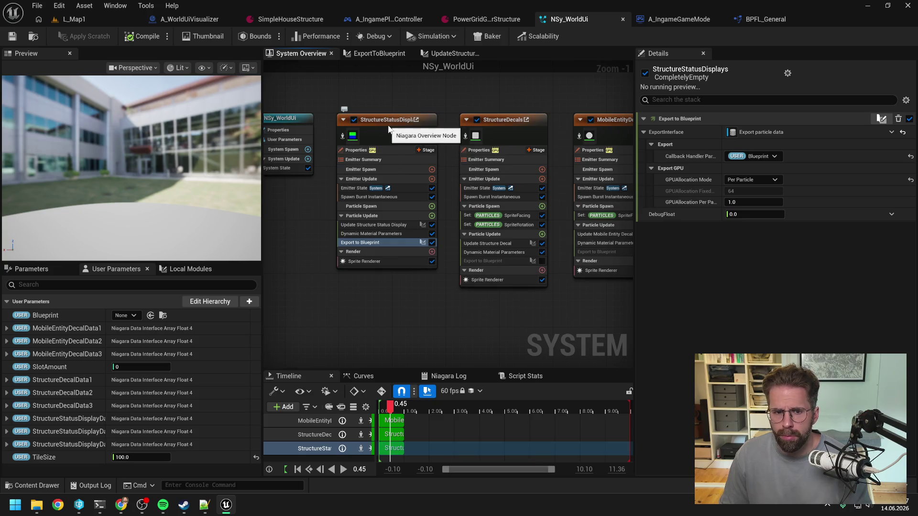
Set the StructureStatusDisplays emitter's ZOffset to 0 and save the Niagara system.
{"action": "left_click", "coordinate": [389, 129]}
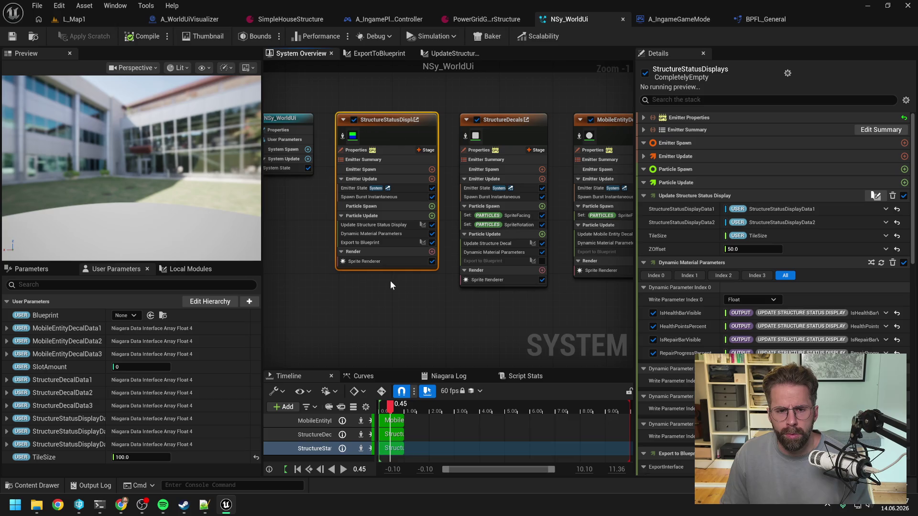
{"action": "left_click", "coordinate": [753, 249]}
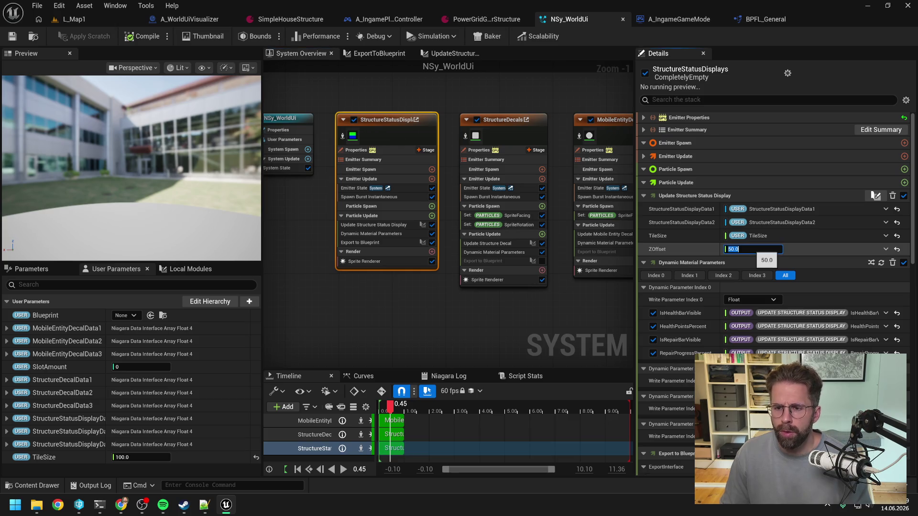
{"action": "type", "text": "0"}
{"action": "key", "text": "Return"}
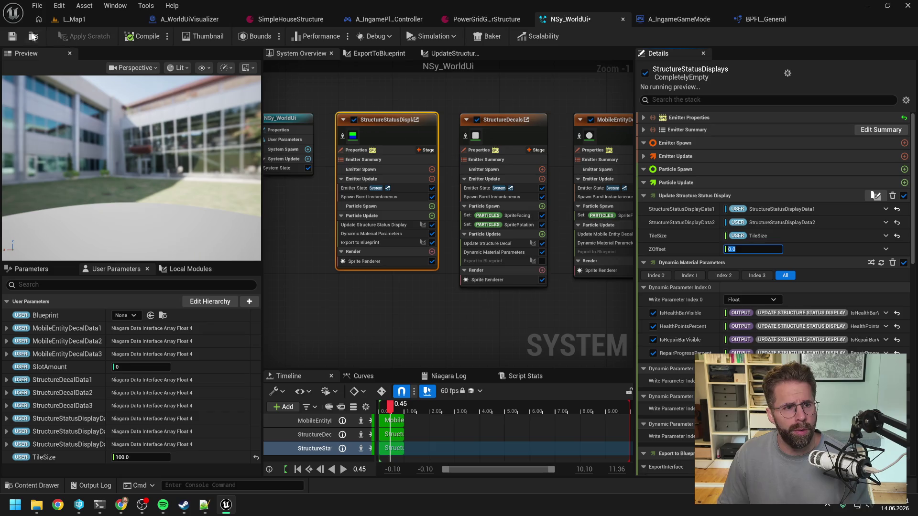
{"action": "left_click", "coordinate": [13, 36]}
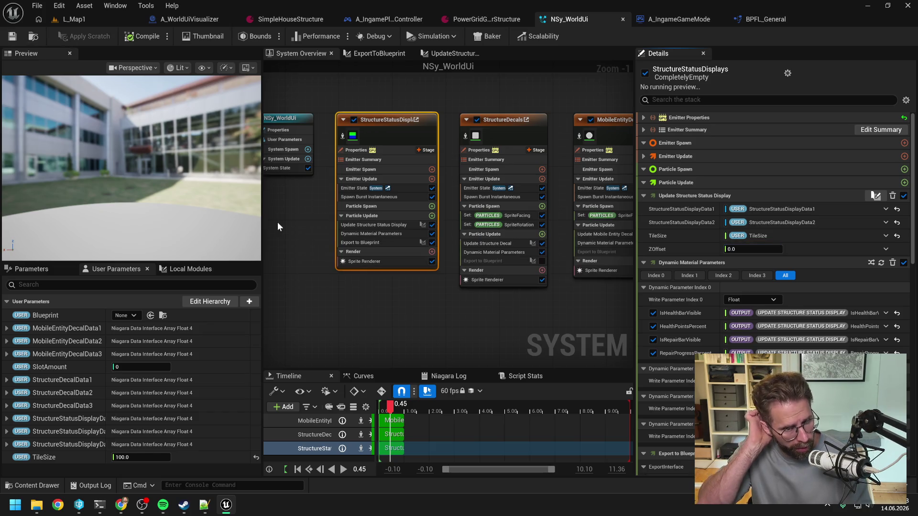
Drive ExportToBlueprint's Store Data from the != result, apply, and play-test L_Map1.
{"action": "double_click", "coordinate": [359, 243]}
{"action": "left_click_drag", "start_coordinate": [453, 295], "coordinate": [530, 163]}
{"action": "left_click", "coordinate": [99, 35]}
{"action": "left_click", "coordinate": [99, 21]}
{"action": "left_click", "coordinate": [240, 37]}
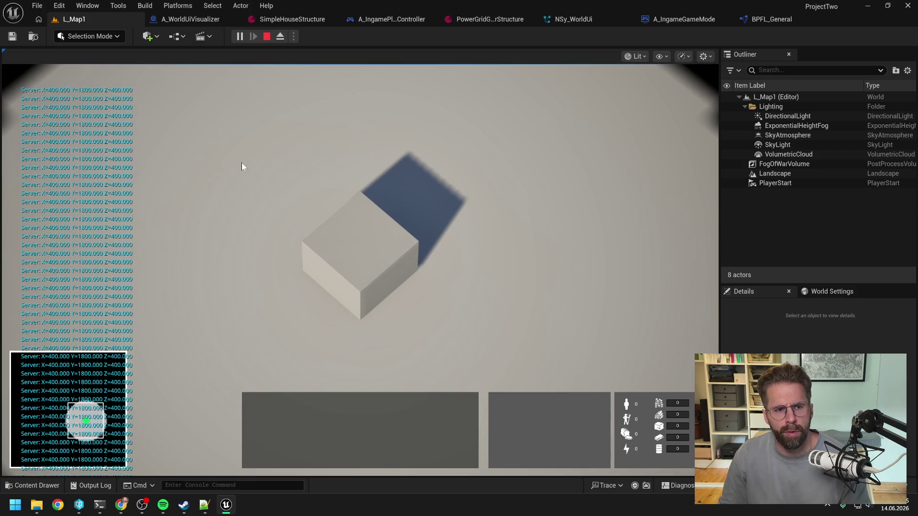
{"action": "key", "text": "Escape"}
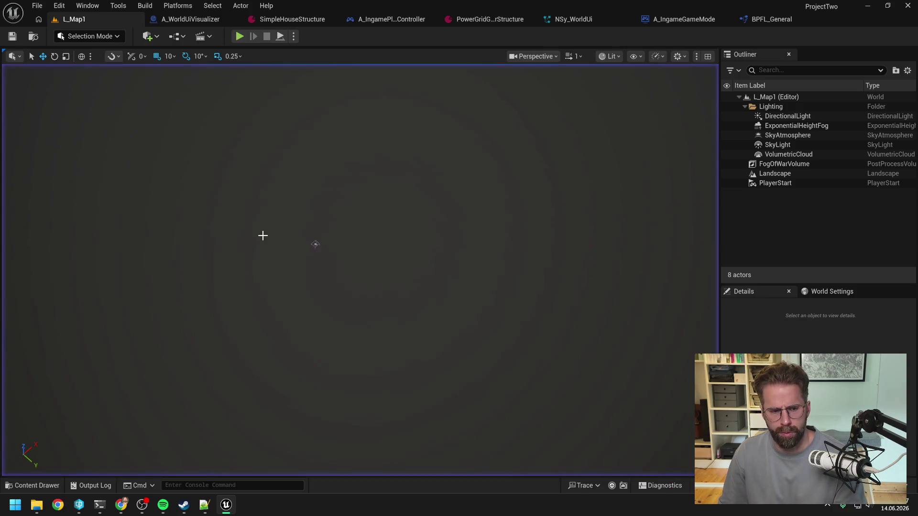
Draft a German reply in the World Ui Visualizer Refactoring session: checking Position > 0 gets data through.
{"action": "mouse_move", "coordinate": [100, 505]}
{"action": "left_click", "coordinate": [162, 456]}
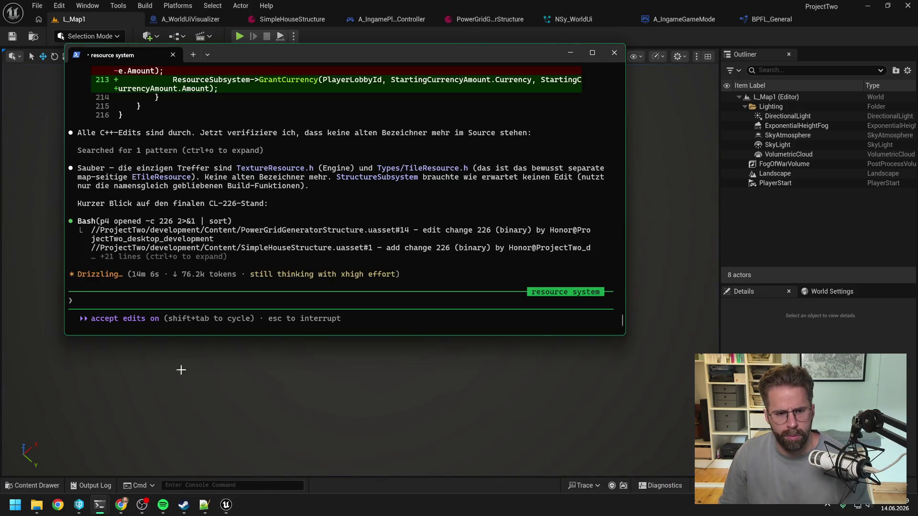
{"action": "left_click", "coordinate": [61, 465]}
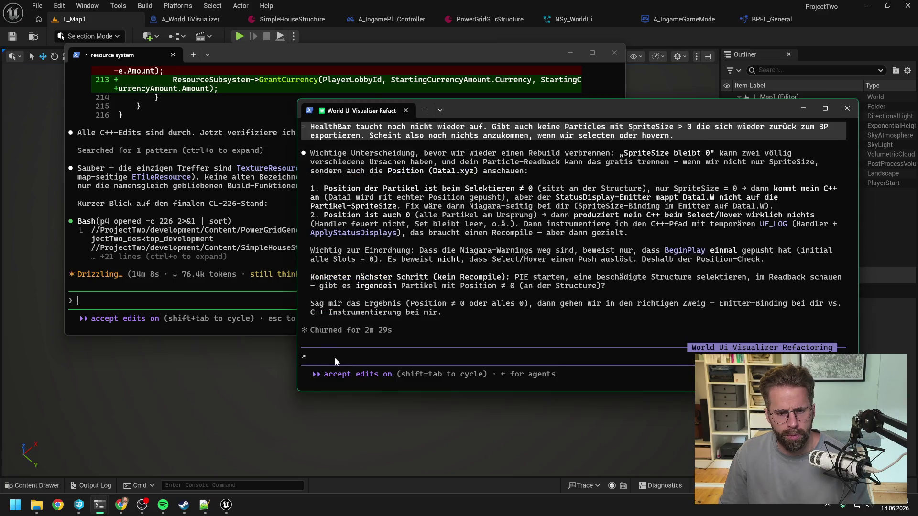
{"action": "type", "text": "guter Hinweis mit der position, es kommt "}
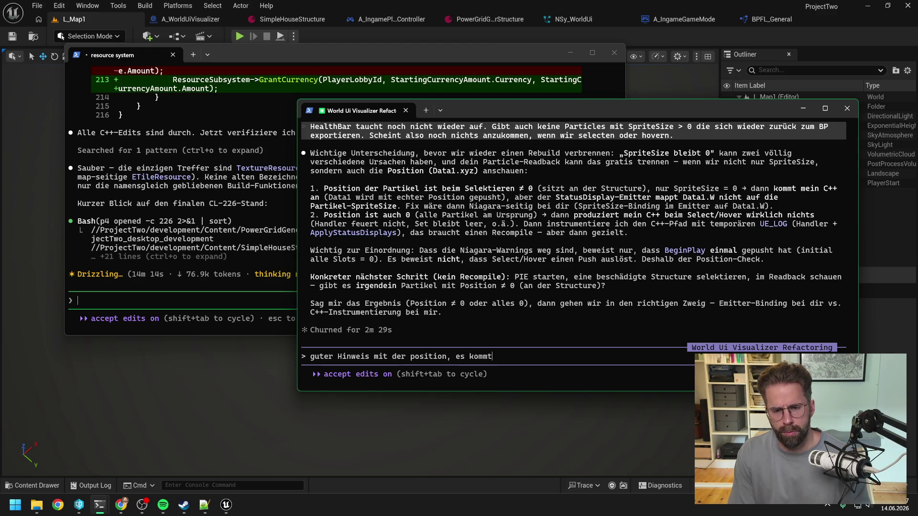
{"action": "type", "text": "was a"}
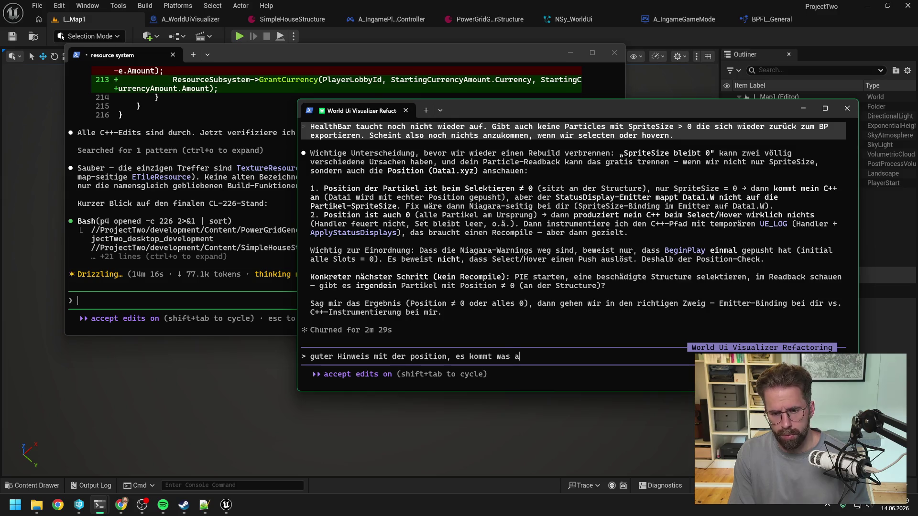
{"action": "type", "text": "n wenn wir Positi"}
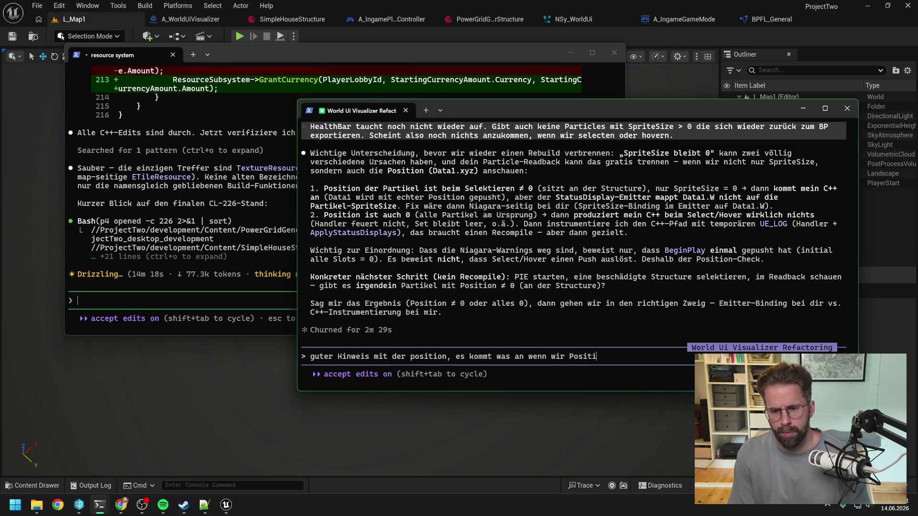
{"action": "type", "text": "on auf > 0 "}
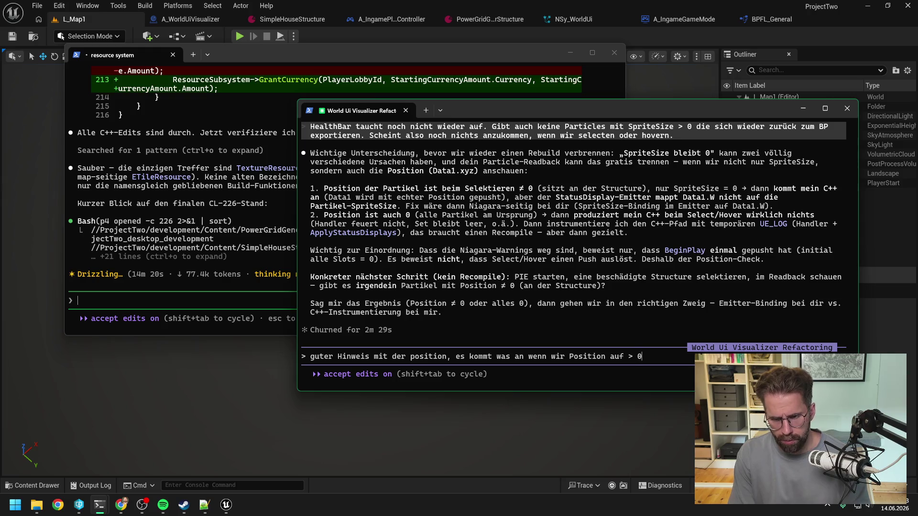
{"action": "type", "text": "über"}
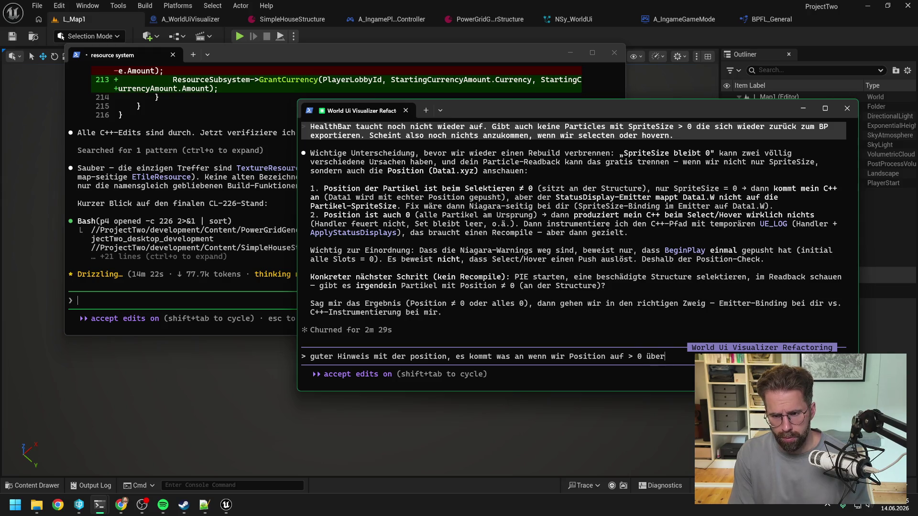
{"action": "type", "text": "prüfen"}
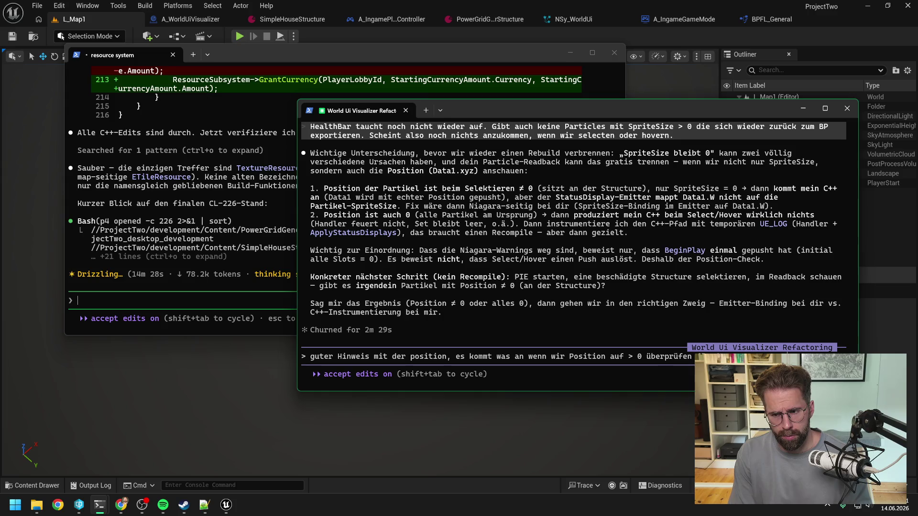
{"action": "type", "text": "als o"}
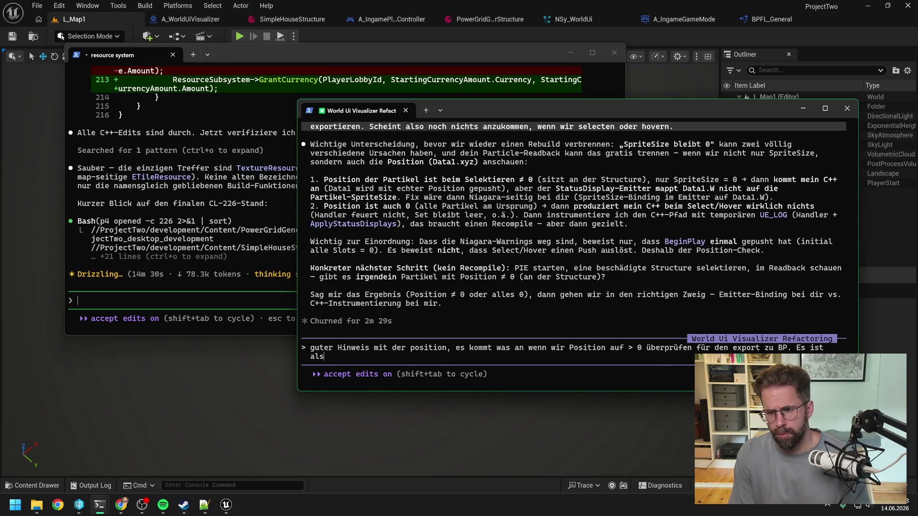
{"action": "key", "text": "BackSpace"}
{"action": "type", "text": "etwas da,"}
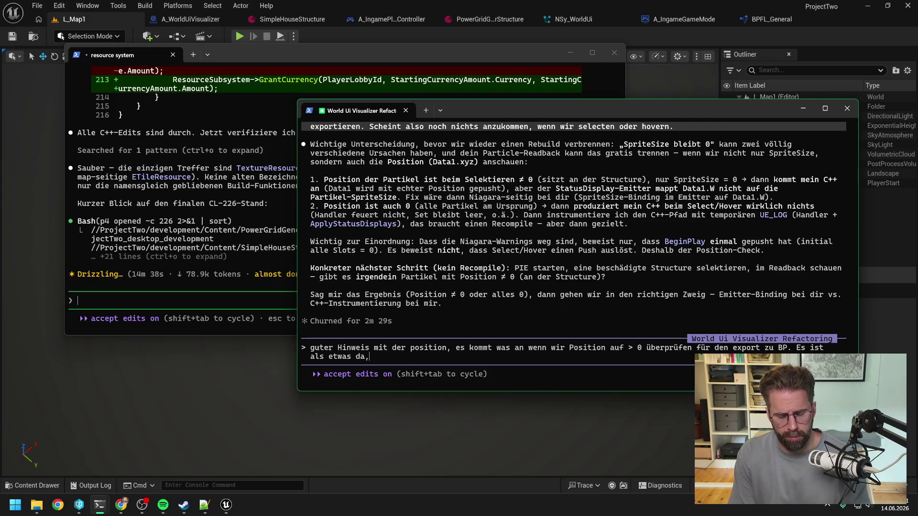
{"action": "type", "text": " ich unte"}
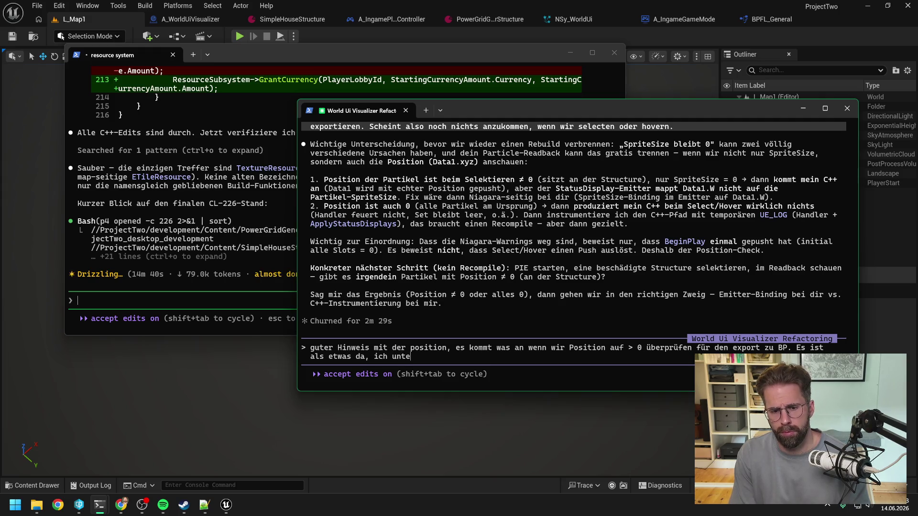
{"action": "type", "text": "rsuche mal die and"}
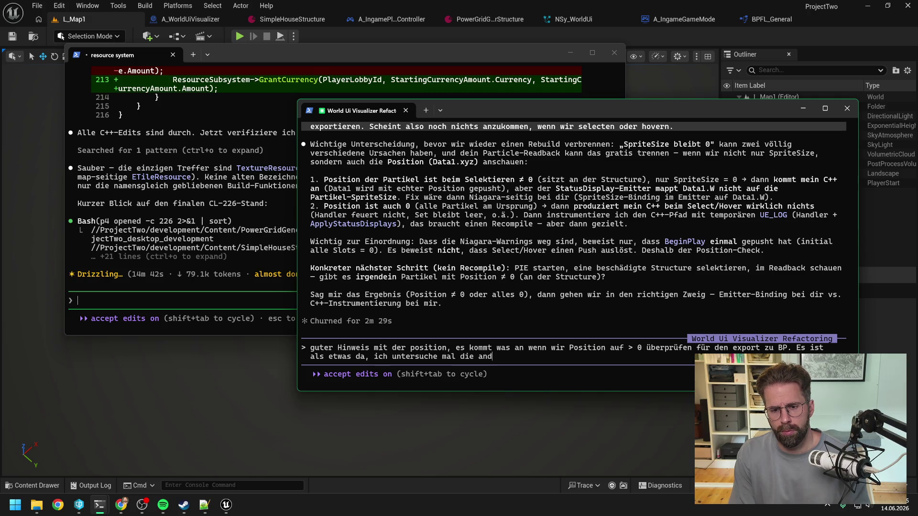
{"action": "type", "text": "eren werte"}
{"action": "left_click", "coordinate": [438, 39]}
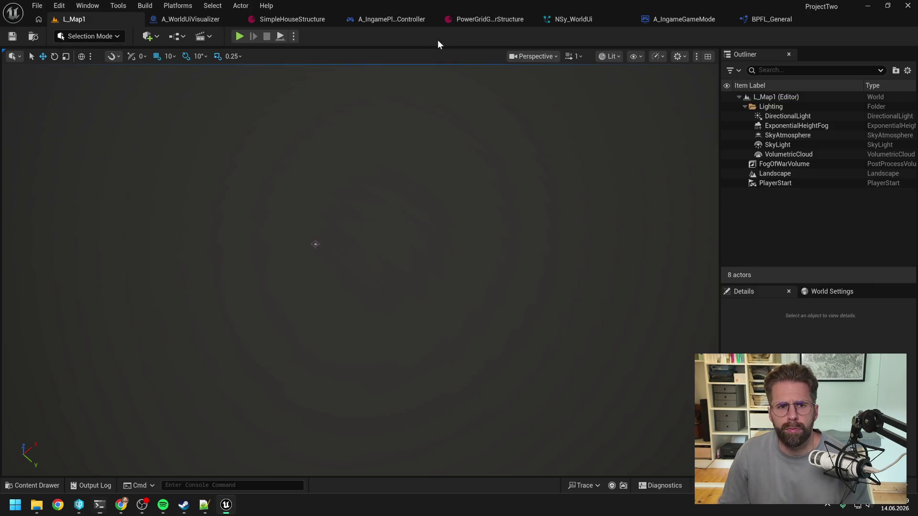
Delete the Greater and Position -> Vector nodes from the ExportToBlueprint graph.
{"action": "left_click", "coordinate": [569, 20]}
{"action": "left_click", "coordinate": [529, 265]}
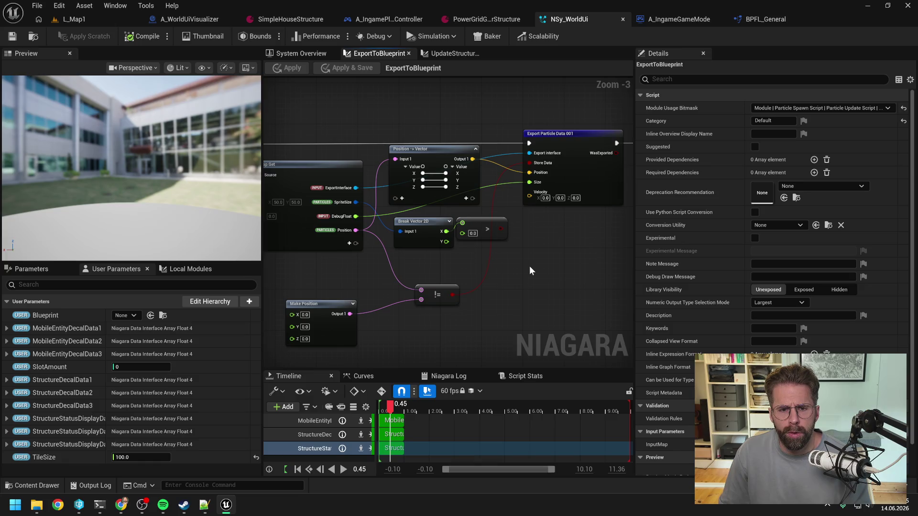
{"action": "left_click", "coordinate": [475, 218]}
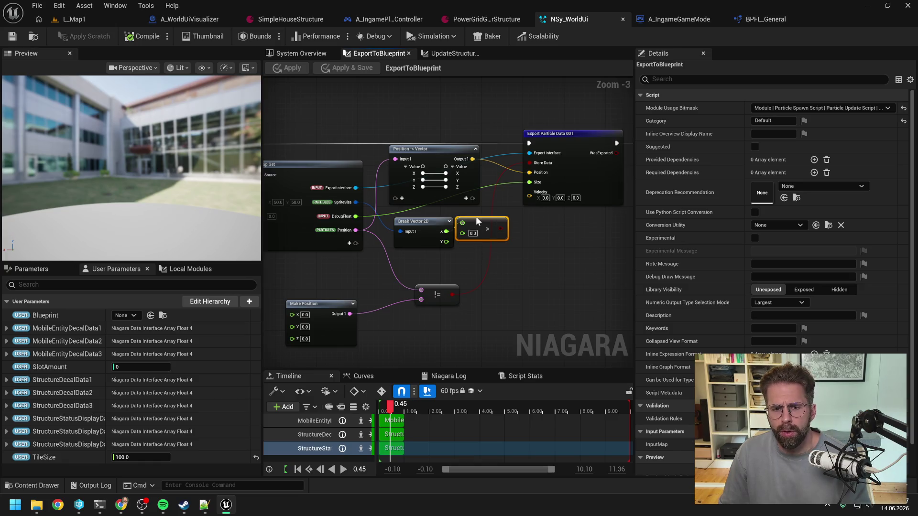
{"action": "key", "text": "Delete"}
{"action": "left_click", "coordinate": [429, 148]}
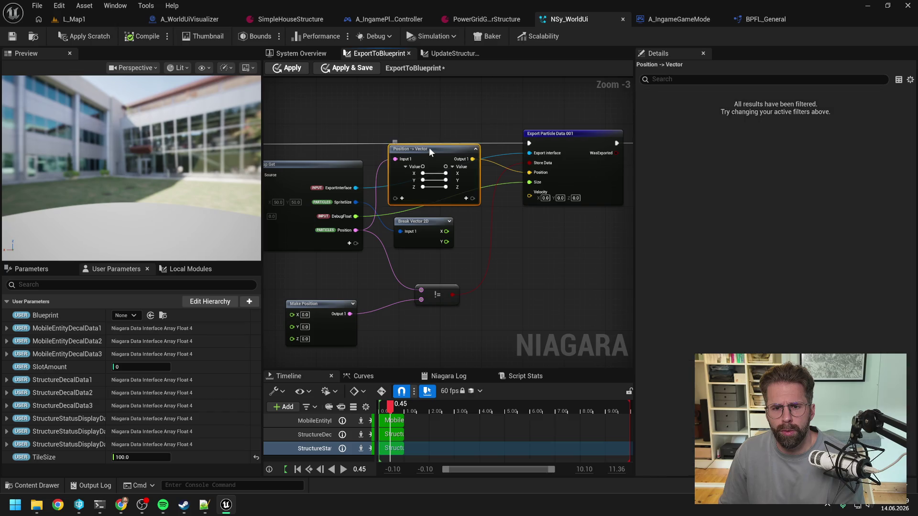
{"action": "key", "text": "Delete"}
Feed SpriteSize via Vector 2D -> Vector into the exported Position, apply, and play-test L_Map1.
{"action": "left_click", "coordinate": [529, 174]}
{"action": "right_click", "coordinate": [528, 174]}
{"action": "left_click", "coordinate": [533, 260]}
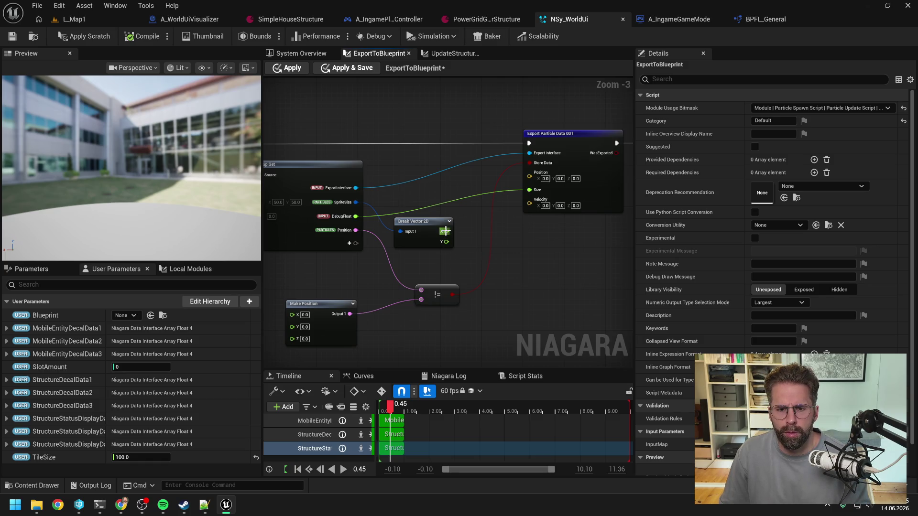
{"action": "left_click_drag", "start_coordinate": [356, 202], "coordinate": [529, 173]}
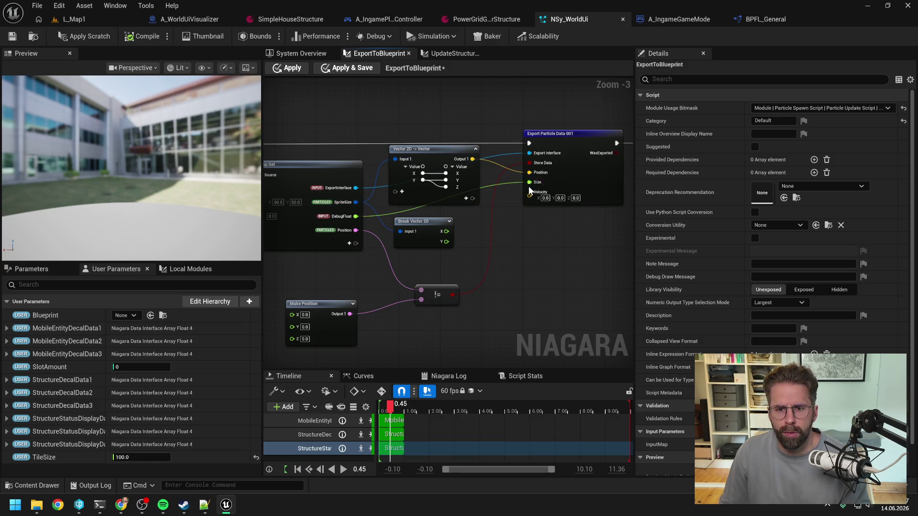
{"action": "left_click", "coordinate": [98, 37]}
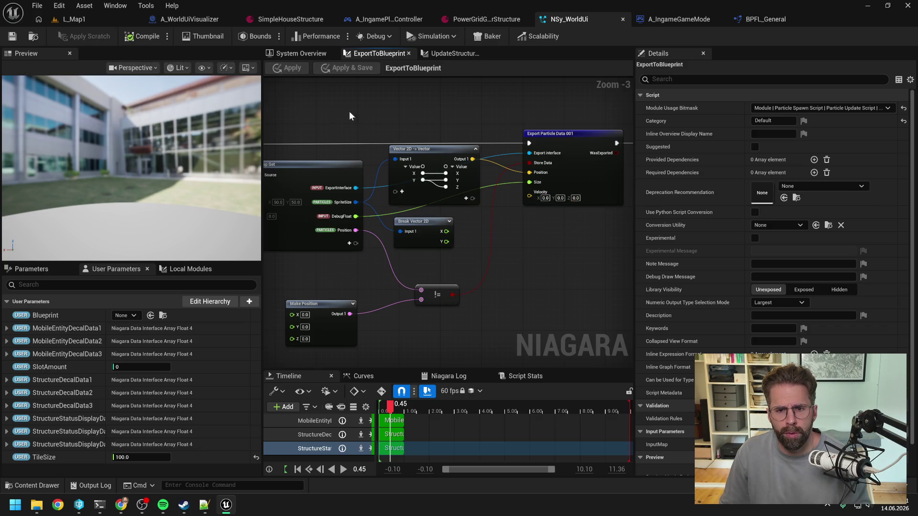
{"action": "left_click", "coordinate": [105, 24]}
{"action": "left_click", "coordinate": [239, 37]}
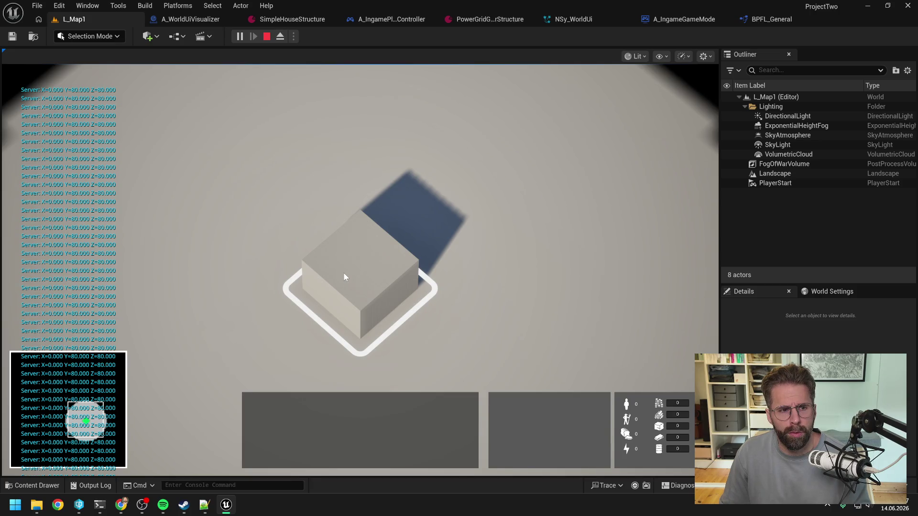
Stop the play test and bring up the A_WorldUiVisualizer Blueprint's event graph.
{"action": "key", "text": "Escape"}
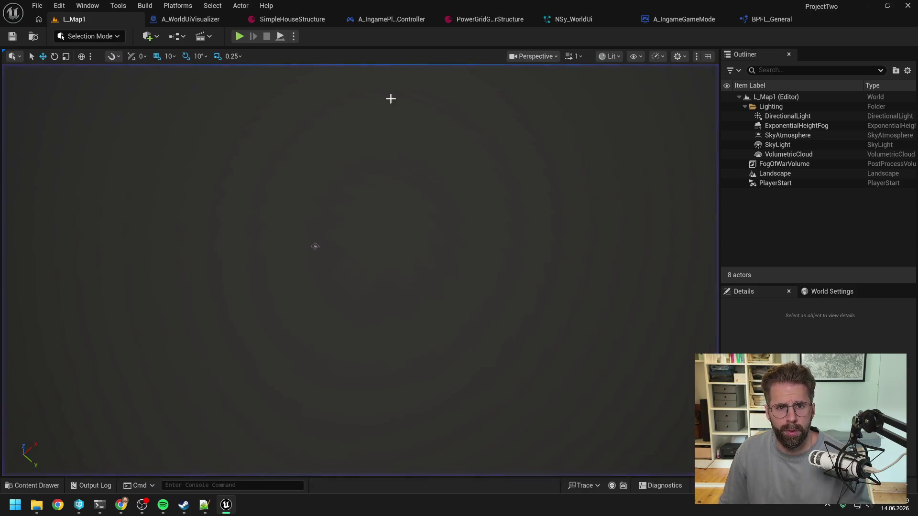
{"action": "left_click", "coordinate": [400, 19]}
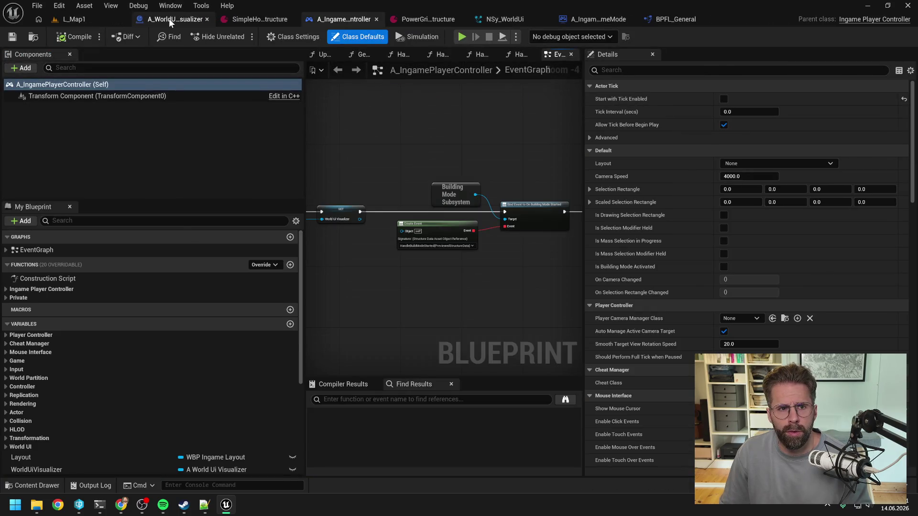
{"action": "left_click", "coordinate": [168, 20]}
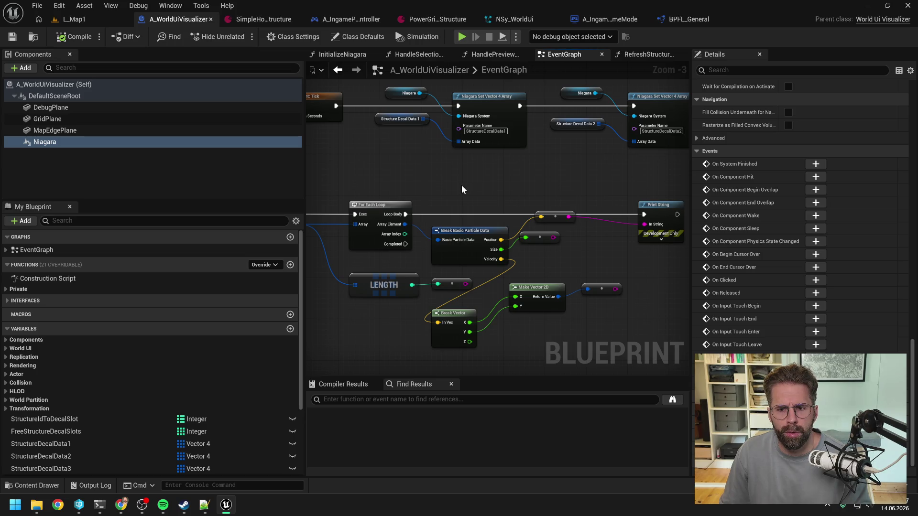
{"action": "mouse_move", "coordinate": [98, 510]}
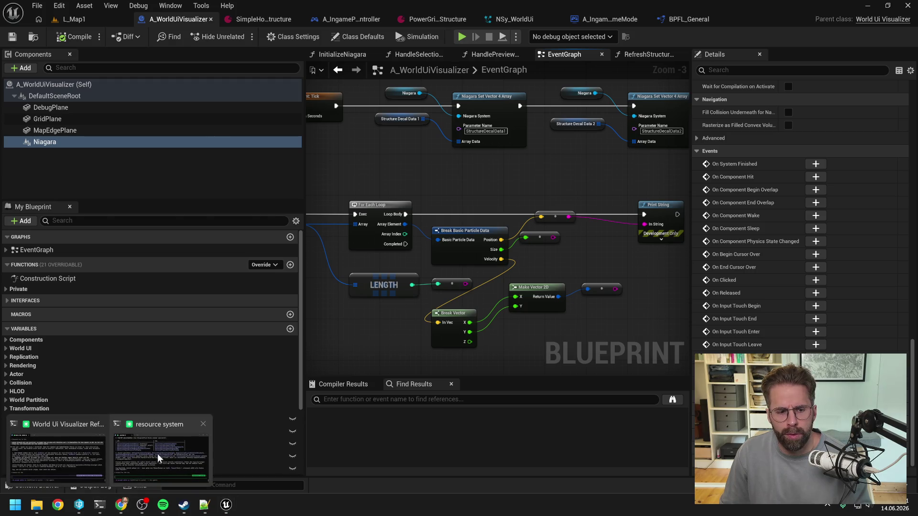
{"action": "mouse_move", "coordinate": [160, 452]}
{"action": "mouse_move", "coordinate": [54, 456]}
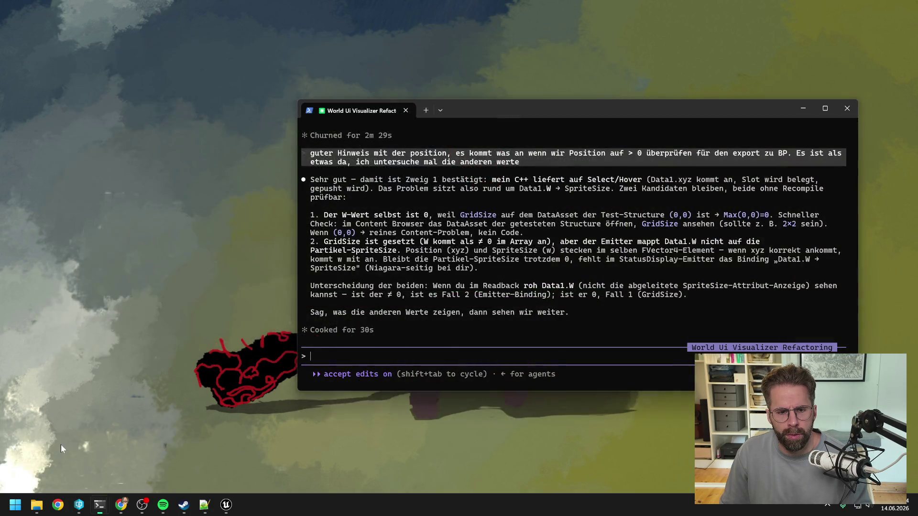
Type a reply saying the SpriteSize arriving via Data1's W stays 0, mentioning TileSize.
{"action": "left_click", "coordinate": [61, 444]}
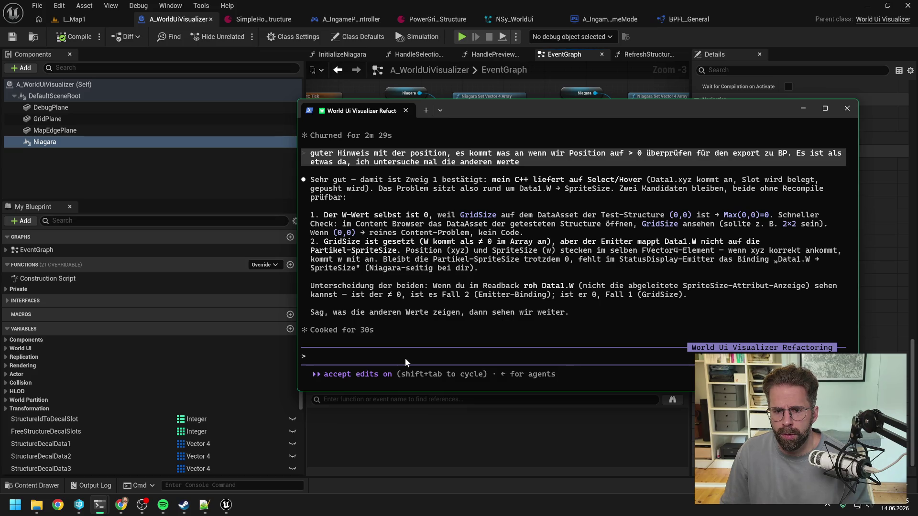
{"action": "type", "text": "Es ist auf jeden Fall die "}
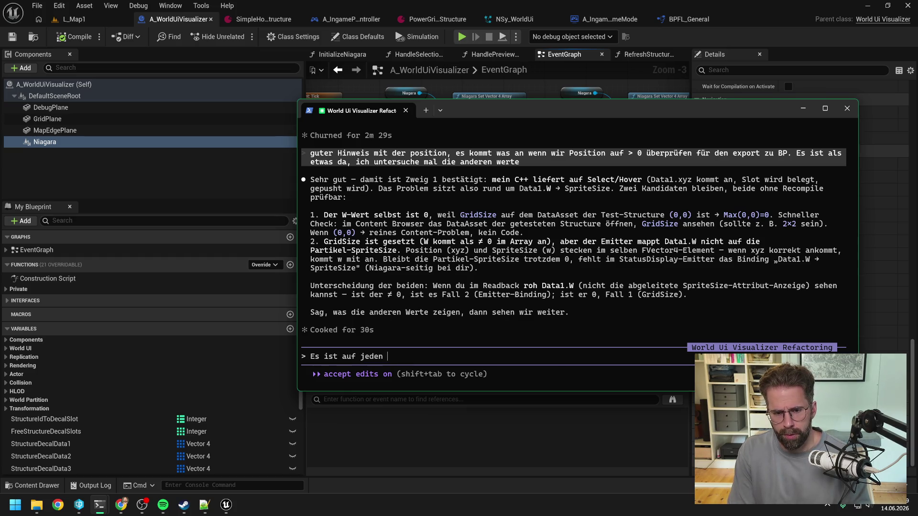
{"action": "type", "text": "Spre"}
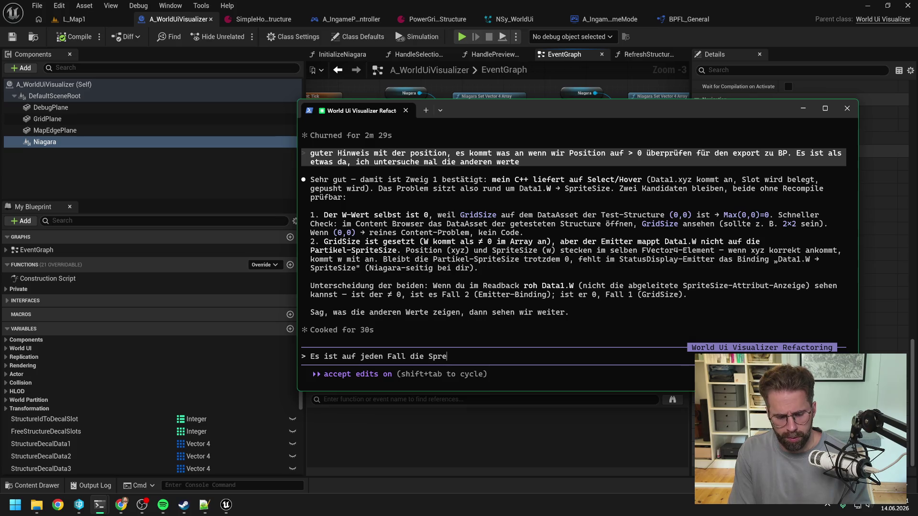
{"action": "key", "text": "BackSpace"}
{"action": "type", "text": "iteSize"}
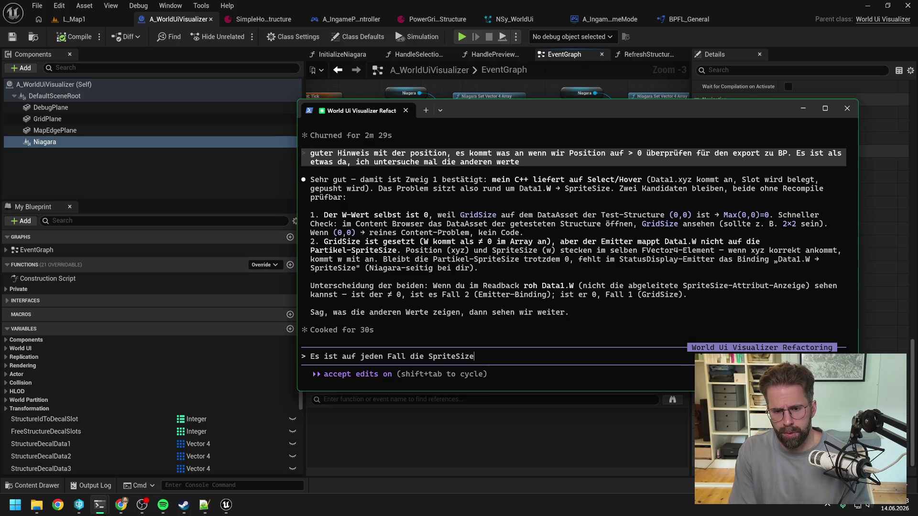
{"action": "type", "text": " die übers W"}
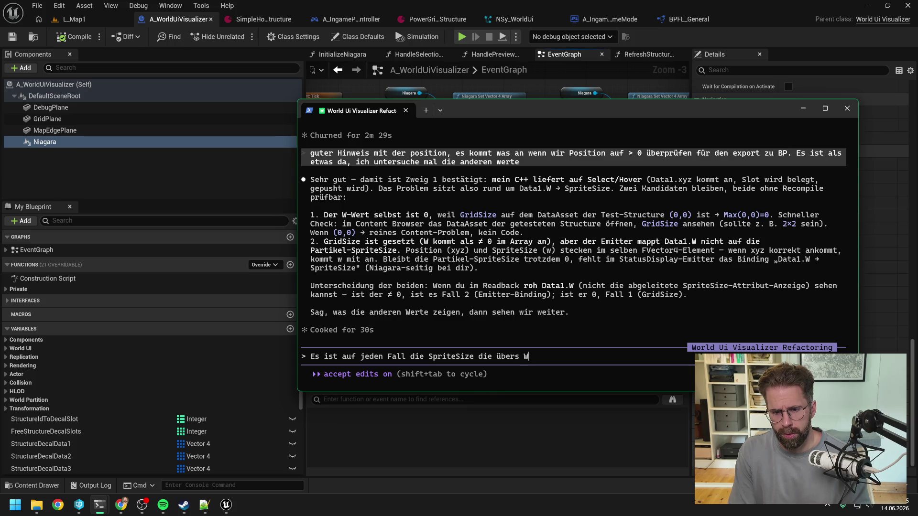
{"action": "type", "text": " von Data1 anbk"}
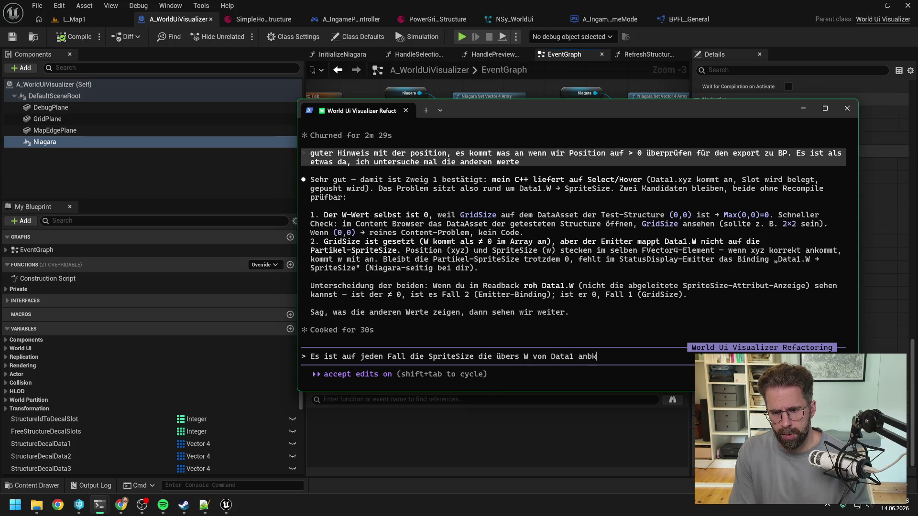
{"action": "key", "text": "BackSpace"}
{"action": "type", "text": "kommt,"}
{"action": "type", "text": " ja,"}
{"action": "type", "text": ". SpriteSit"}
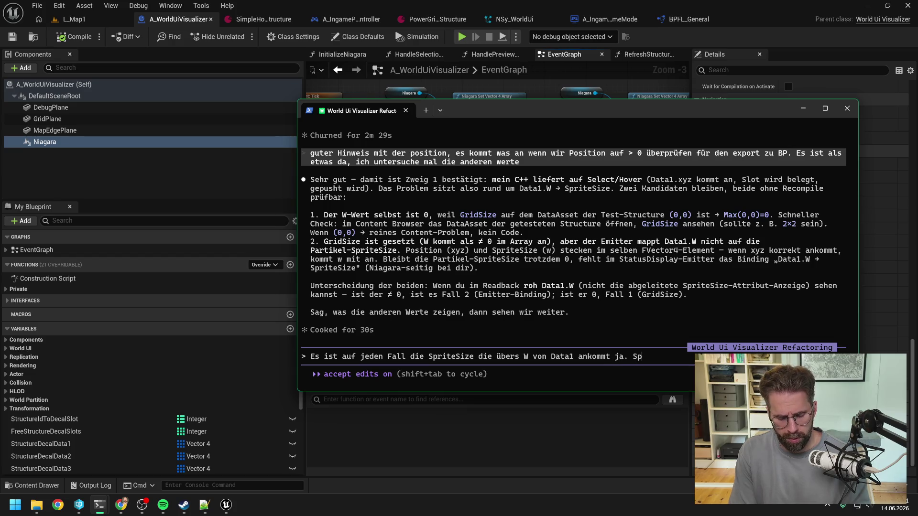
{"action": "key", "text": "BackSpace"}
{"action": "type", "text": "ze ble"}
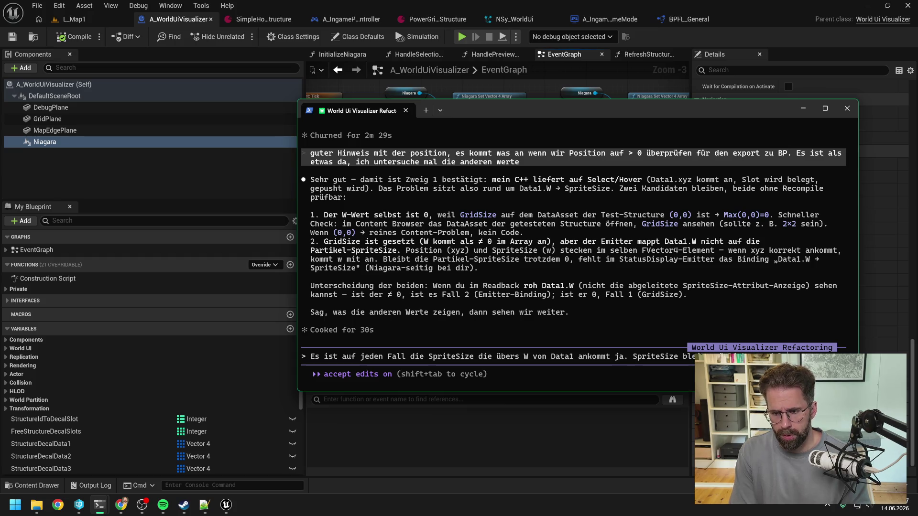
{"action": "type", "text": "ibt nämlich 0 und lesen wir daraus aus."}
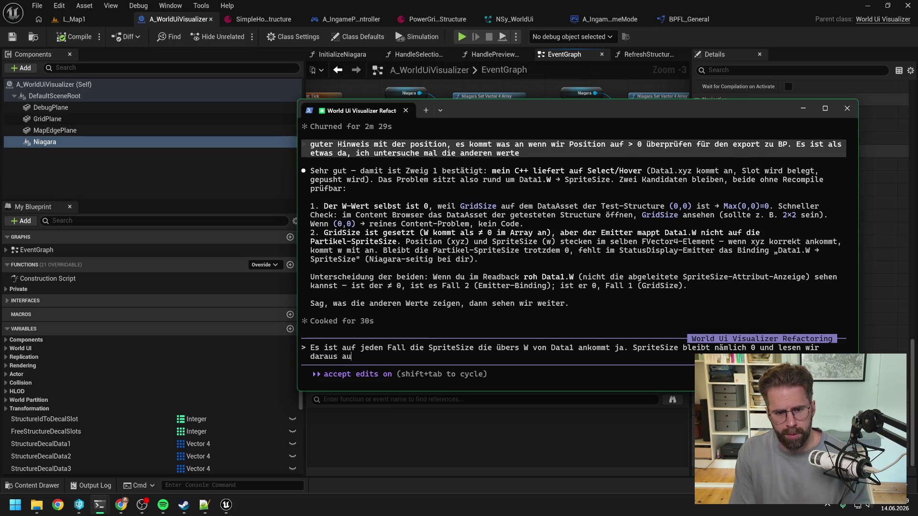
{"action": "key", "text": "BackSpace"}
{"action": "key", "text": "BackSpace"}
{"action": "key", "text": "BackSpace"}
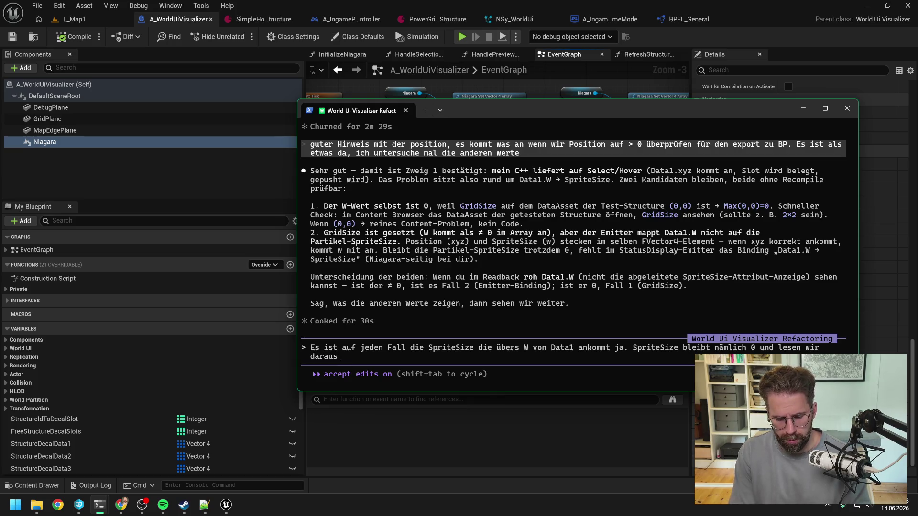
{"action": "type", "text": "("}
{"action": "key", "text": "BackSpace"}
{"action": "type", "text": "TileSize"}
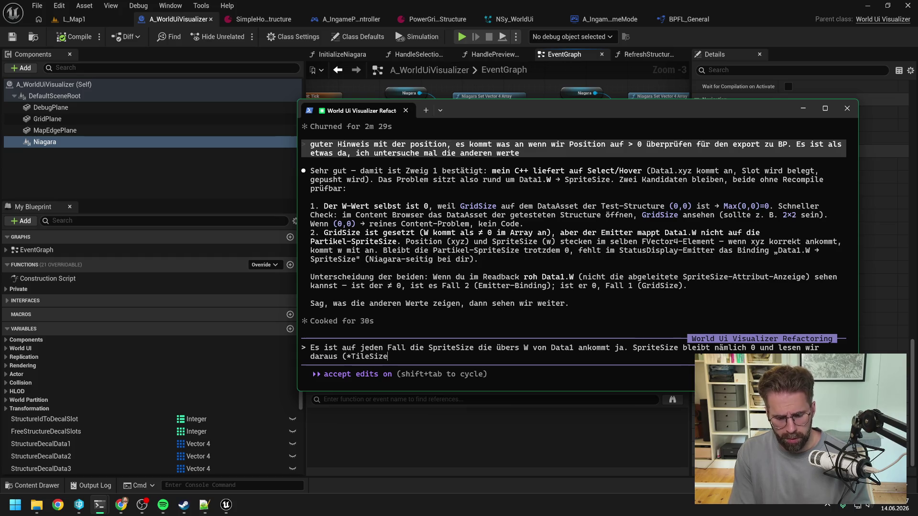
{"action": "left_click", "coordinate": [513, 21]}
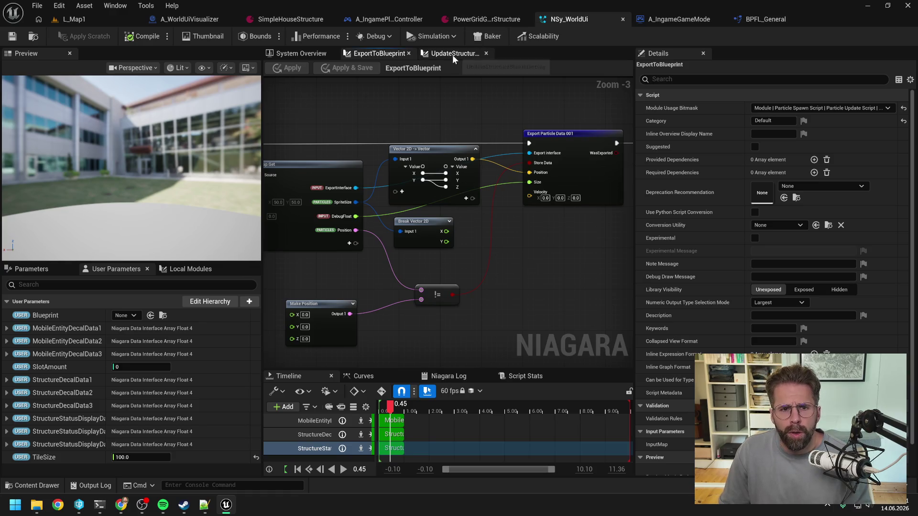
Inspect the Break Vector, Select and Map Set nodes in UpdateStructureStatusDisplay's module graph.
{"action": "left_click", "coordinate": [452, 53]}
{"action": "left_click_drag", "start_coordinate": [342, 201], "coordinate": [514, 234]}
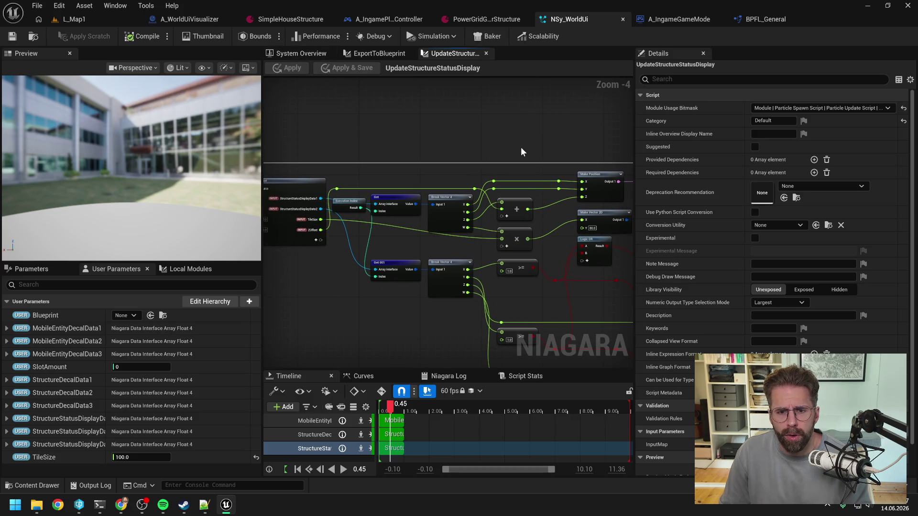
{"action": "left_click_drag", "start_coordinate": [539, 144], "coordinate": [314, 131]}
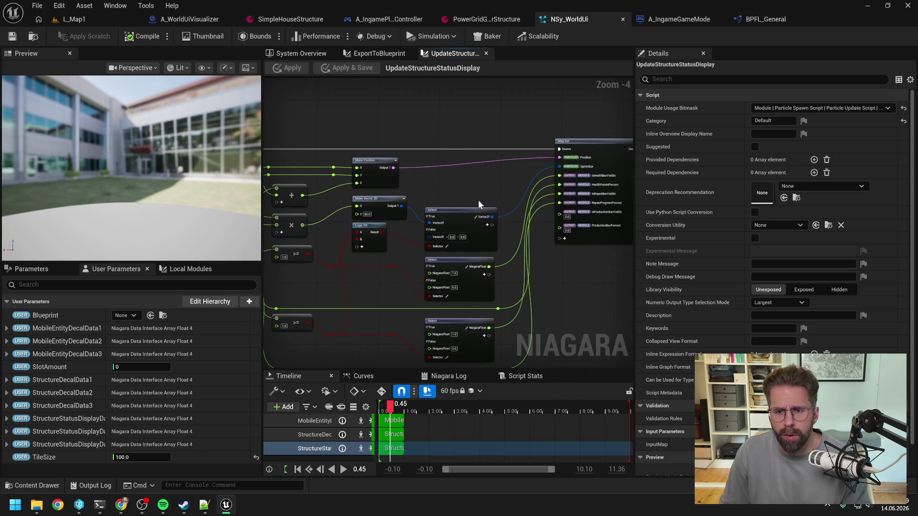
{"action": "mouse_move", "coordinate": [509, 216]}
{"action": "left_mouse_down"}
{"action": "mouse_move", "coordinate": [545, 179]}
{"action": "mouse_move", "coordinate": [486, 191]}
{"action": "mouse_move", "coordinate": [576, 160]}
{"action": "left_mouse_up"}
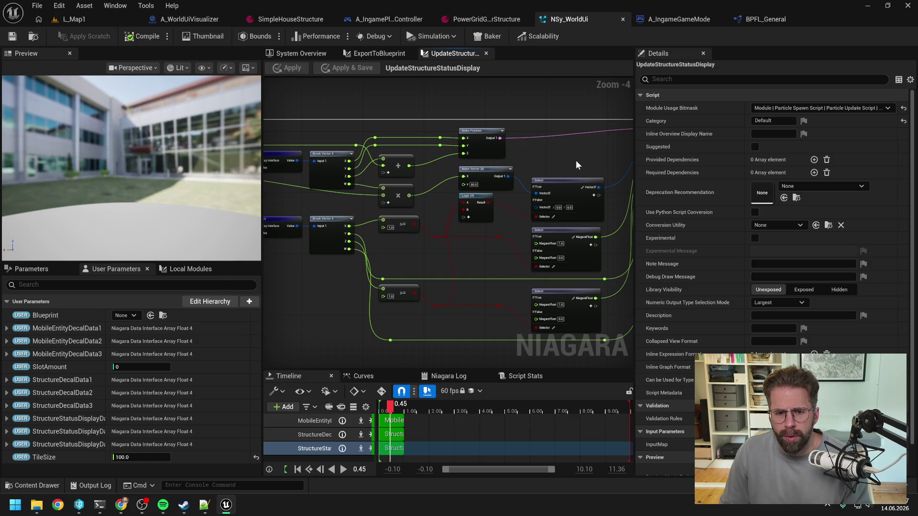
{"action": "left_click_drag", "start_coordinate": [467, 276], "coordinate": [525, 268]}
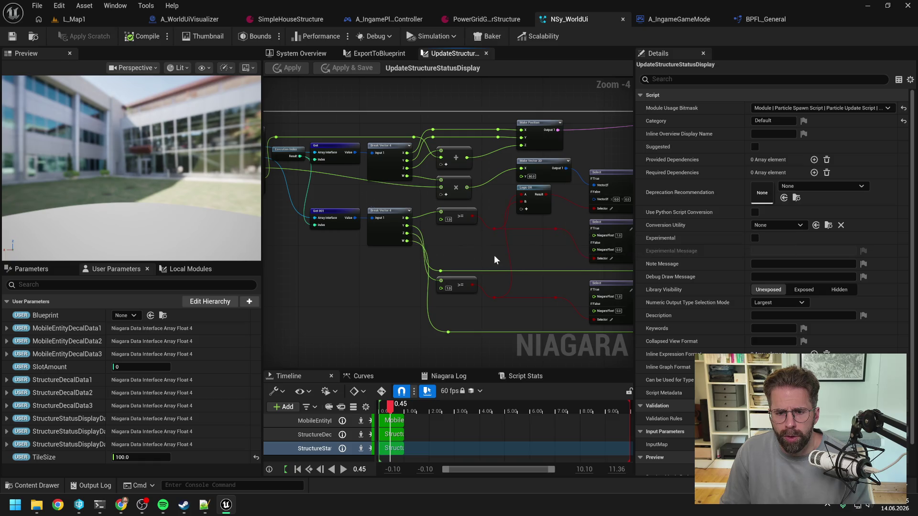
{"action": "left_click_drag", "start_coordinate": [495, 261], "coordinate": [338, 245]}
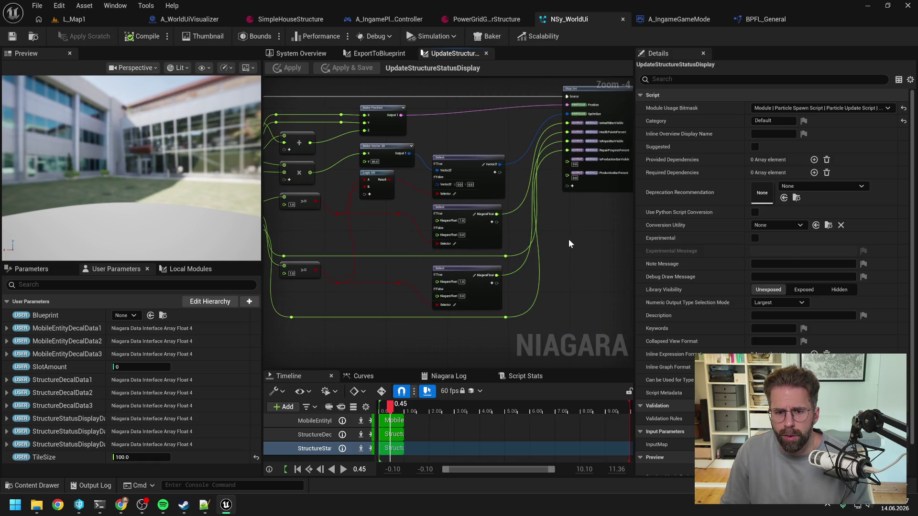
{"action": "left_click_drag", "start_coordinate": [568, 235], "coordinate": [544, 242]}
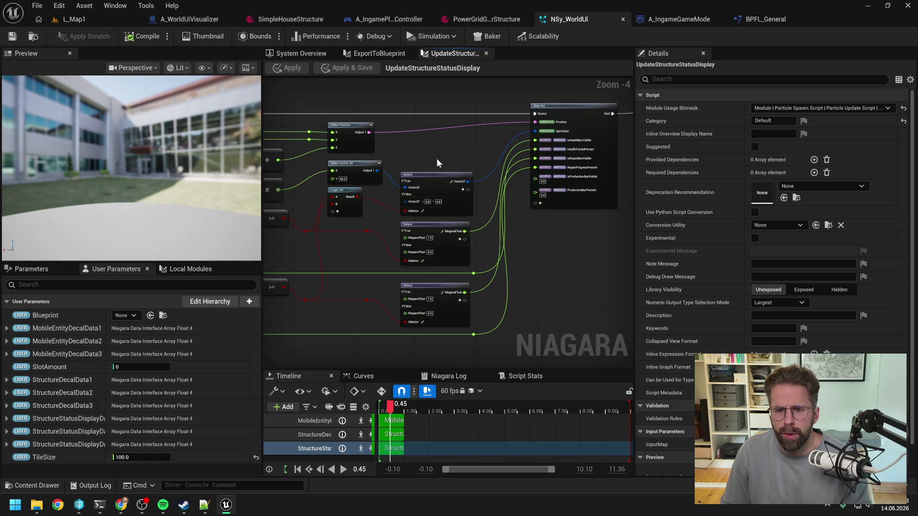
Check the DebugFloat pin in the ExportToBlueprint graph, then view the system overview.
{"action": "left_click", "coordinate": [367, 54]}
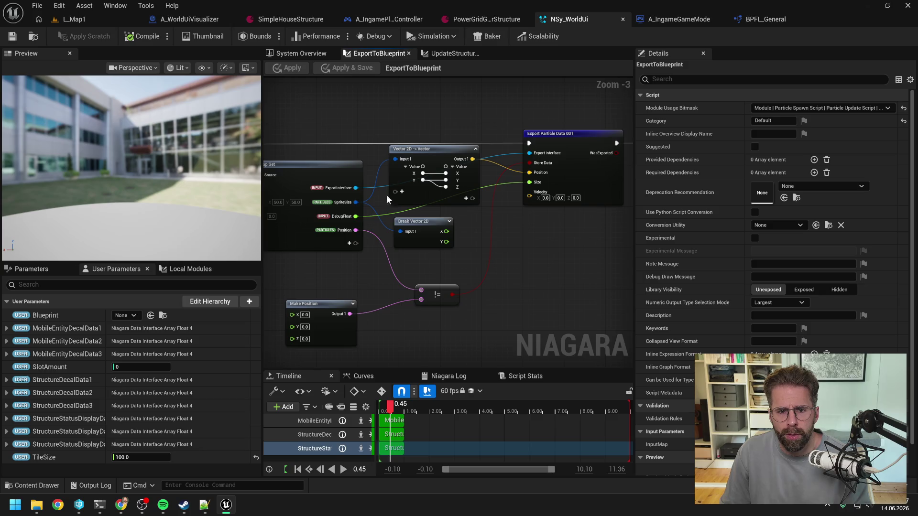
{"action": "mouse_move", "coordinate": [356, 216]}
{"action": "left_mouse_down"}
{"action": "mouse_move", "coordinate": [449, 217]}
{"action": "mouse_move", "coordinate": [434, 212]}
{"action": "left_mouse_up"}
{"action": "left_click", "coordinate": [491, 111]}
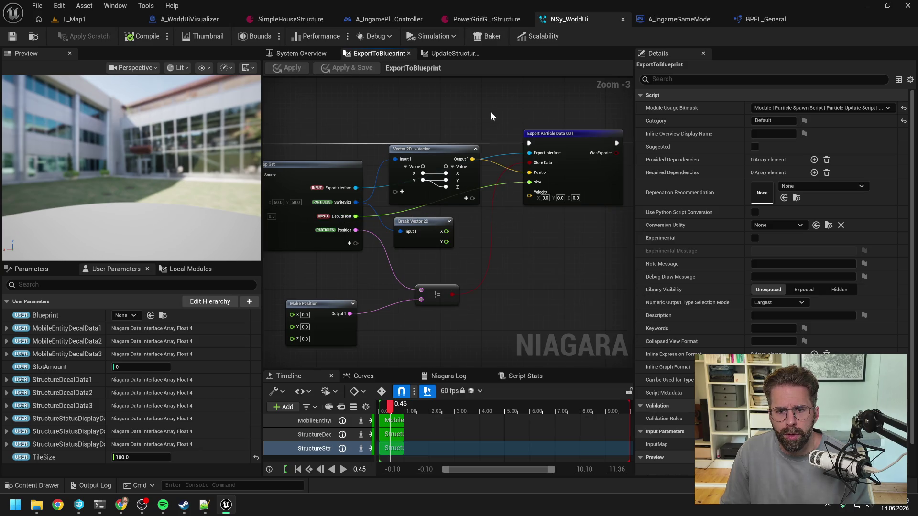
{"action": "left_click", "coordinate": [303, 53]}
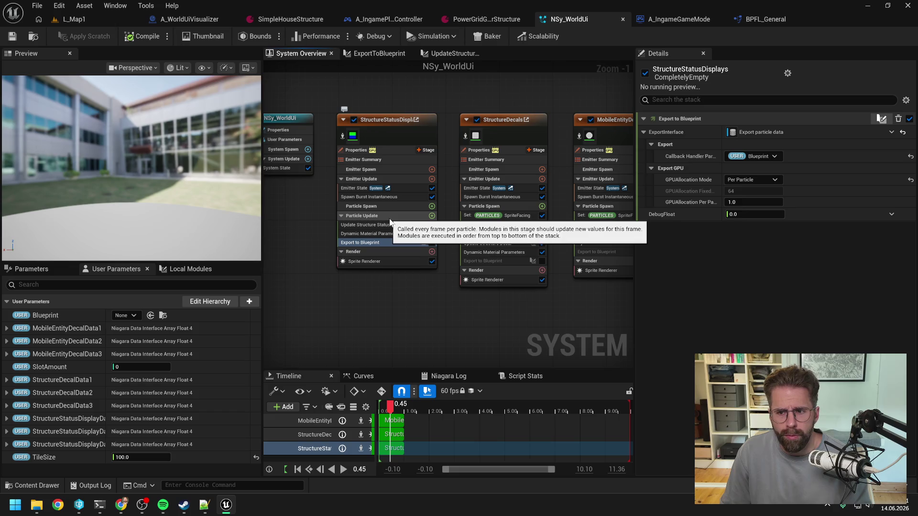
Bind IsHealthBarVisible to Export to Blueprint's DebugFloat and save the NSy_WorldUi system.
{"action": "left_click", "coordinate": [29, 269]}
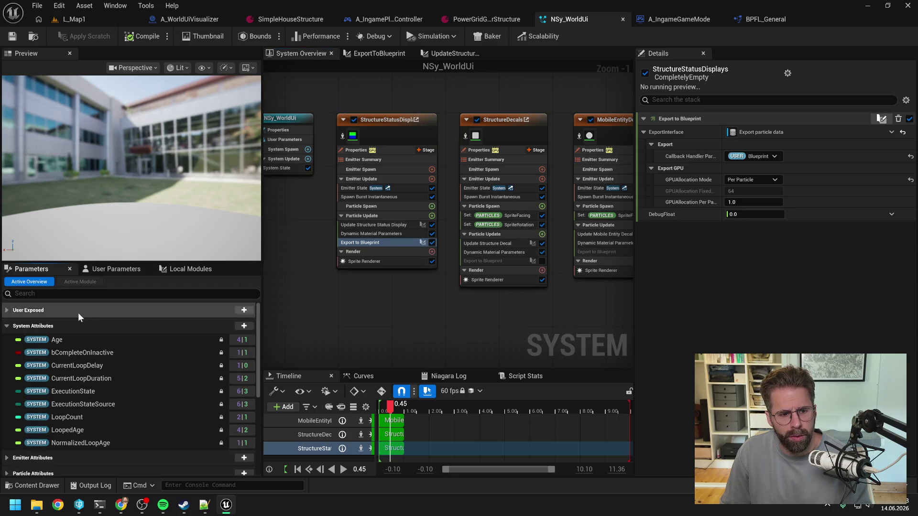
{"action": "scroll", "coordinate": [121, 352], "scroll_direction": "down", "scroll_amount": 3}
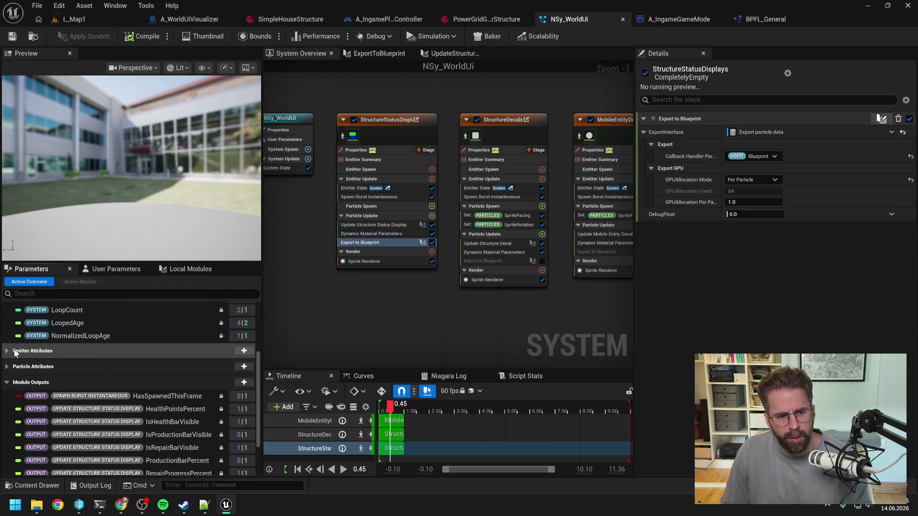
{"action": "scroll", "coordinate": [122, 353], "scroll_direction": "down", "scroll_amount": 3}
{"action": "left_click", "coordinate": [169, 362]}
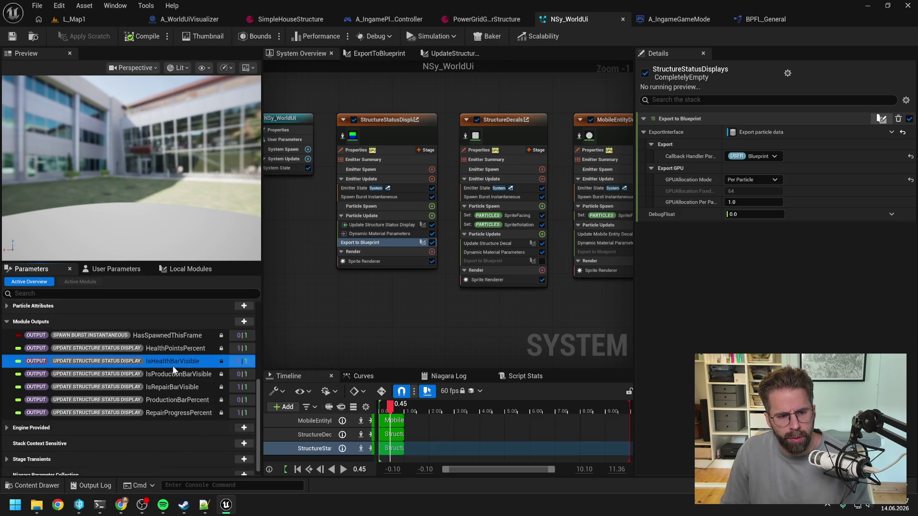
{"action": "mouse_move", "coordinate": [173, 361]}
{"action": "left_mouse_down"}
{"action": "mouse_move", "coordinate": [705, 286]}
{"action": "mouse_move", "coordinate": [747, 216]}
{"action": "left_mouse_up"}
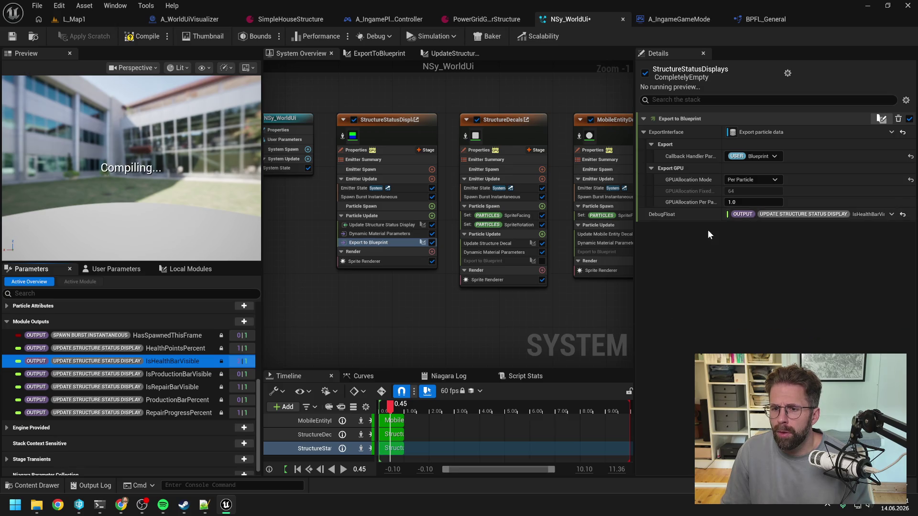
{"action": "left_click", "coordinate": [13, 36]}
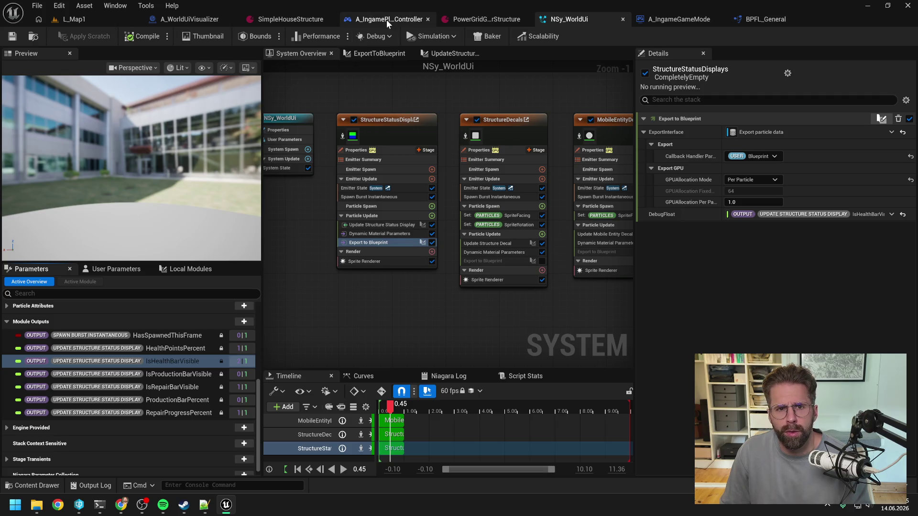
{"action": "left_click", "coordinate": [196, 18]}
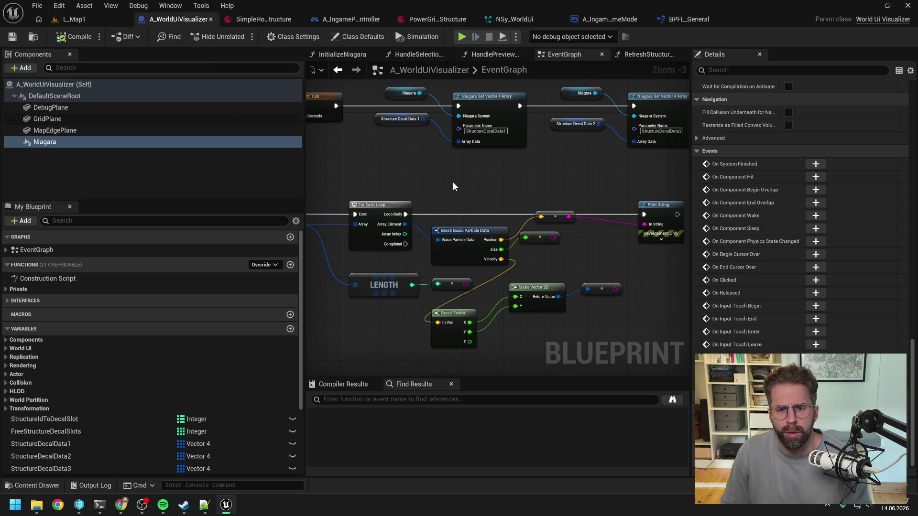
Wire the exported particle Size into Print String and play-test L_Map1, which prints 1.0.
{"action": "mouse_move", "coordinate": [454, 237]}
{"action": "left_mouse_down"}
{"action": "mouse_move", "coordinate": [592, 223]}
{"action": "mouse_move", "coordinate": [557, 239]}
{"action": "left_mouse_up"}
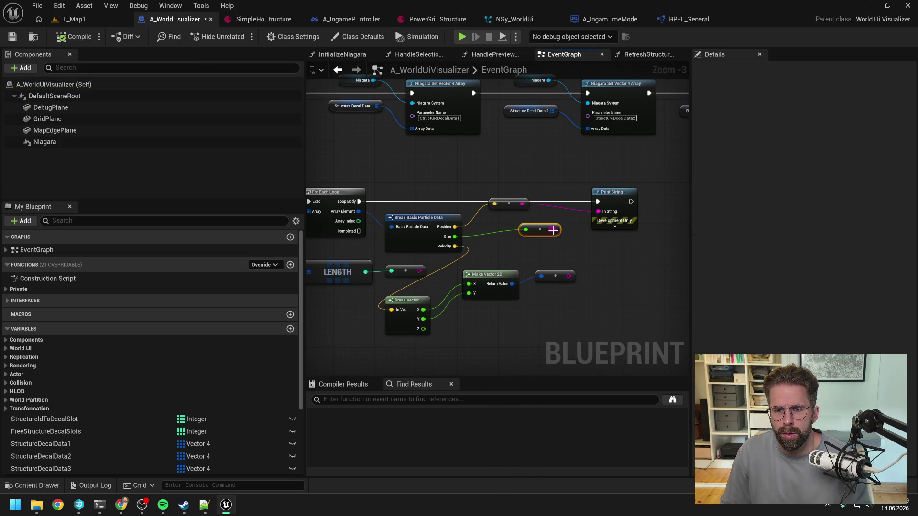
{"action": "left_click", "coordinate": [88, 20]}
{"action": "left_click", "coordinate": [240, 37]}
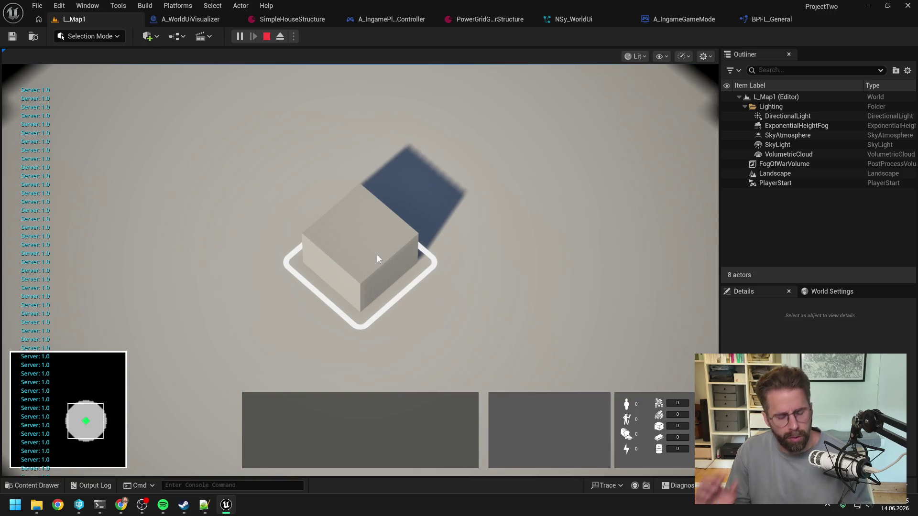
{"action": "key", "text": "Escape"}
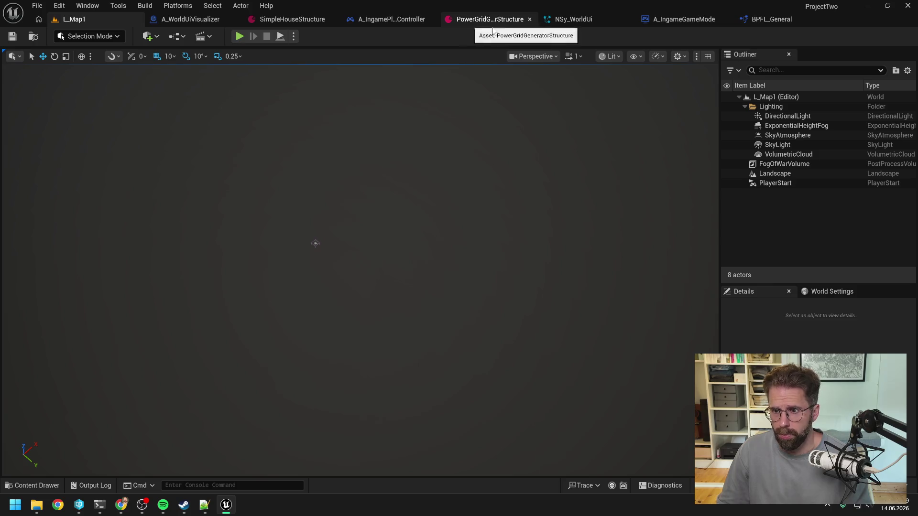
{"action": "left_click", "coordinate": [573, 19]}
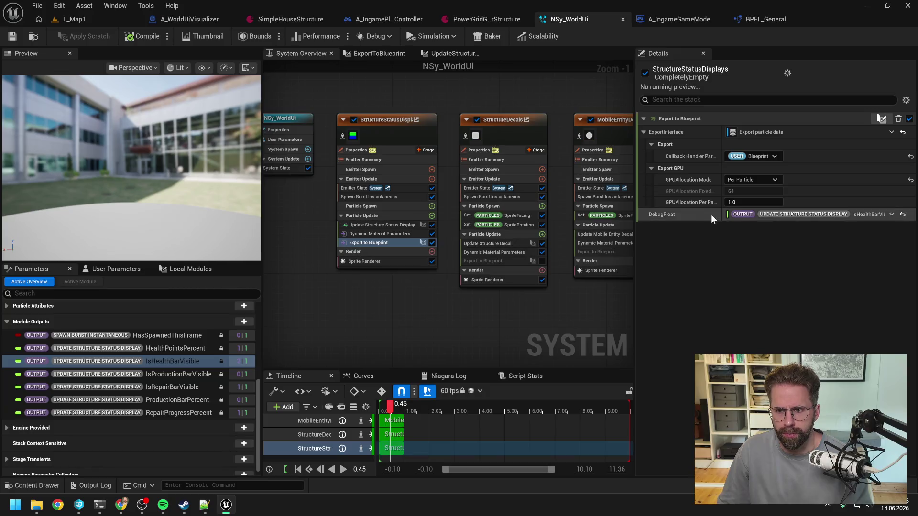
Wire the != comparison result into the Export to Blueprint module's Store Data input.
{"action": "double_click", "coordinate": [391, 242]}
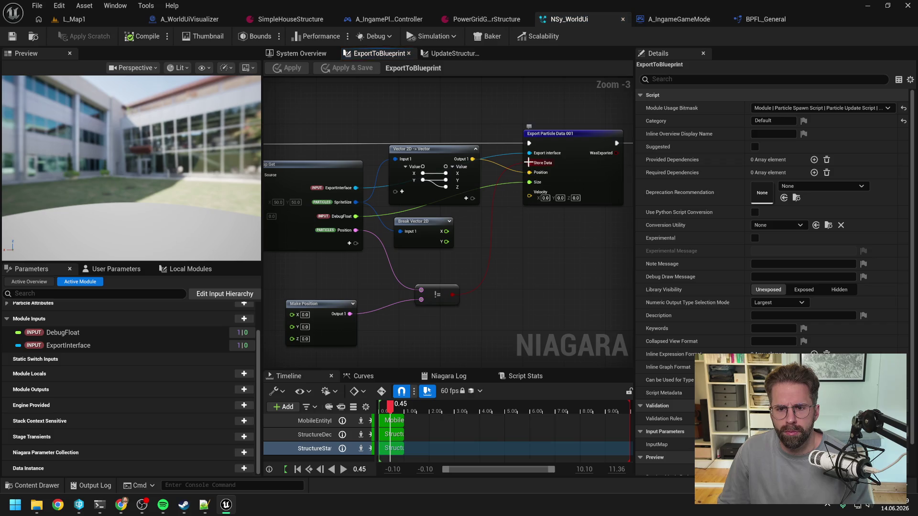
{"action": "left_click", "coordinate": [556, 164]}
{"action": "left_click_drag", "start_coordinate": [453, 294], "coordinate": [535, 163]}
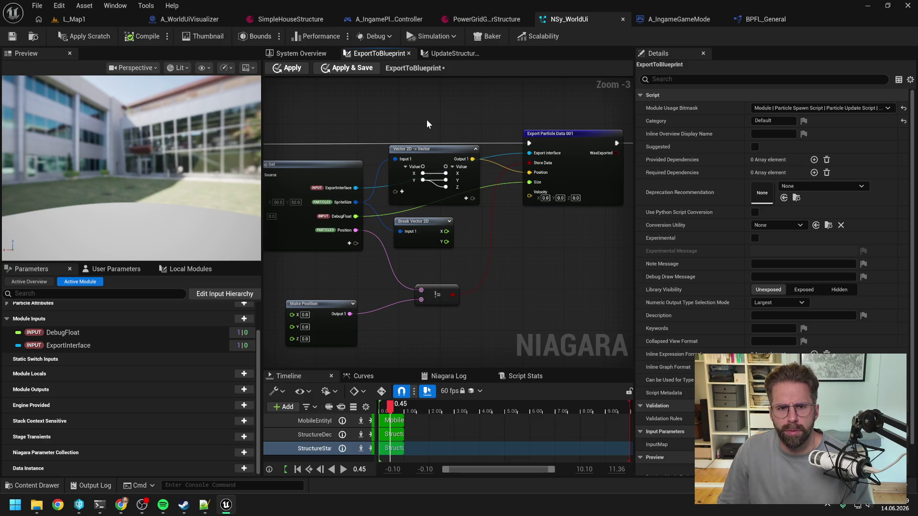
Open the Update Structure Status Display module graph and view its Break Vector 4, comparison and Select nodes.
{"action": "left_click", "coordinate": [303, 54]}
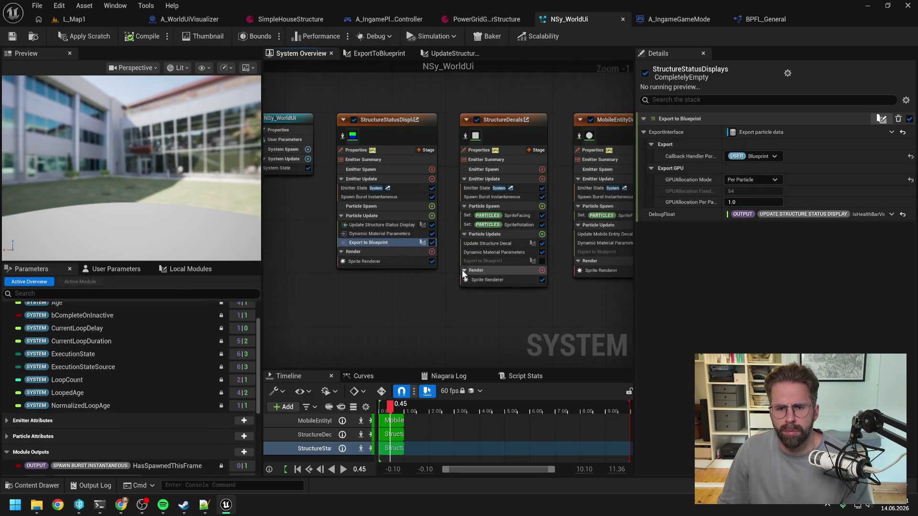
{"action": "left_click", "coordinate": [377, 234]}
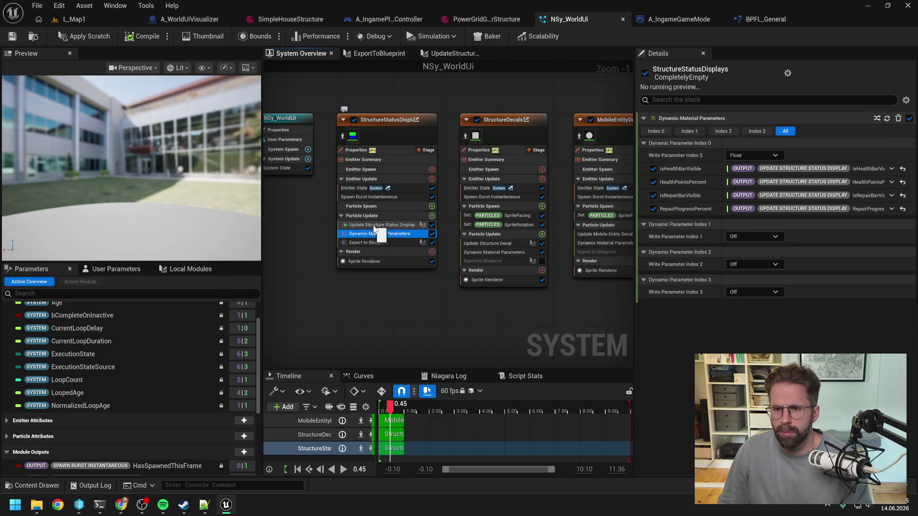
{"action": "double_click", "coordinate": [374, 226]}
{"action": "left_click_drag", "start_coordinate": [369, 222], "coordinate": [504, 230]}
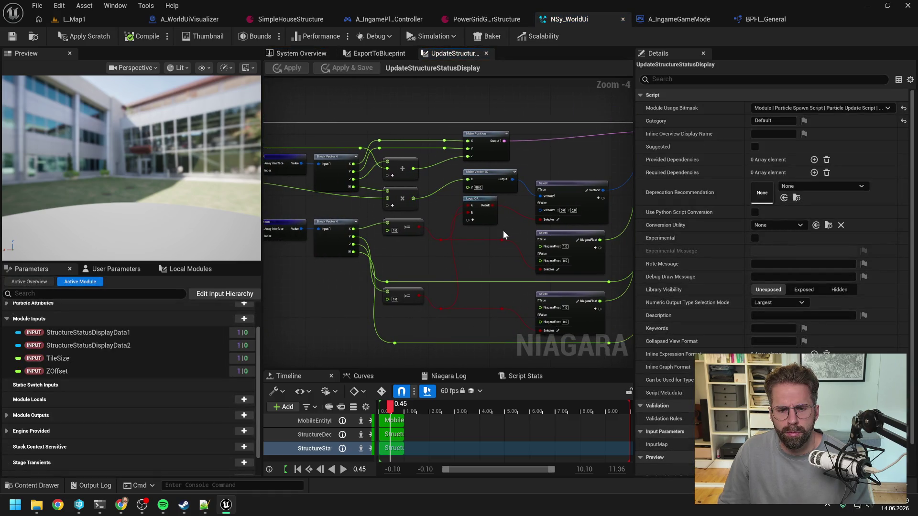
{"action": "scroll", "coordinate": [493, 233], "scroll_direction": "up", "scroll_amount": 1}
{"action": "left_click_drag", "start_coordinate": [413, 277], "coordinate": [471, 261]}
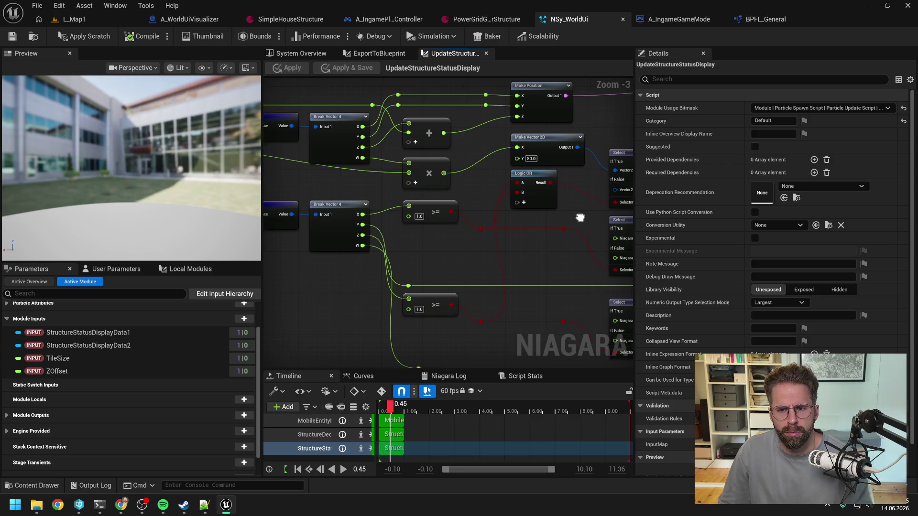
{"action": "left_click_drag", "start_coordinate": [488, 268], "coordinate": [508, 248]}
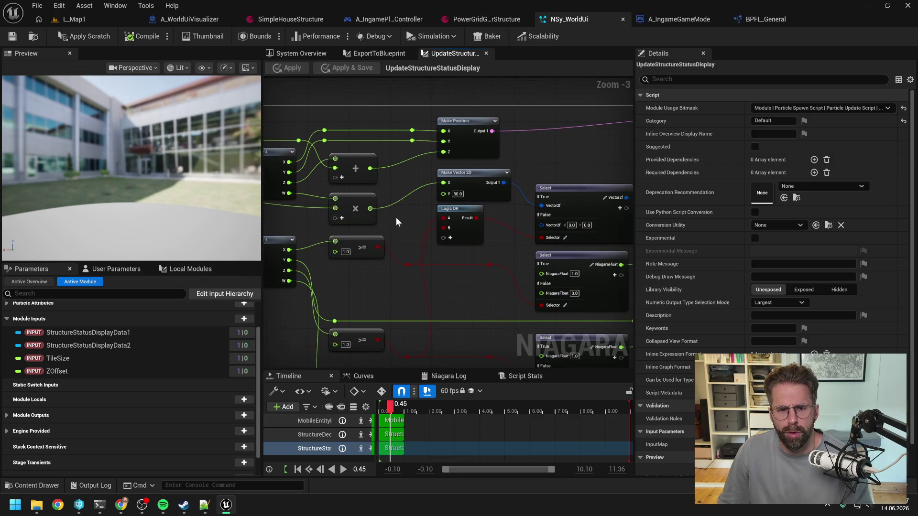
{"action": "scroll", "coordinate": [394, 217], "scroll_direction": "down", "scroll_amount": 1}
{"action": "mouse_move", "coordinate": [475, 215]}
{"action": "left_mouse_down"}
{"action": "mouse_move", "coordinate": [567, 226]}
{"action": "mouse_move", "coordinate": [404, 237]}
{"action": "left_mouse_up"}
Add a float pin named DebugFloat to the Map Set node.
{"action": "scroll", "coordinate": [404, 237], "scroll_direction": "down", "scroll_amount": 1}
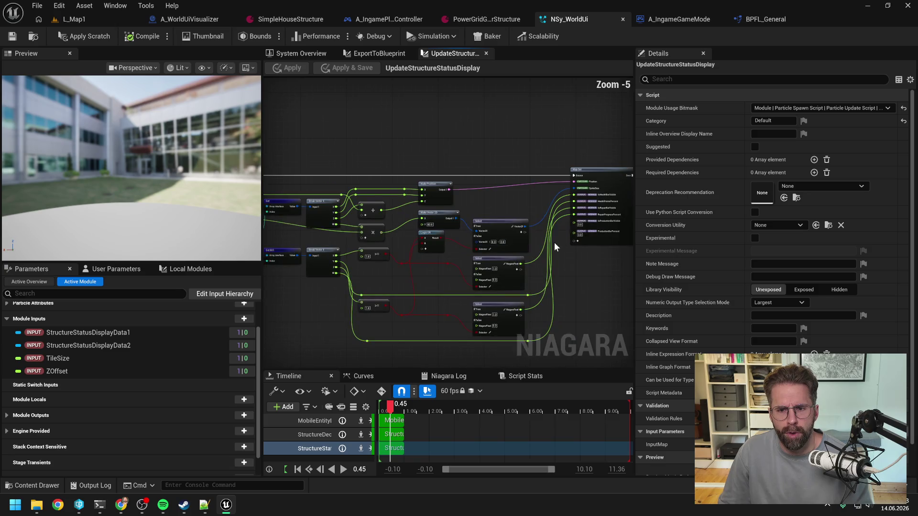
{"action": "scroll", "coordinate": [568, 248], "scroll_direction": "up", "scroll_amount": 1}
{"action": "left_click", "coordinate": [574, 244]}
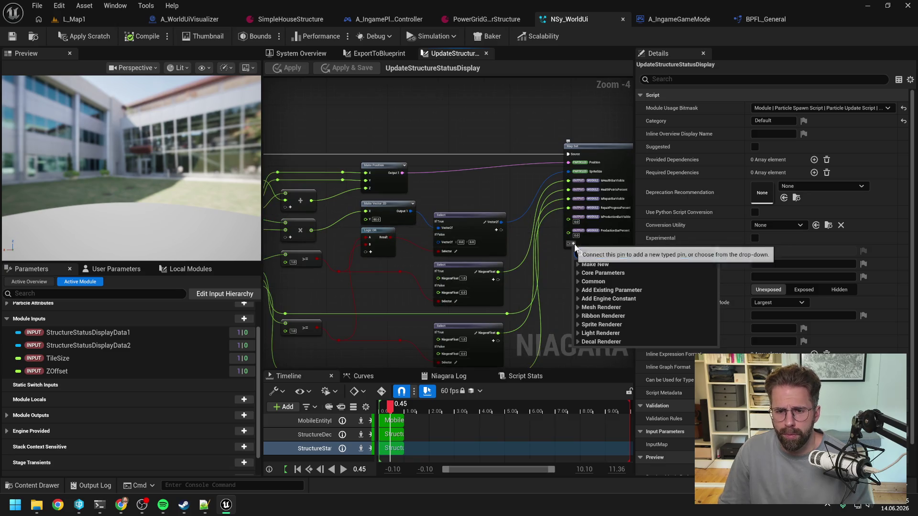
{"action": "type", "text": "debug"}
{"action": "left_click", "coordinate": [564, 262]}
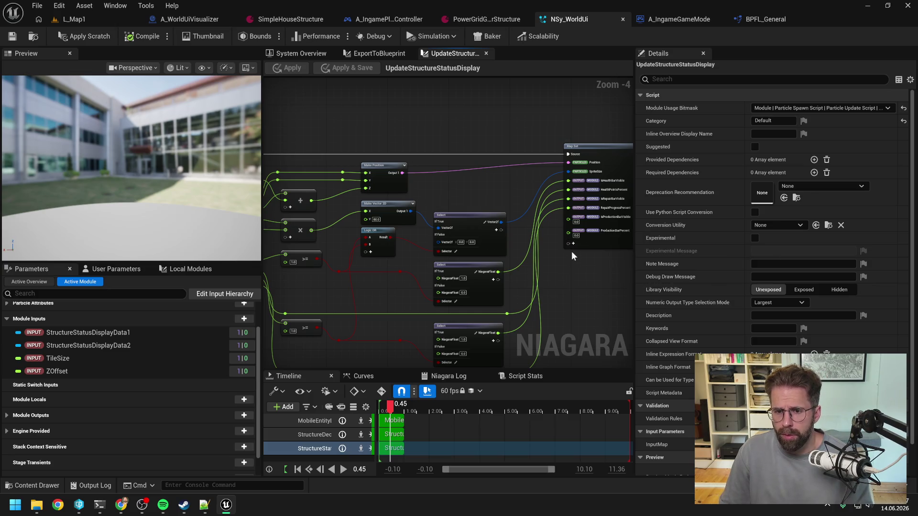
{"action": "left_click", "coordinate": [574, 244]}
{"action": "type", "text": "float"}
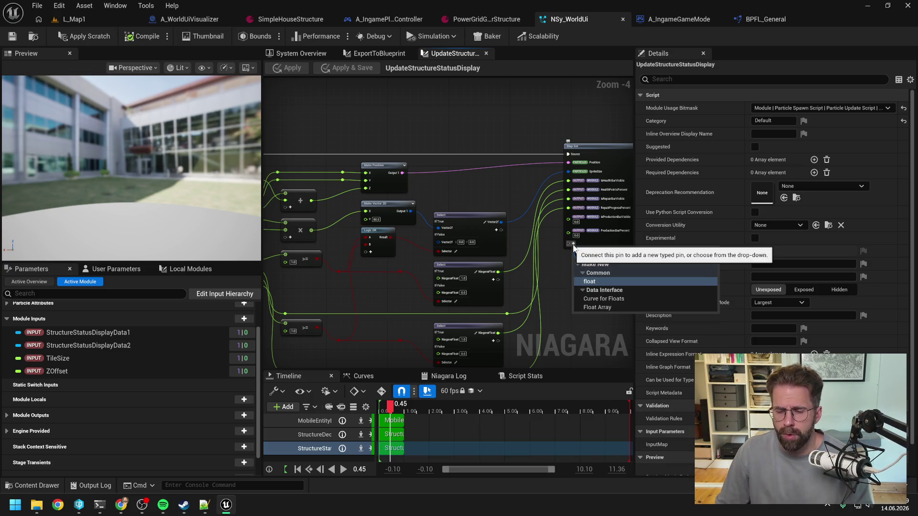
{"action": "left_click", "coordinate": [597, 282]}
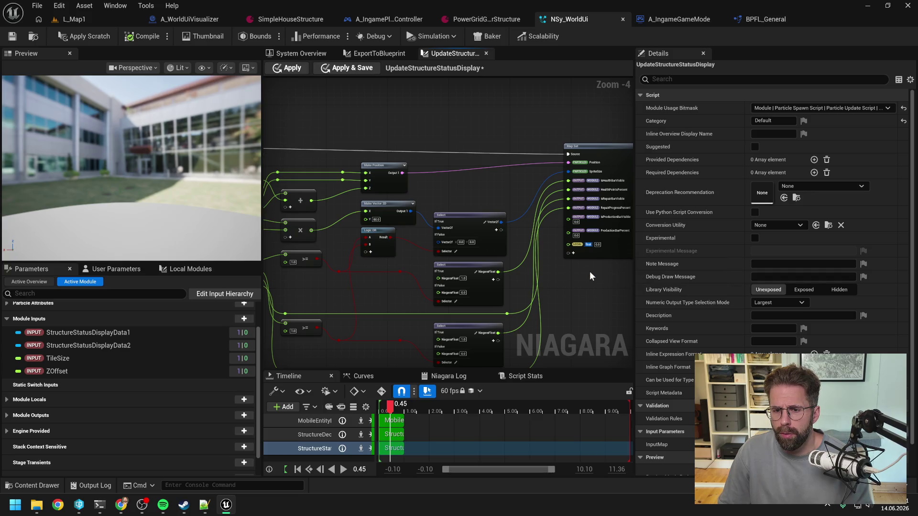
{"action": "type", "text": "DebugFloat"}
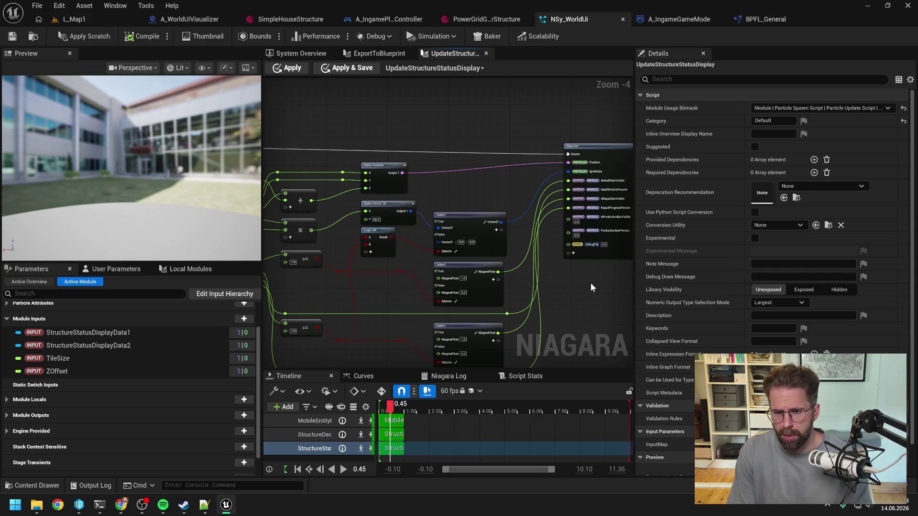
{"action": "key", "text": "Return"}
Move DebugFloat into the Particles namespace, then apply and save the module.
{"action": "right_click", "coordinate": [591, 245]}
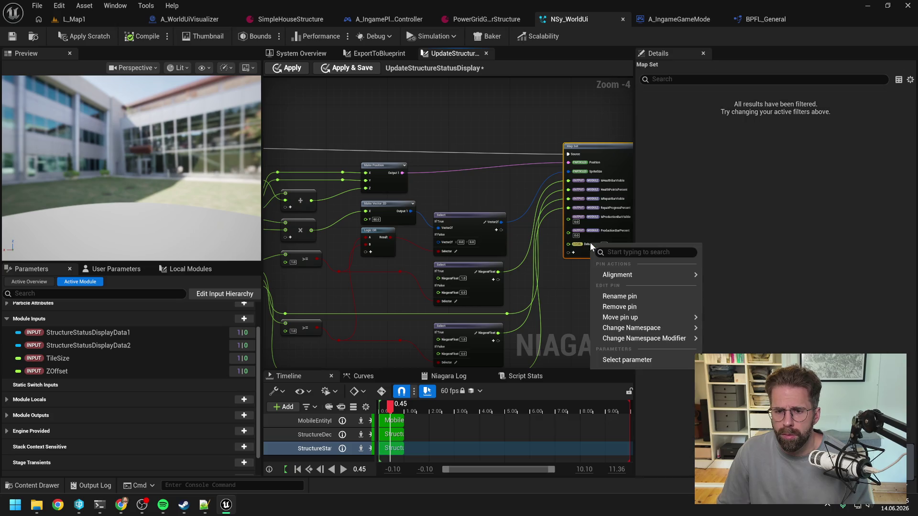
{"action": "mouse_move", "coordinate": [627, 333]}
{"action": "left_click", "coordinate": [729, 357]}
{"action": "left_click", "coordinate": [569, 293]}
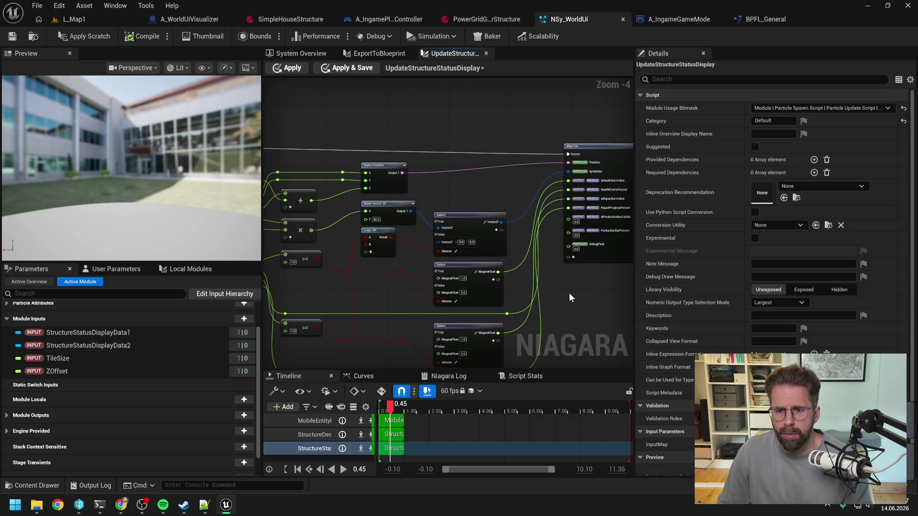
{"action": "left_click_drag", "start_coordinate": [397, 268], "coordinate": [448, 252]}
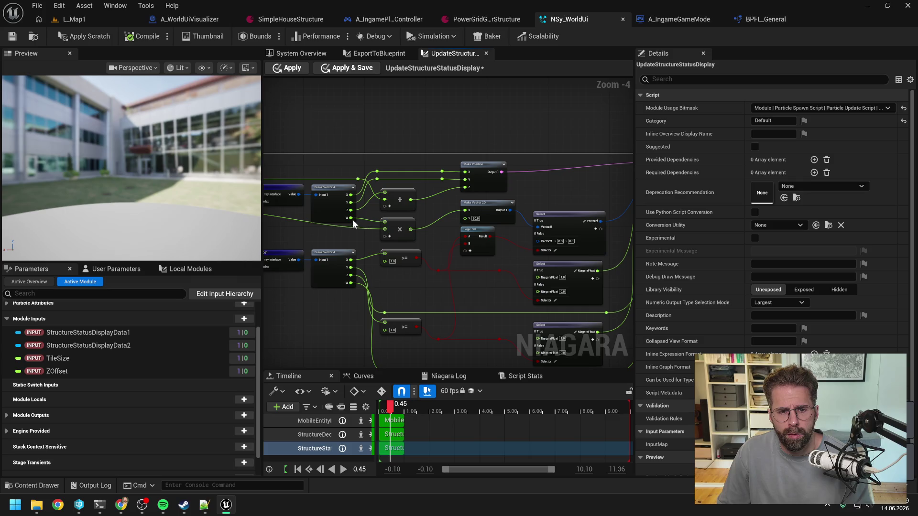
{"action": "left_click_drag", "start_coordinate": [612, 258], "coordinate": [469, 258]}
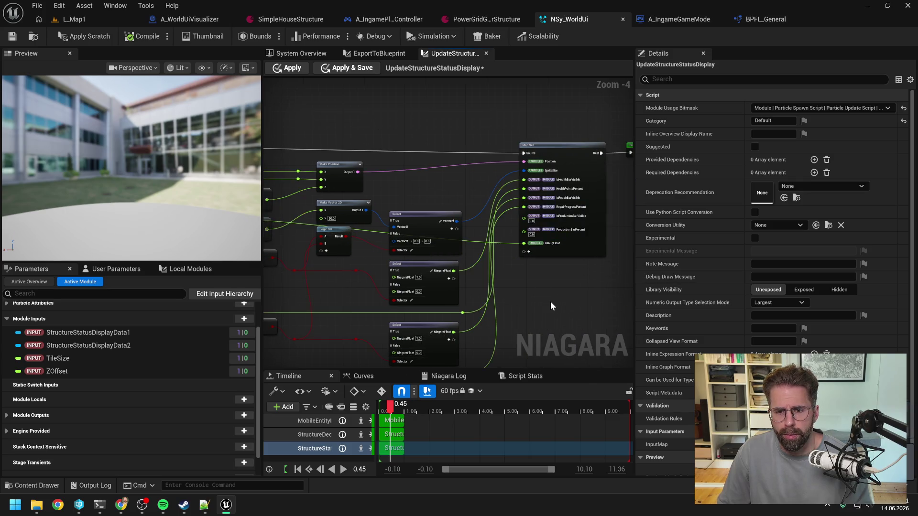
{"action": "left_click", "coordinate": [289, 67]}
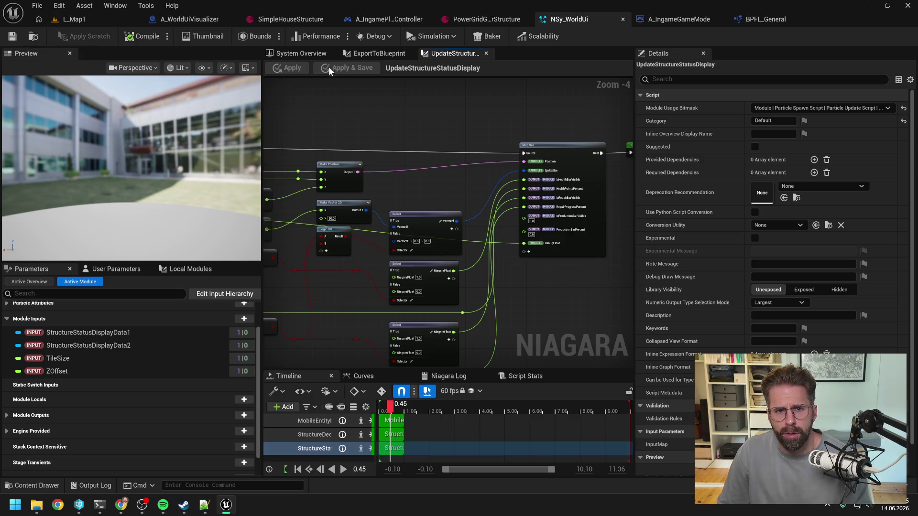
{"action": "left_click", "coordinate": [357, 54]}
{"action": "left_click", "coordinate": [299, 55]}
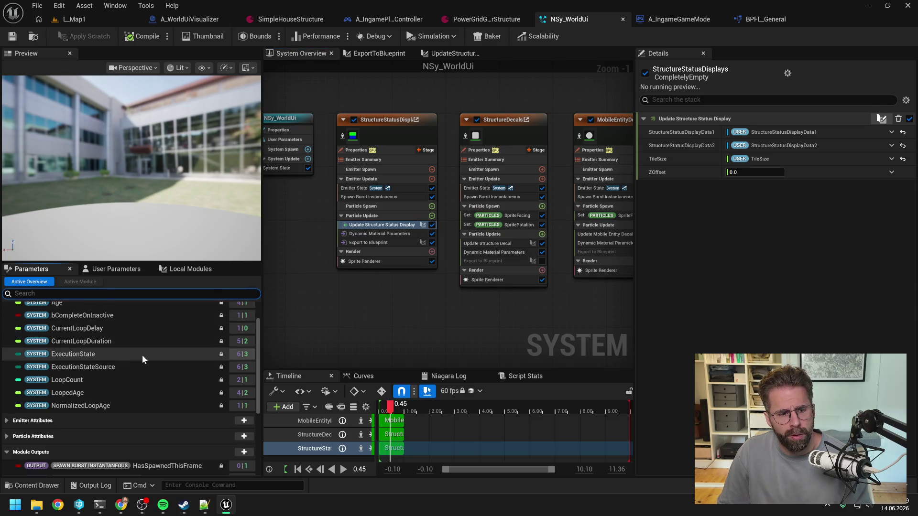
Bind Export to Blueprint's DebugFloat input to the Particles DebugFloat attribute instead of IsHealthBarVisible.
{"action": "scroll", "coordinate": [140, 354], "scroll_direction": "down", "scroll_amount": 5}
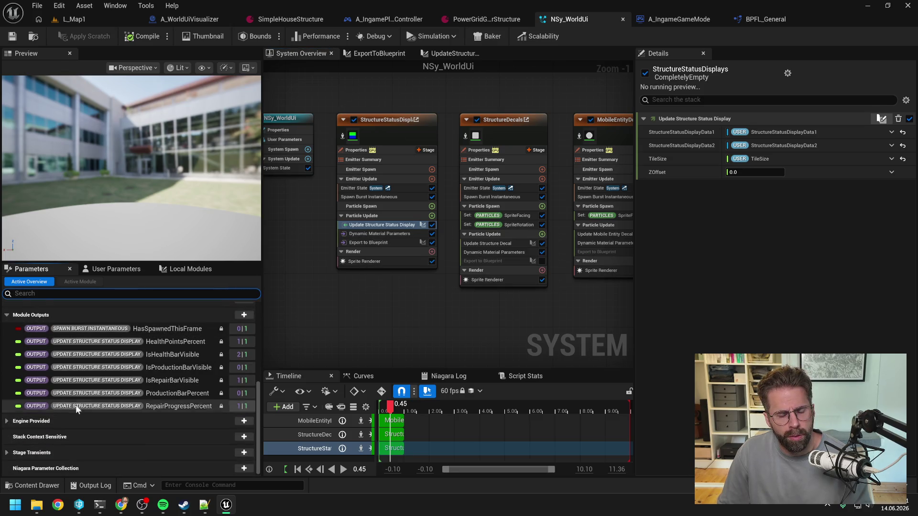
{"action": "scroll", "coordinate": [81, 404], "scroll_direction": "up", "scroll_amount": 3}
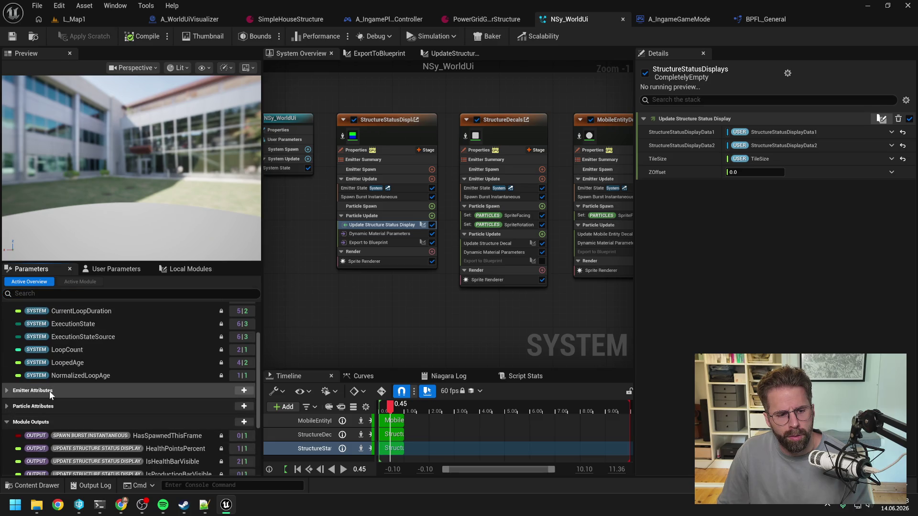
{"action": "left_click", "coordinate": [7, 407]}
{"action": "scroll", "coordinate": [107, 378], "scroll_direction": "down", "scroll_amount": 3}
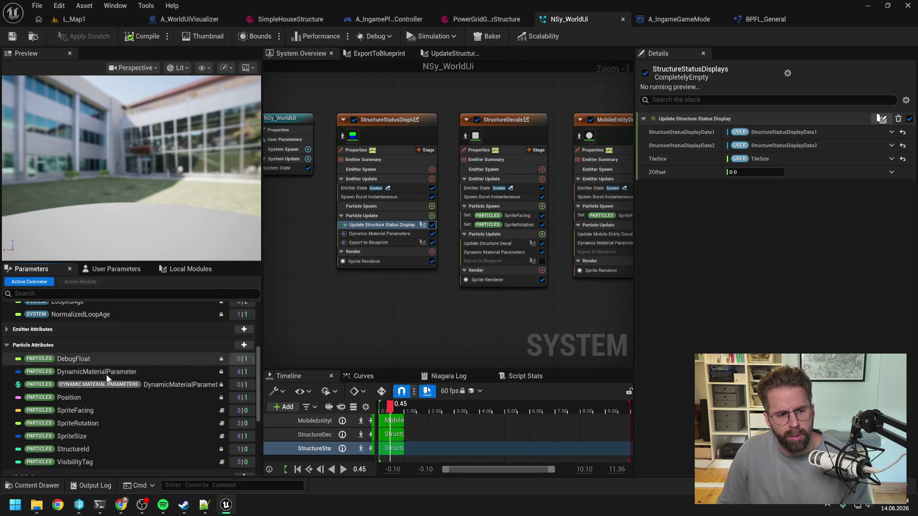
{"action": "left_click", "coordinate": [82, 362]}
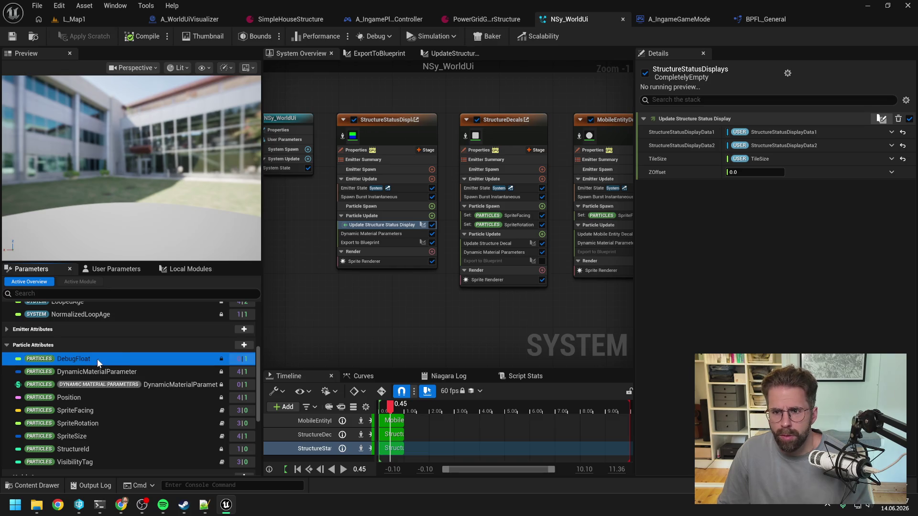
{"action": "left_click", "coordinate": [380, 244]}
{"action": "mouse_move", "coordinate": [100, 360]}
{"action": "left_mouse_down"}
{"action": "mouse_move", "coordinate": [362, 312]}
{"action": "mouse_move", "coordinate": [742, 214]}
{"action": "left_mouse_up"}
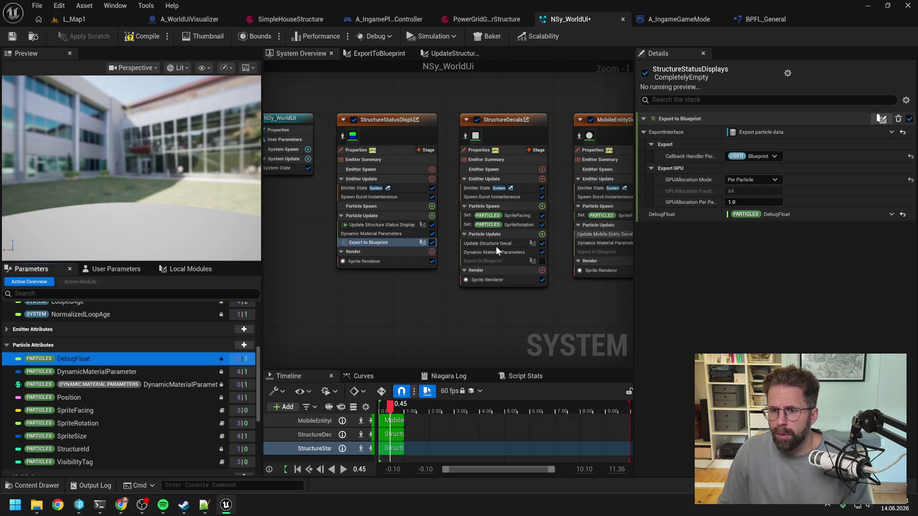
{"action": "double_click", "coordinate": [377, 243]}
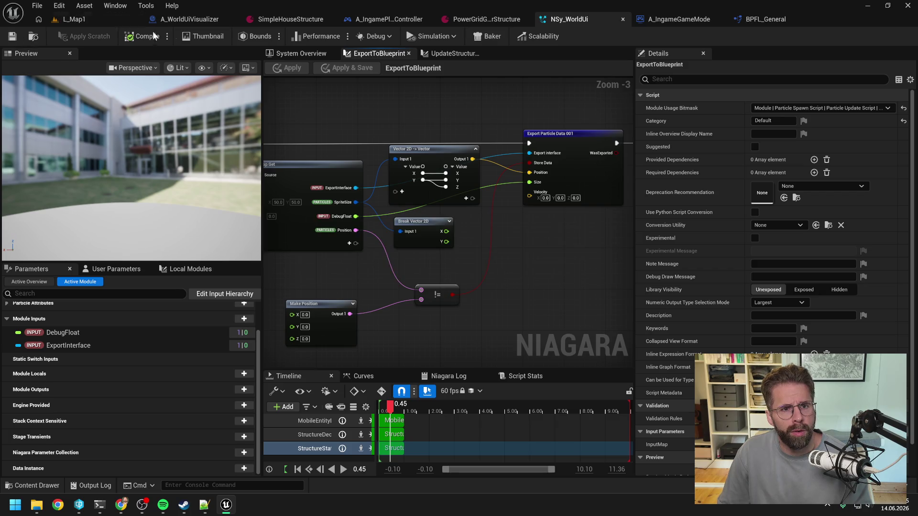
{"action": "left_click", "coordinate": [88, 17]}
After a quick play-test, tell Claude that W read in Niagara and exported to Blueprint is still 0.
{"action": "left_click", "coordinate": [240, 36]}
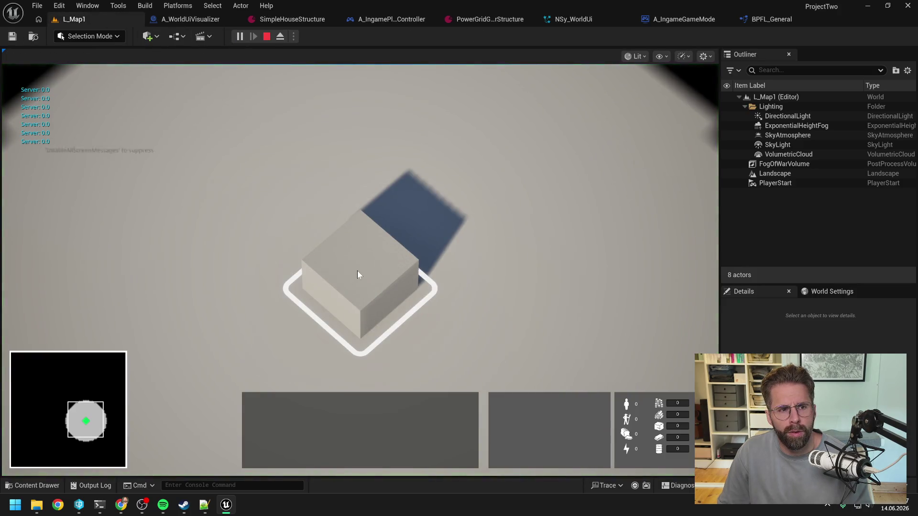
{"action": "key", "text": "Escape"}
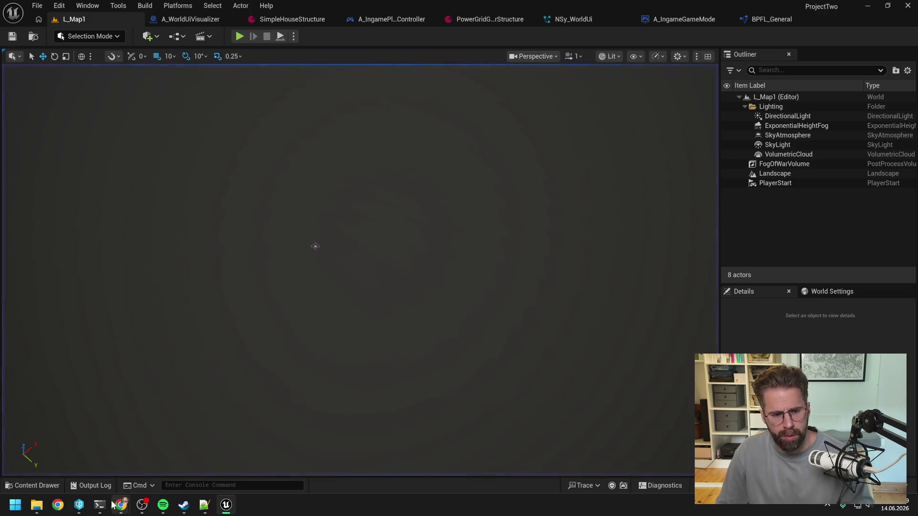
{"action": "mouse_move", "coordinate": [100, 505]}
{"action": "mouse_move", "coordinate": [157, 443]}
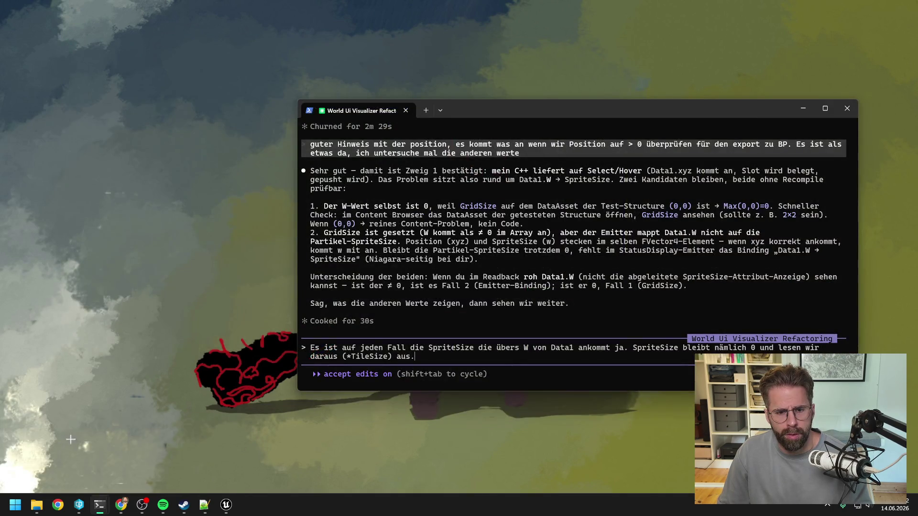
{"action": "left_click", "coordinate": [62, 443]}
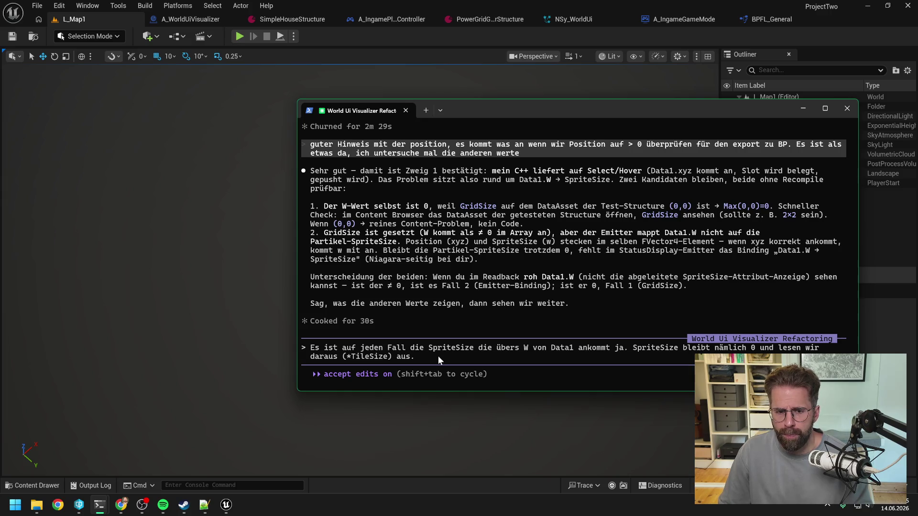
{"action": "type", "text": "Habe nochmal expl"}
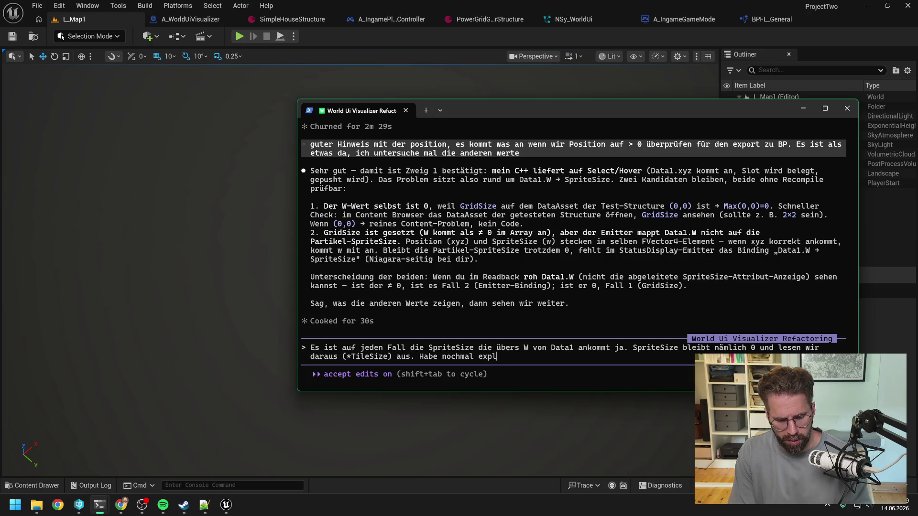
{"action": "type", "text": "izit"}
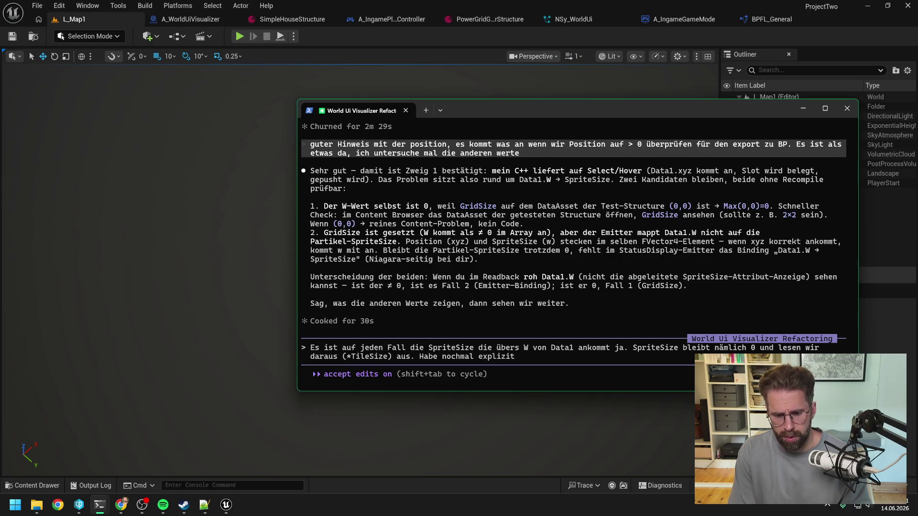
{"action": "type", "text": " den W ausgele"}
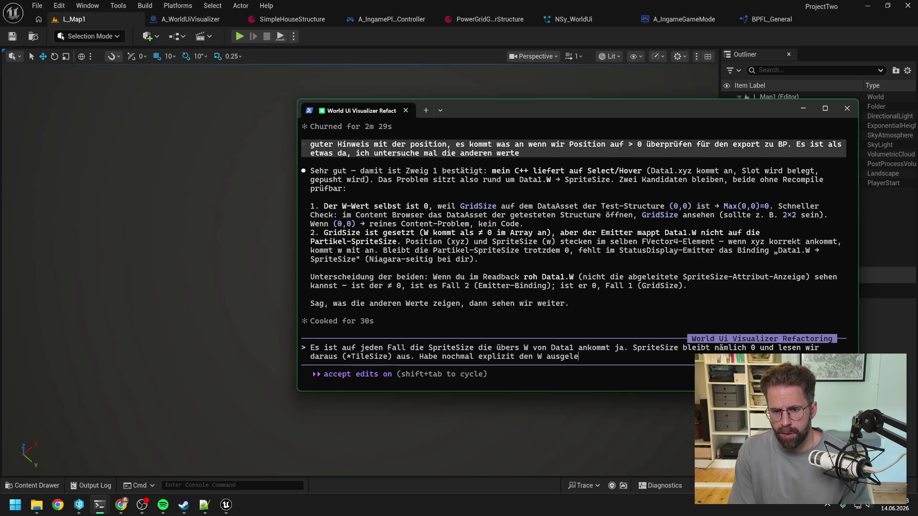
{"action": "type", "text": "sen in Niagara und ihn zur"}
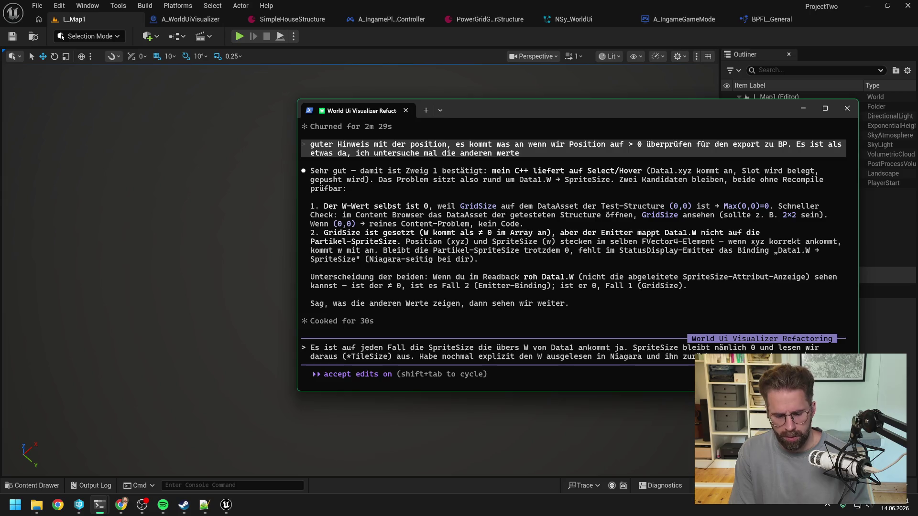
{"action": "type", "text": "Kom"}
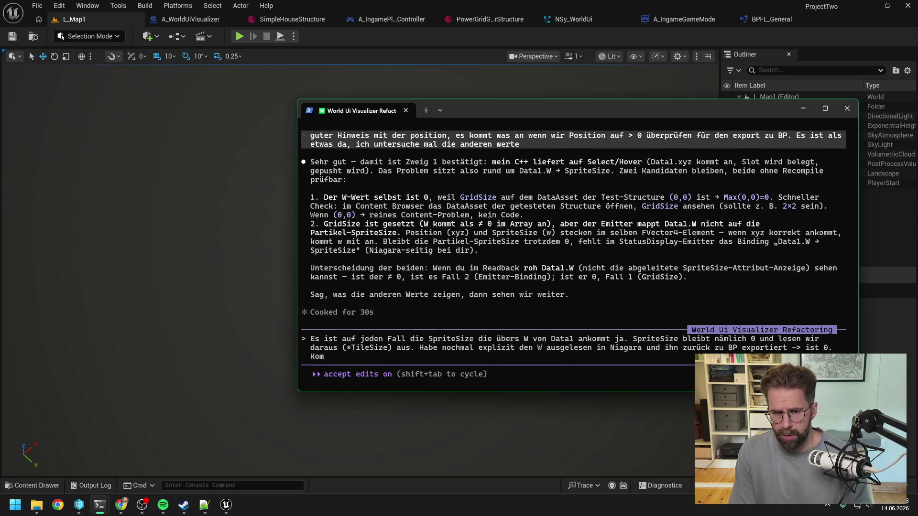
{"action": "type", "text": "mt also noch nicht richtig a"}
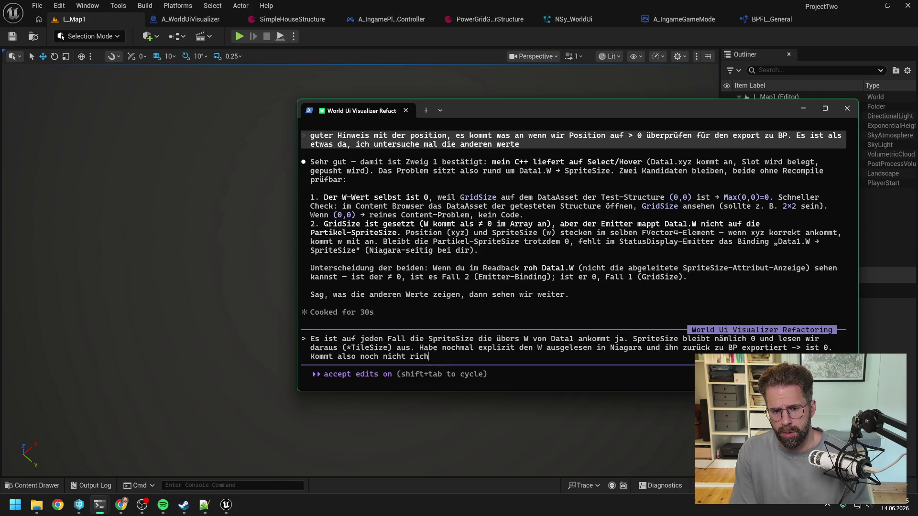
{"action": "key", "text": "Return"}
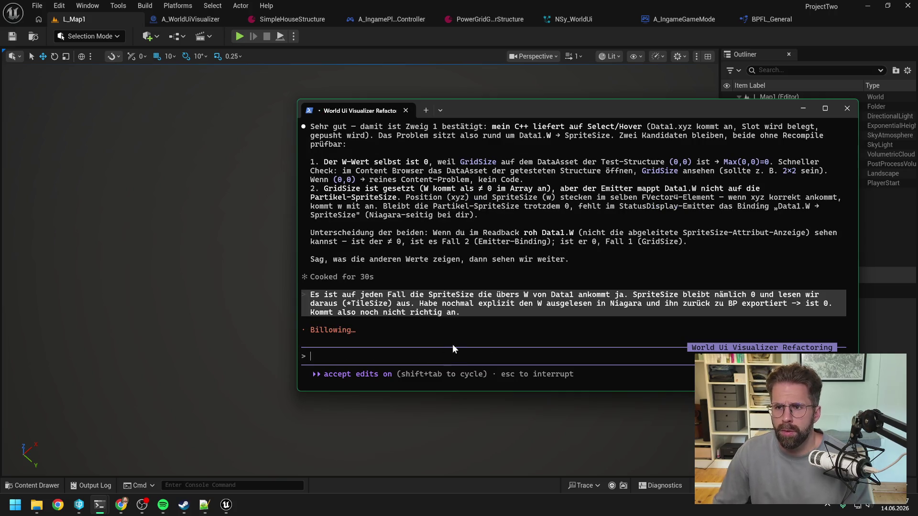
Check the NSy_WorldUi export script and A_WorldUiVisualizer's Receive Particle Data graph, then return to the resource-system session.
{"action": "left_click", "coordinate": [146, 238]}
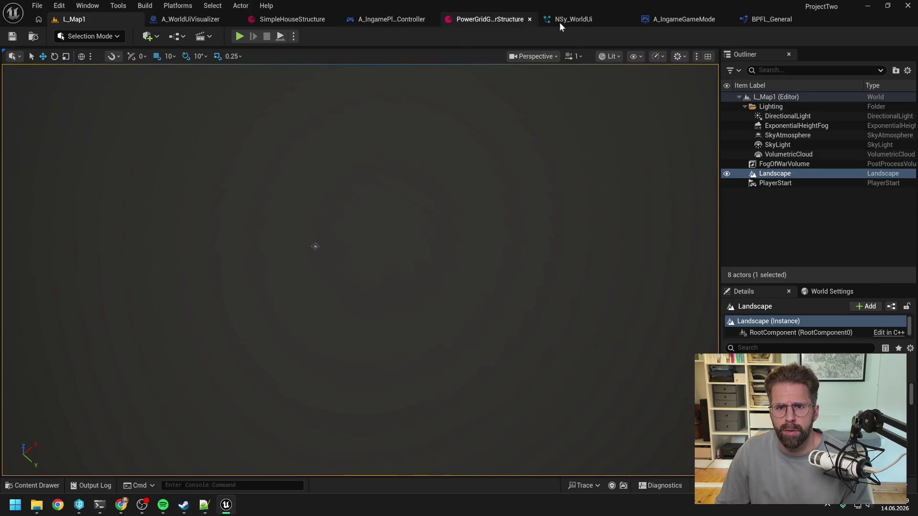
{"action": "left_click", "coordinate": [546, 22]}
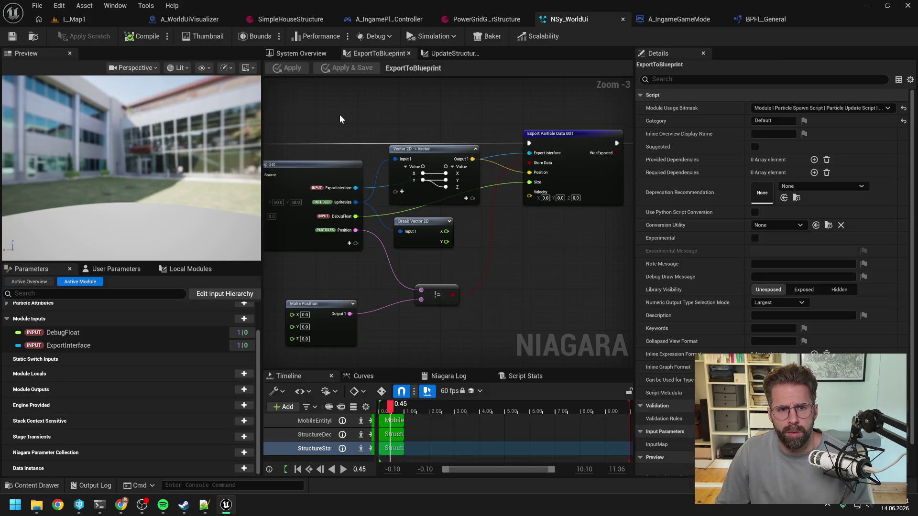
{"action": "left_click", "coordinate": [175, 18]}
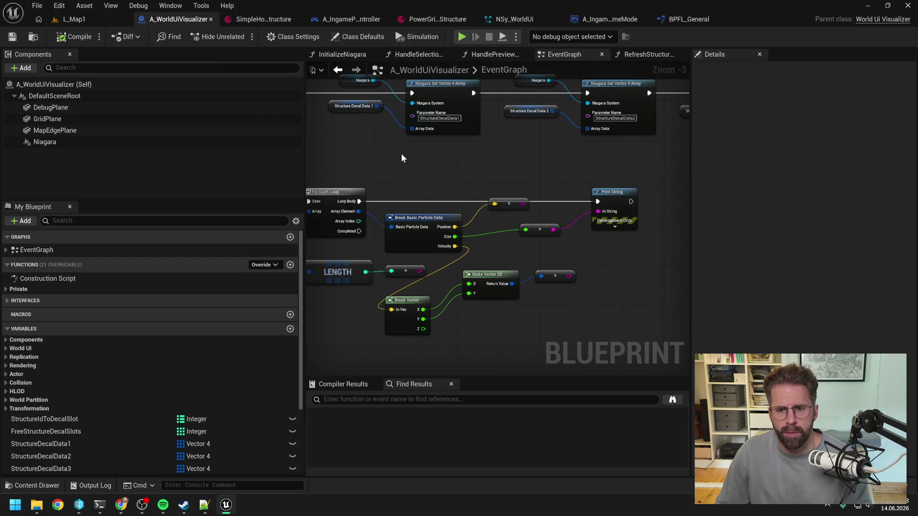
{"action": "left_click_drag", "start_coordinate": [411, 163], "coordinate": [524, 158]}
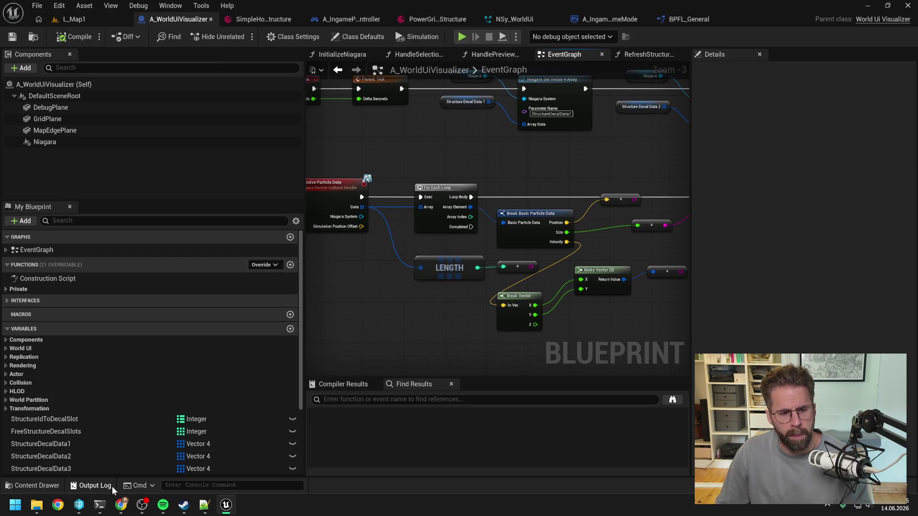
{"action": "left_click", "coordinate": [94, 506]}
{"action": "mouse_move", "coordinate": [92, 505]}
{"action": "left_click", "coordinate": [172, 452]}
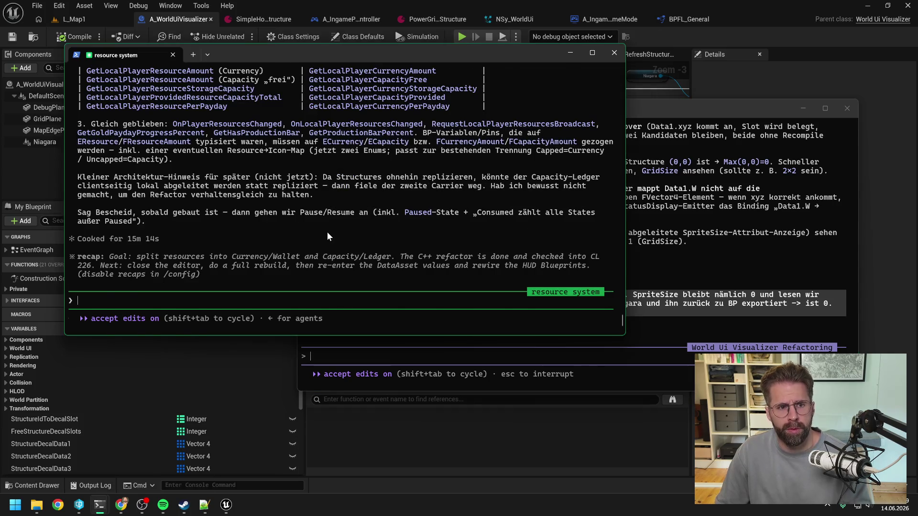
Read through Claude's Currency/Capacity C++ refactor summary checked into CL 226.
{"action": "scroll", "coordinate": [327, 232], "scroll_direction": "up", "scroll_amount": 10}
{"action": "scroll", "coordinate": [326, 231], "scroll_direction": "up", "scroll_amount": 4}
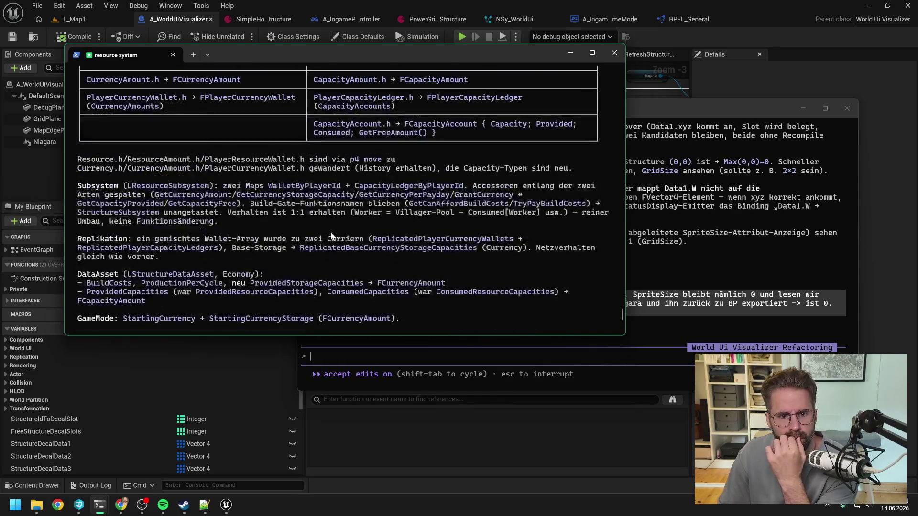
{"action": "left_click_drag", "start_coordinate": [385, 53], "coordinate": [492, 72]}
{"action": "scroll", "coordinate": [406, 221], "scroll_direction": "up", "scroll_amount": 6}
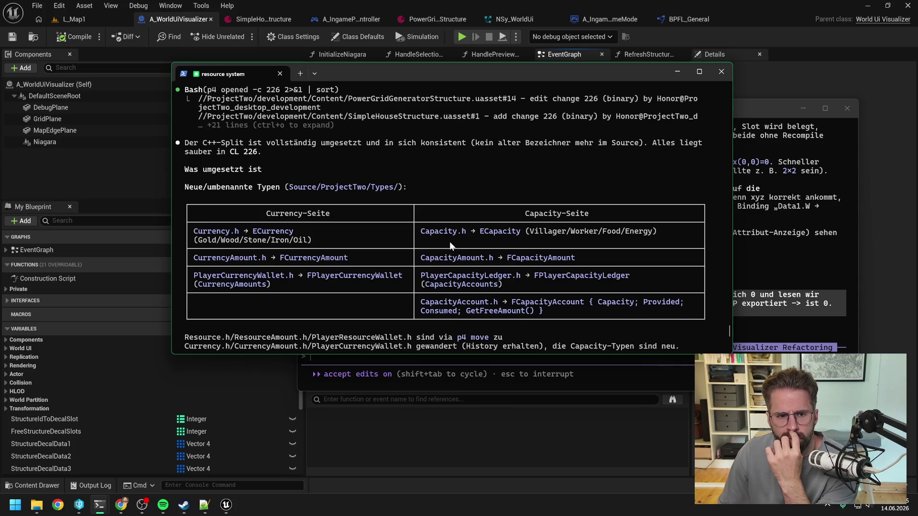
{"action": "scroll", "coordinate": [446, 240], "scroll_direction": "down", "scroll_amount": 7}
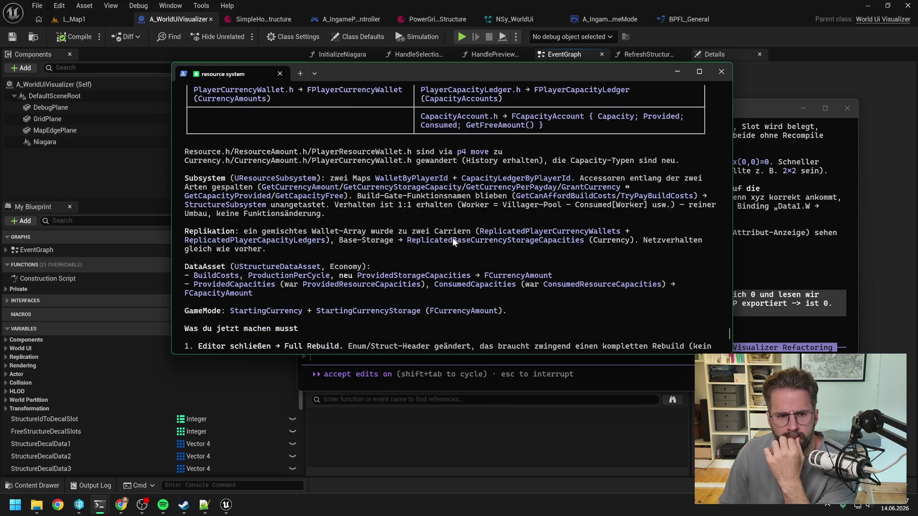
{"action": "scroll", "coordinate": [446, 236], "scroll_direction": "down", "scroll_amount": 3}
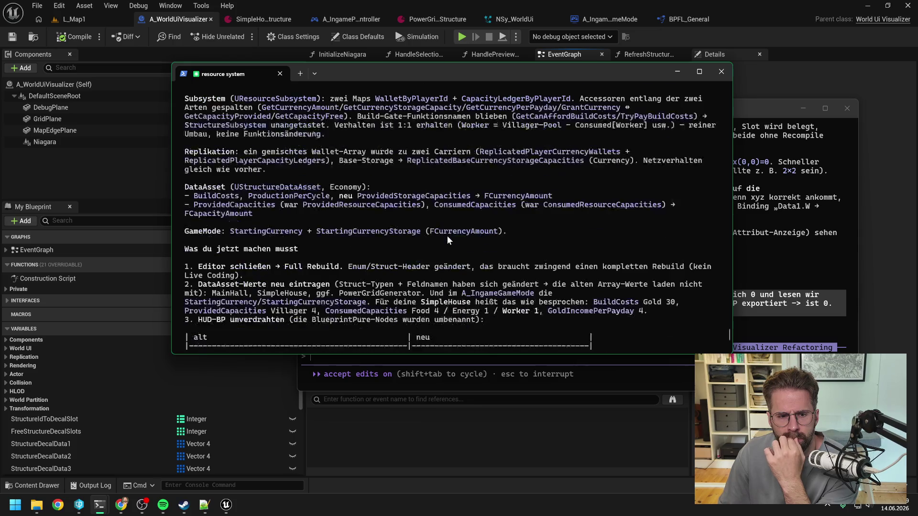
{"action": "scroll", "coordinate": [446, 237], "scroll_direction": "down", "scroll_amount": 10}
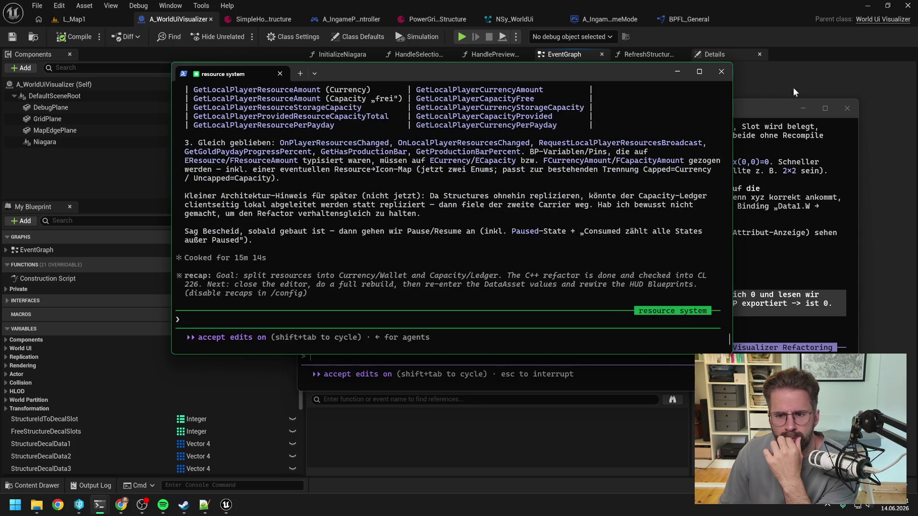
Close the Unreal editor ahead of the full rebuild.
{"action": "key", "text": "alt+Tab"}
{"action": "key", "text": "alt+F4"}
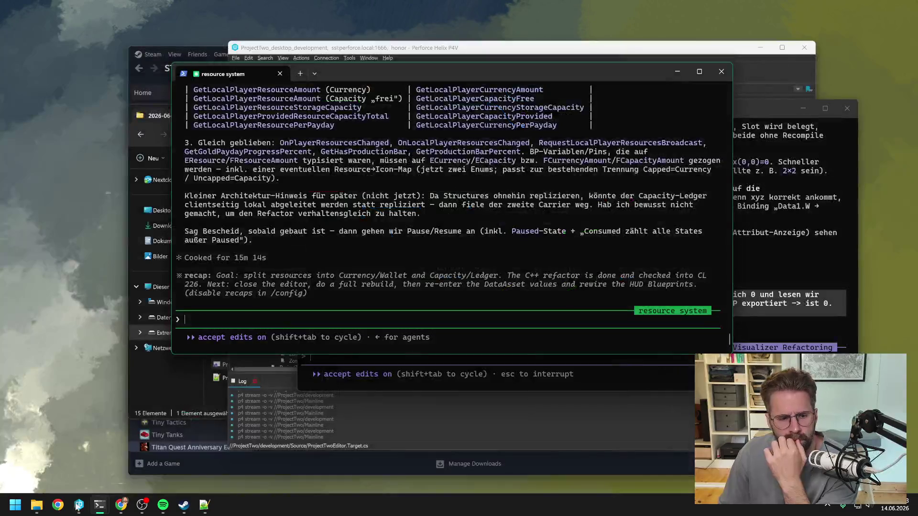
{"action": "left_click", "coordinate": [37, 505]}
Open ProjectTwo.sln in Visual Studio 2022 and run Rebuild on the ProjectTwo project.
{"action": "double_click", "coordinate": [281, 364]}
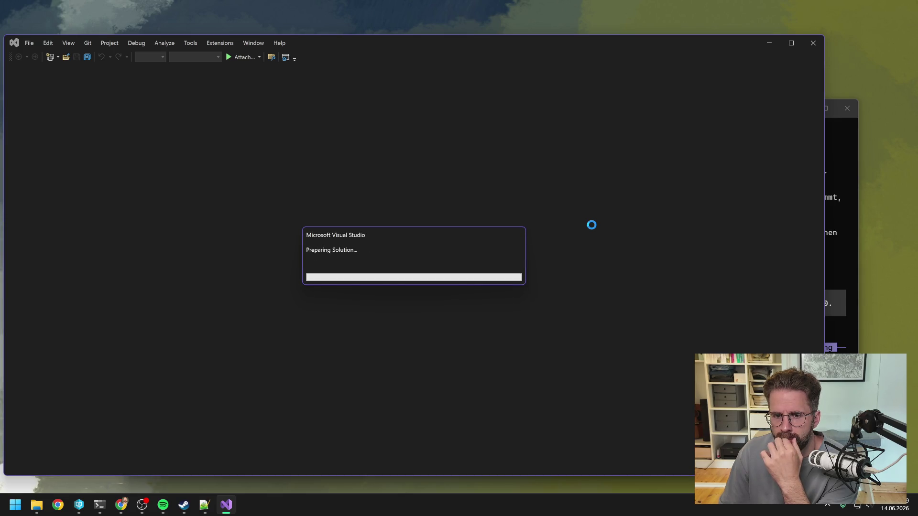
{"action": "right_click", "coordinate": [697, 146]}
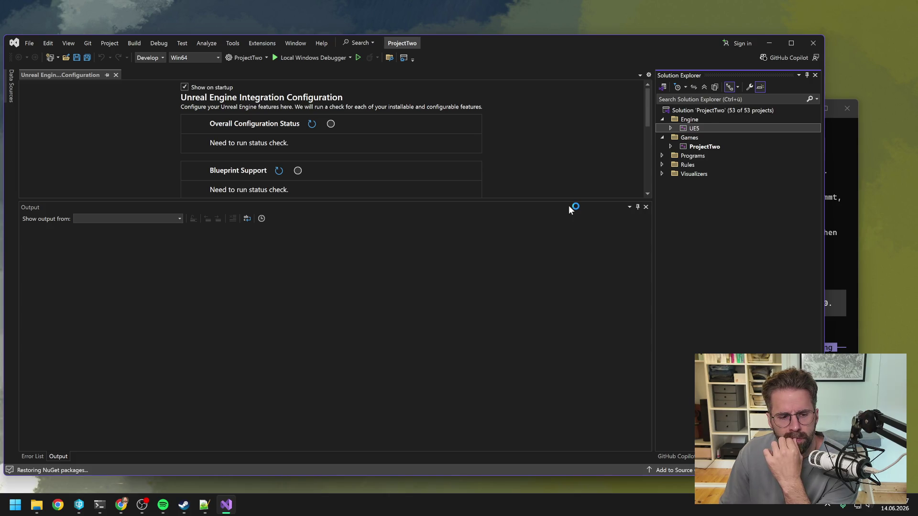
{"action": "left_click", "coordinate": [704, 145]}
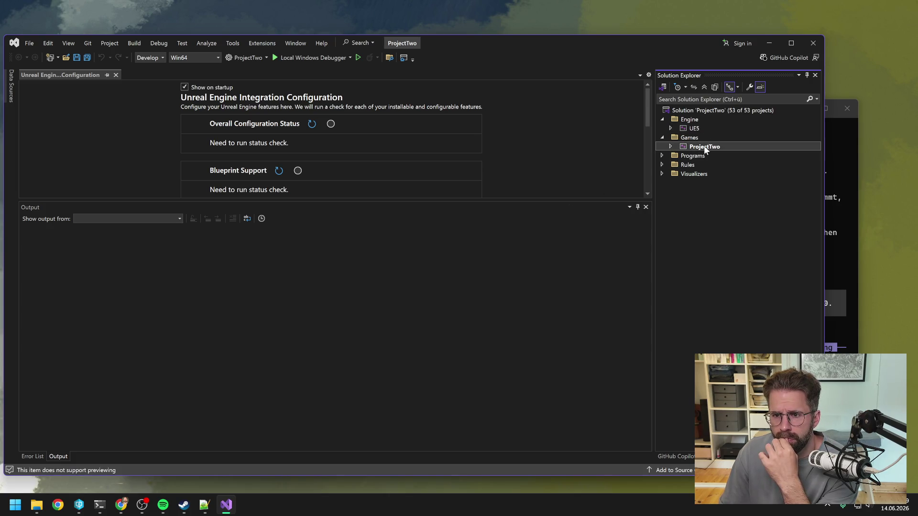
{"action": "right_click", "coordinate": [707, 146]}
{"action": "left_click", "coordinate": [737, 124]}
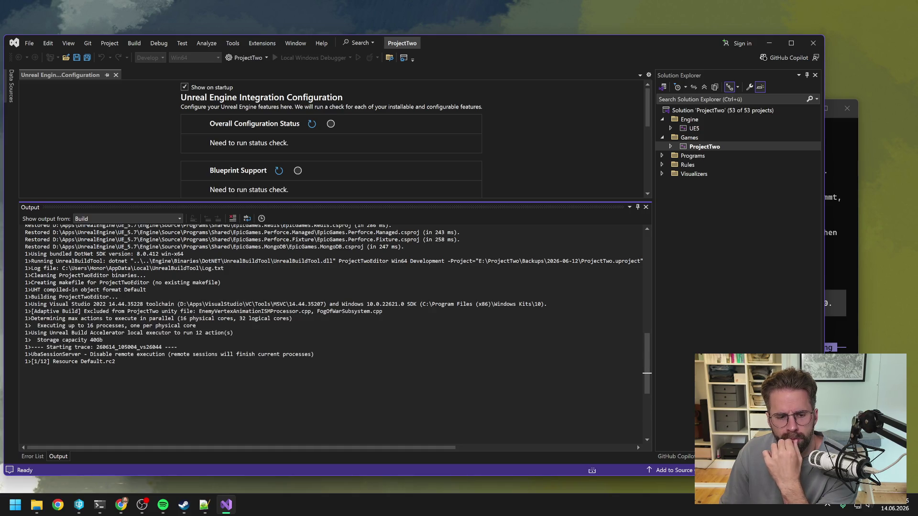
{"action": "scroll", "coordinate": [637, 444], "scroll_direction": "down", "scroll_amount": 3}
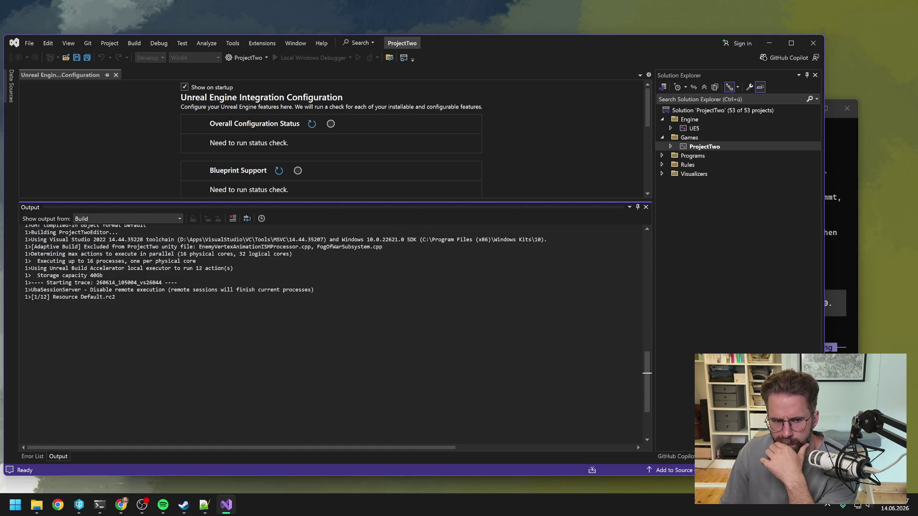
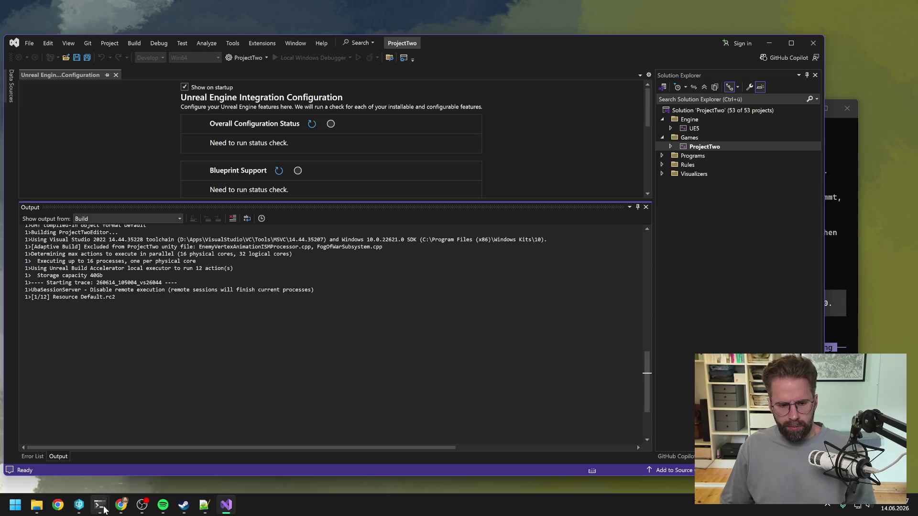
Check the resource system terminal, confirm 'Rebuild All: 1 succeeded, 0 failed', then close Visual Studio 2022.
{"action": "left_click", "coordinate": [100, 504]}
{"action": "left_click", "coordinate": [155, 459]}
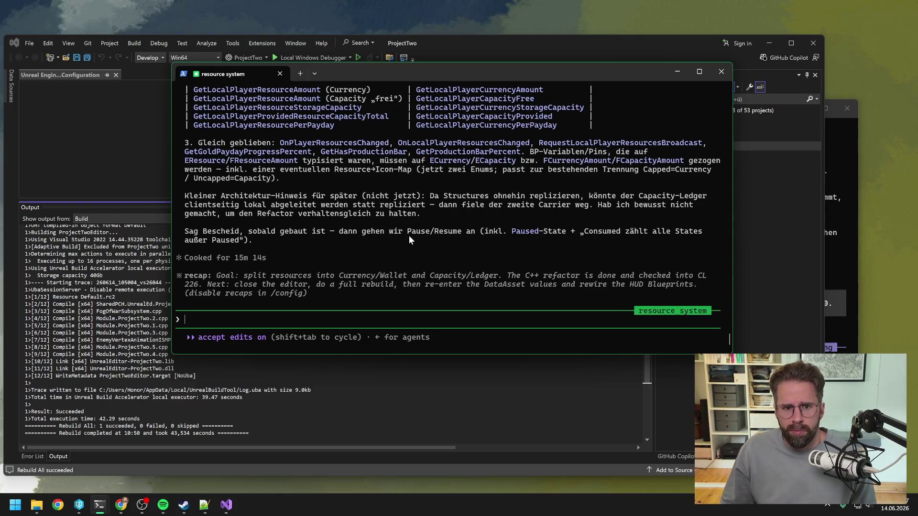
{"action": "left_click", "coordinate": [637, 445]}
{"action": "scroll", "coordinate": [636, 445], "scroll_direction": "down", "scroll_amount": 5}
{"action": "scroll", "coordinate": [637, 445], "scroll_direction": "up", "scroll_amount": 2}
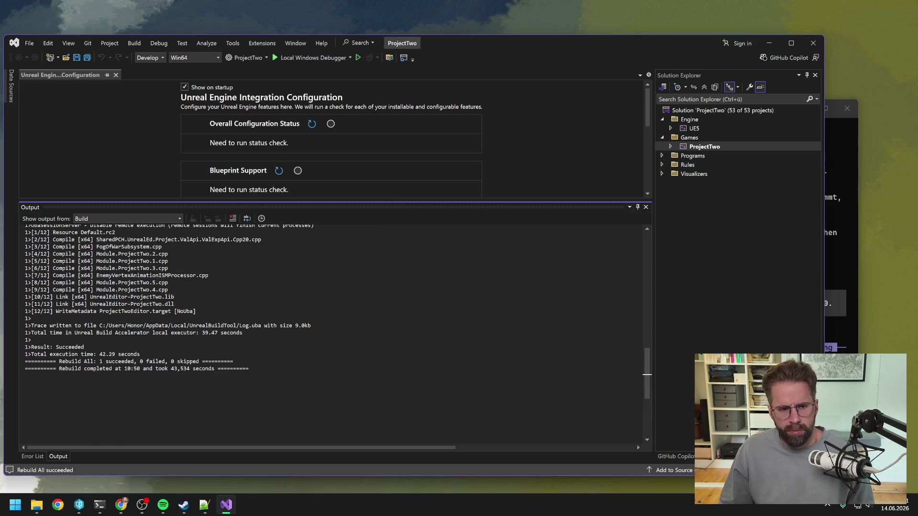
{"action": "left_click", "coordinate": [814, 44]}
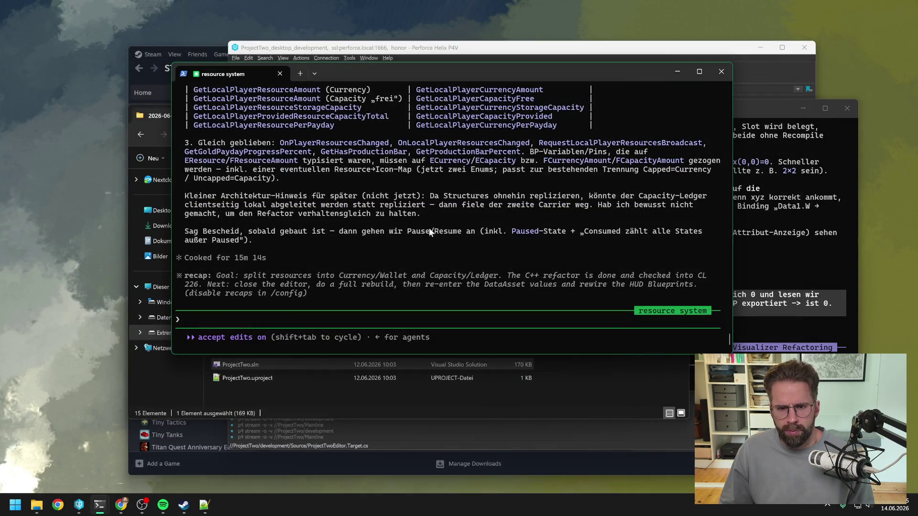
Launch ProjectTwo.uproject from the P4V depot, tidy the terminal windows, and bring Unreal Editor forward on L_Map1.
{"action": "left_click", "coordinate": [293, 47]}
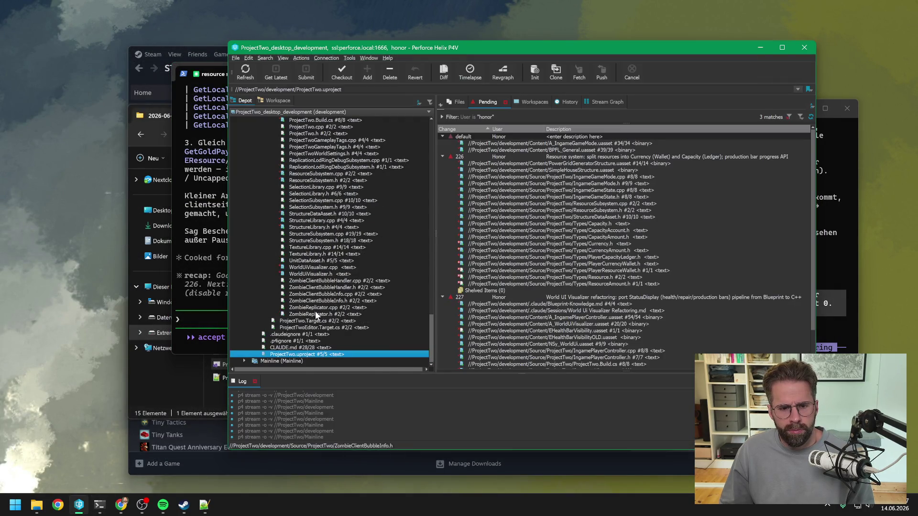
{"action": "double_click", "coordinate": [308, 355]}
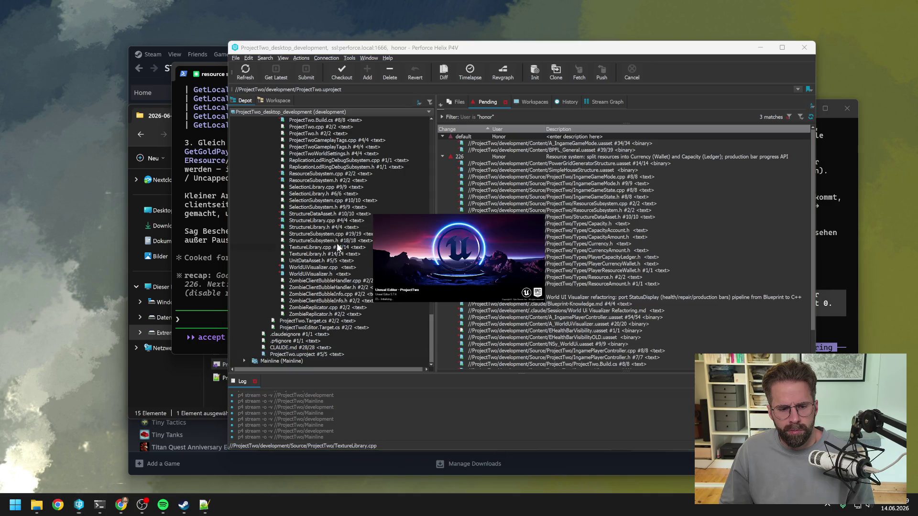
{"action": "left_click", "coordinate": [99, 504]}
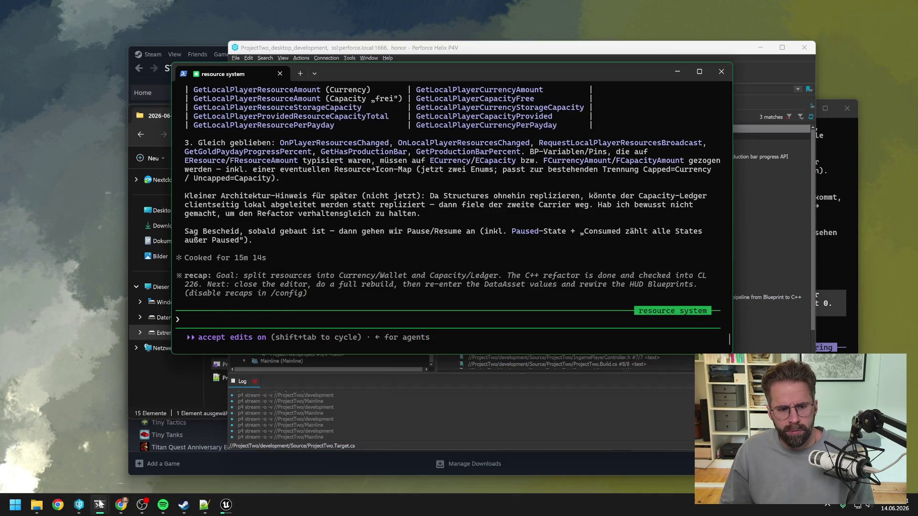
{"action": "left_click", "coordinate": [67, 464]}
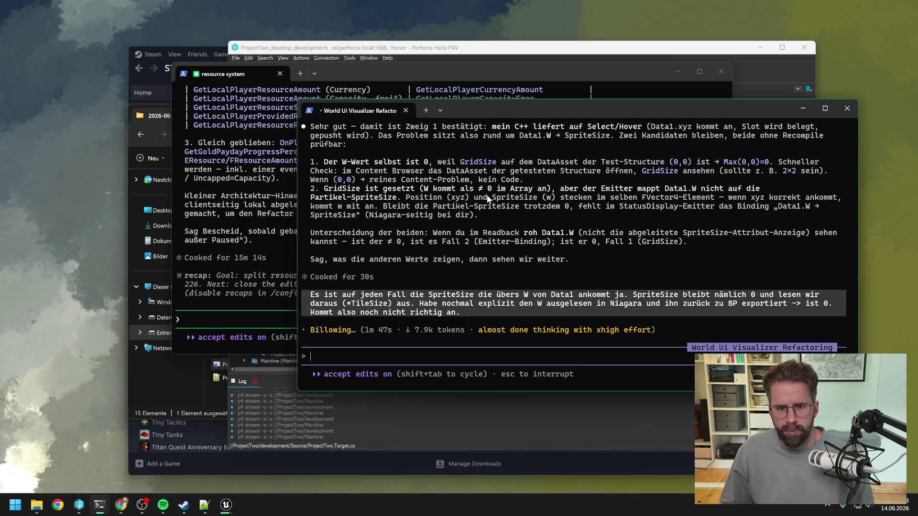
{"action": "left_click_drag", "start_coordinate": [488, 109], "coordinate": [518, 122]}
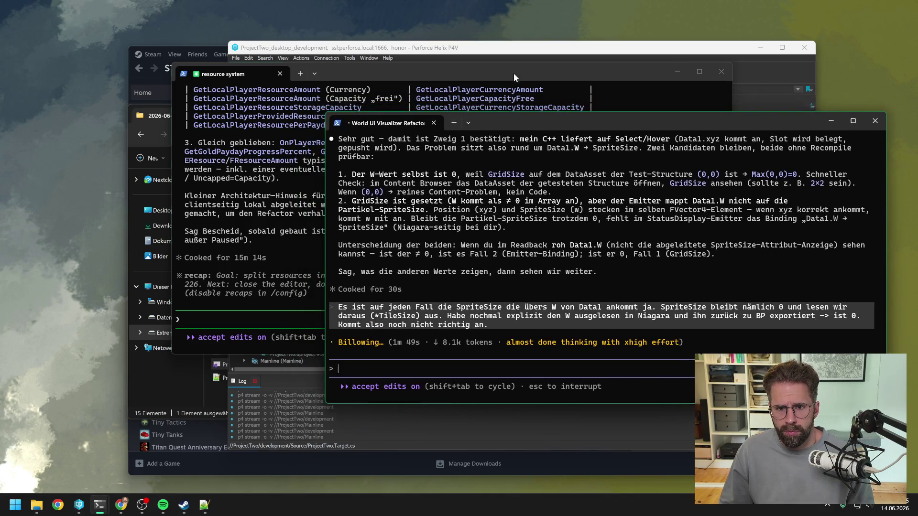
{"action": "left_click_drag", "start_coordinate": [514, 73], "coordinate": [425, 51]}
{"action": "left_click", "coordinate": [670, 119]}
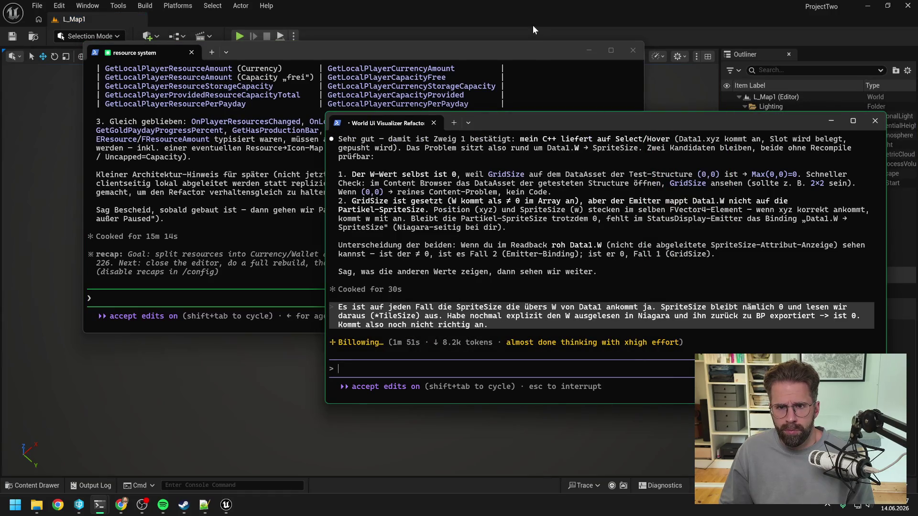
{"action": "left_click", "coordinate": [529, 20]}
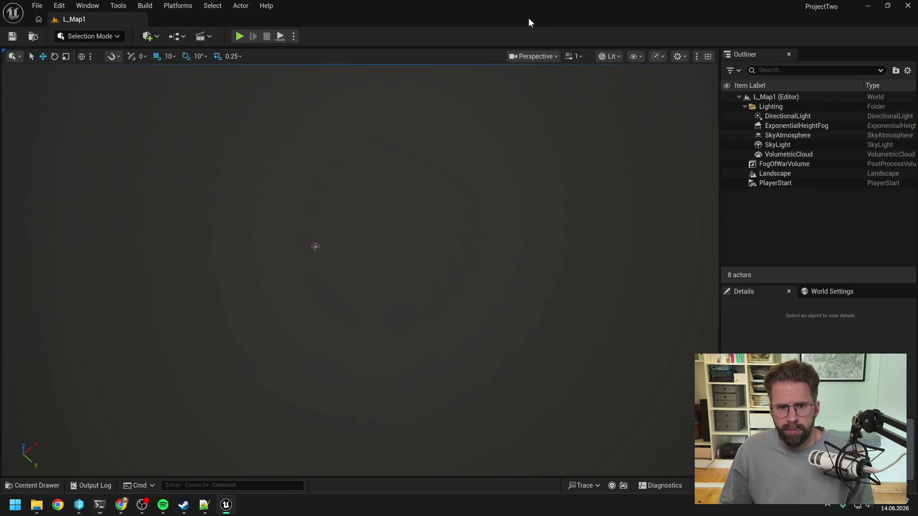
Run a quick Play-in-Editor test of L_Map1, stop it, and clear the Output Log.
{"action": "left_click", "coordinate": [238, 37]}
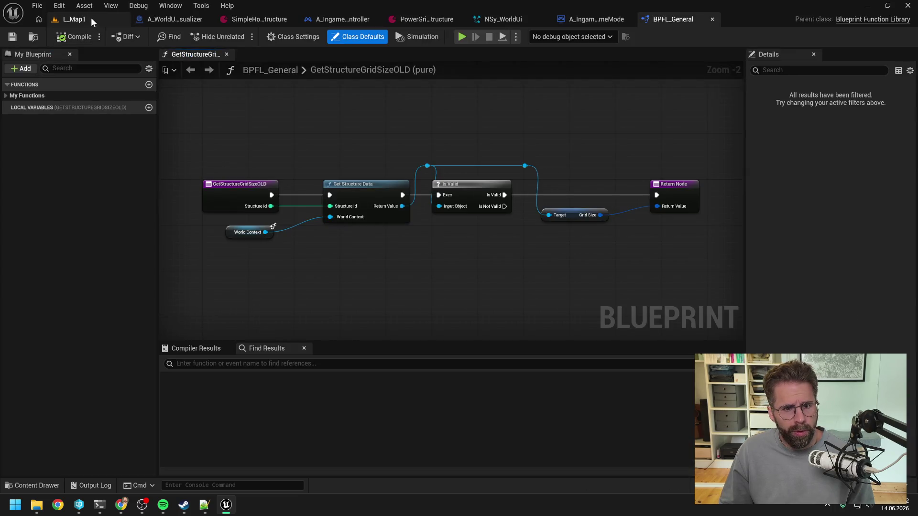
{"action": "left_click", "coordinate": [91, 17]}
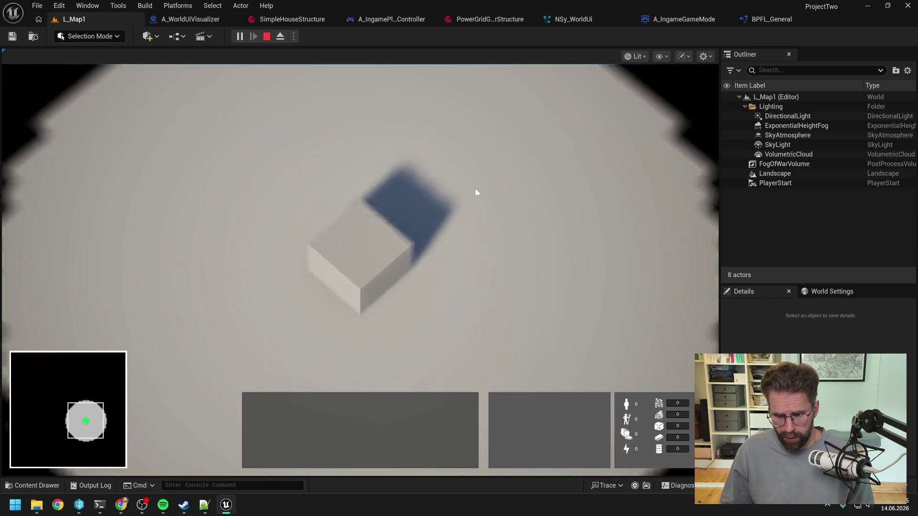
{"action": "key", "text": "Escape"}
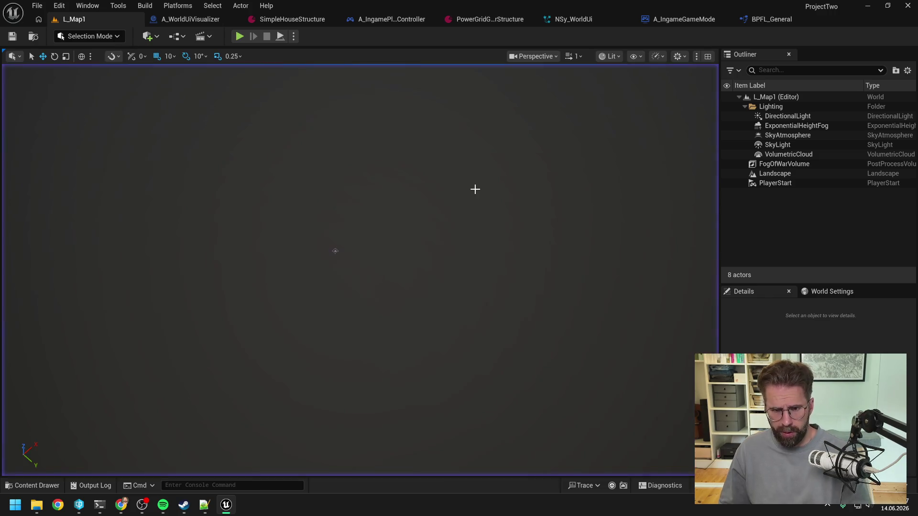
{"action": "left_click", "coordinate": [96, 485]}
{"action": "right_click", "coordinate": [716, 200]}
{"action": "left_click", "coordinate": [736, 207]}
Play again, click the cube structure, stop, and read the 'Server: 0.0' messages in the Output Log.
{"action": "key", "text": "alt+p"}
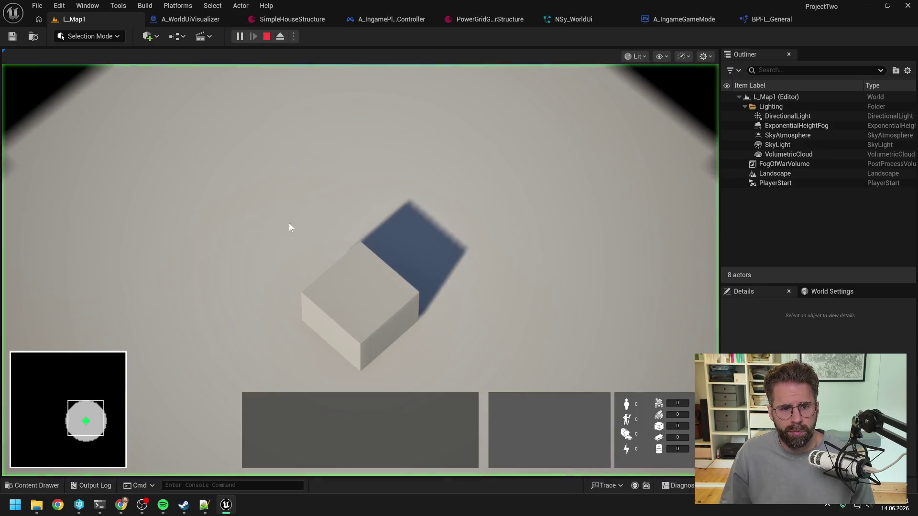
{"action": "left_click", "coordinate": [274, 221]}
{"action": "left_click", "coordinate": [393, 230]}
{"action": "key", "text": "Escape"}
{"action": "left_click", "coordinate": [96, 484]}
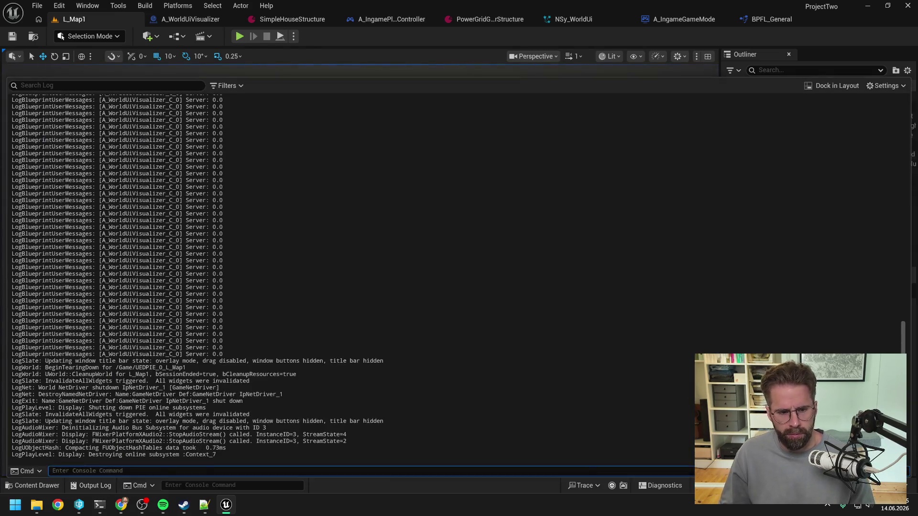
{"action": "scroll", "coordinate": [239, 277], "scroll_direction": "up", "scroll_amount": 15}
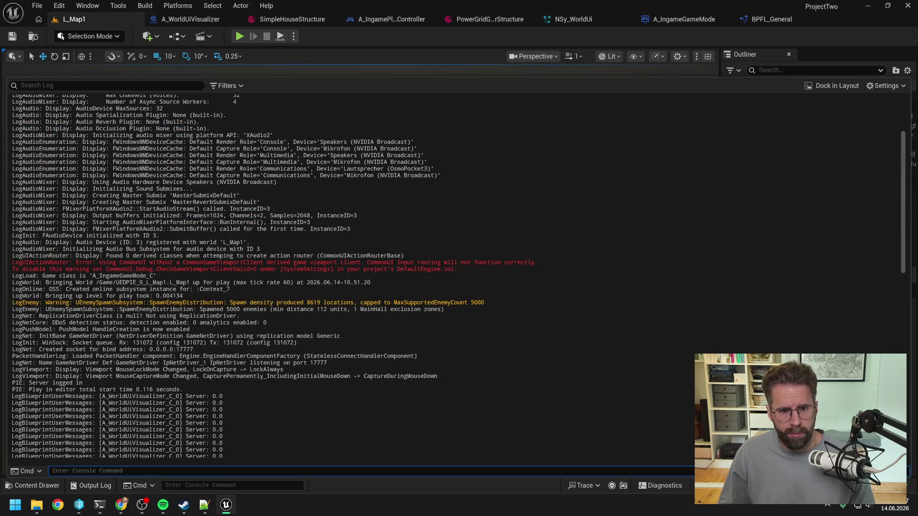
{"action": "left_click", "coordinate": [369, 53]}
{"action": "key", "text": "ctrl+space"}
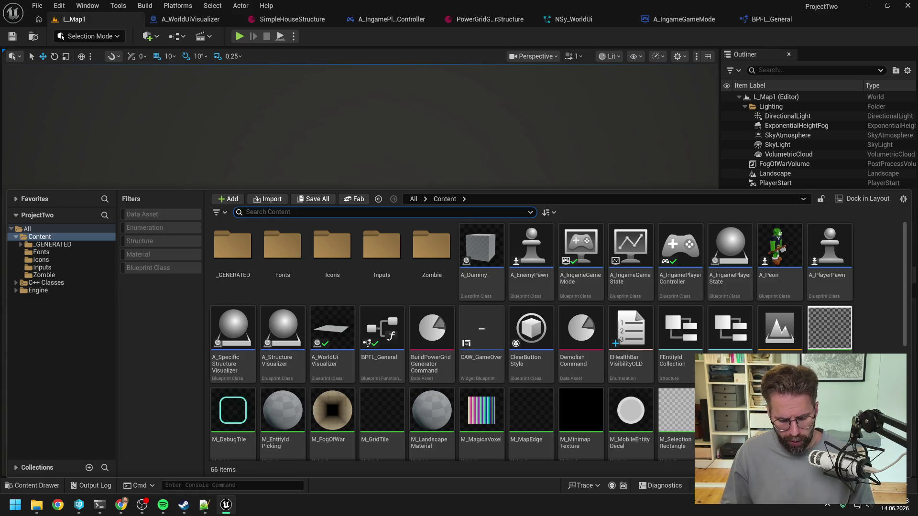
Find WBP_CappedResource with a 'resou' search, rename it to WBP_Currency, and check it out.
{"action": "type", "text": "reso"}
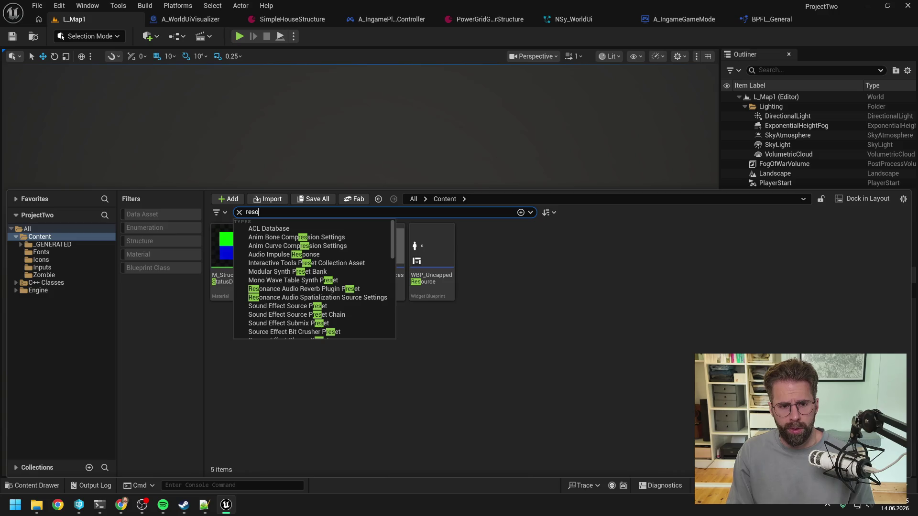
{"action": "type", "text": "u"}
{"action": "left_click", "coordinate": [434, 376]}
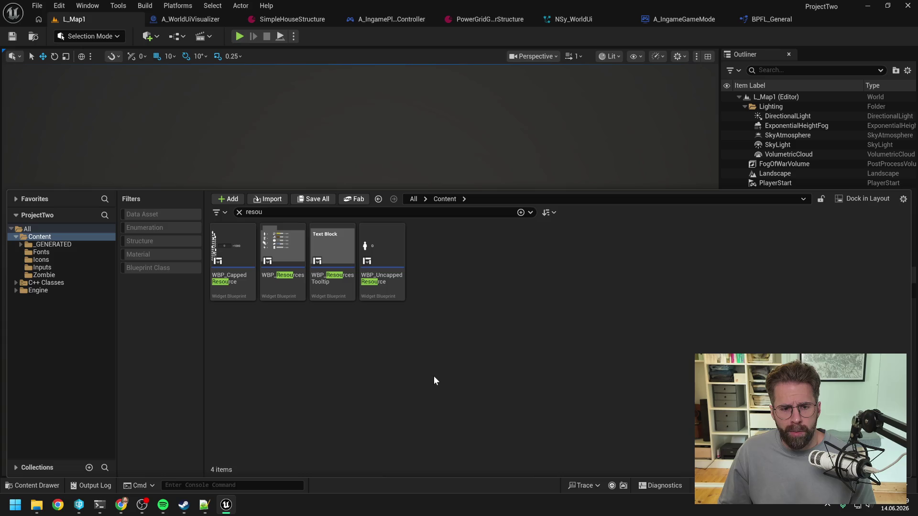
{"action": "mouse_move", "coordinate": [289, 289]}
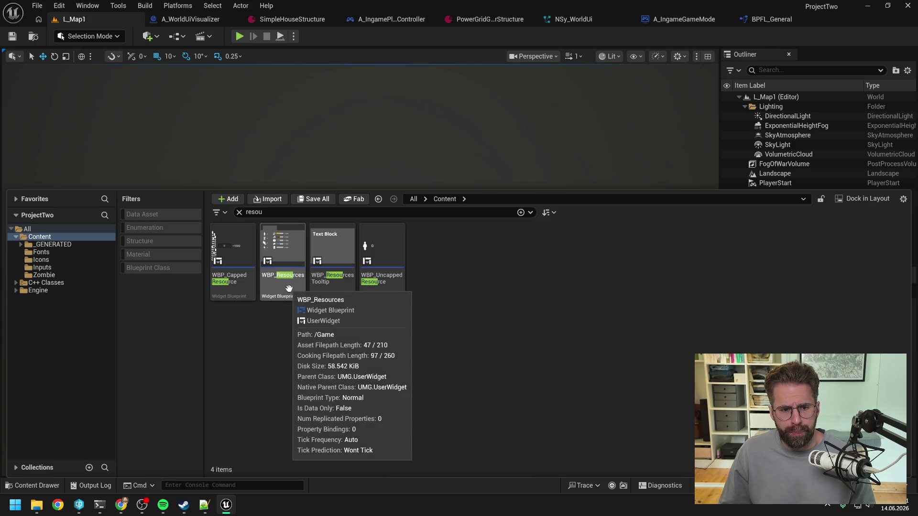
{"action": "mouse_move", "coordinate": [234, 282]}
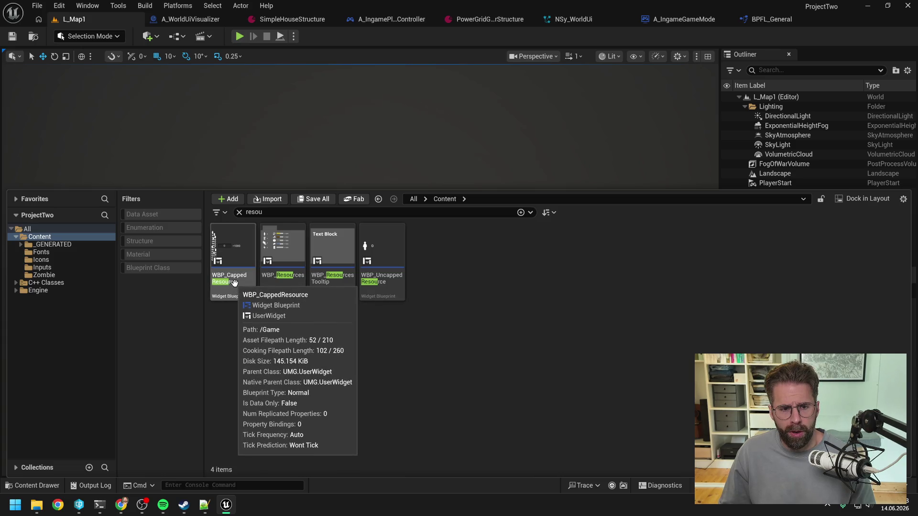
{"action": "left_click", "coordinate": [234, 282]}
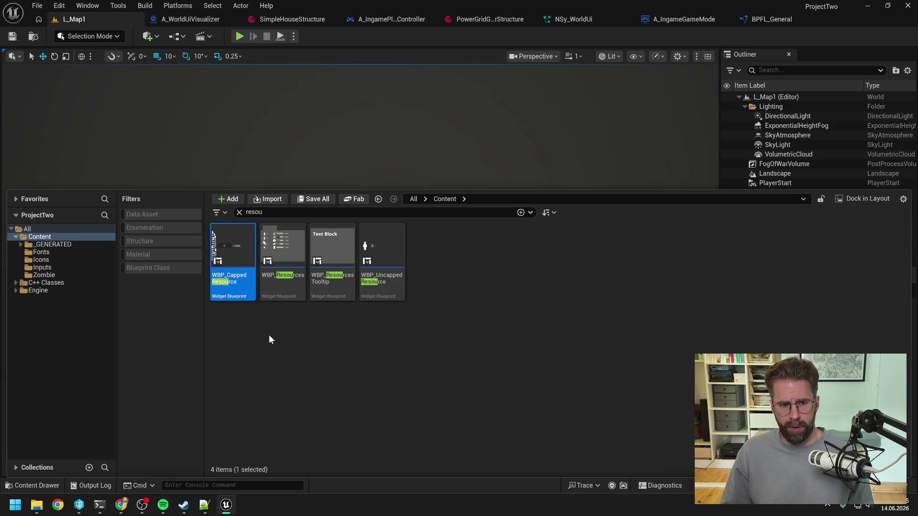
{"action": "key", "text": "F2"}
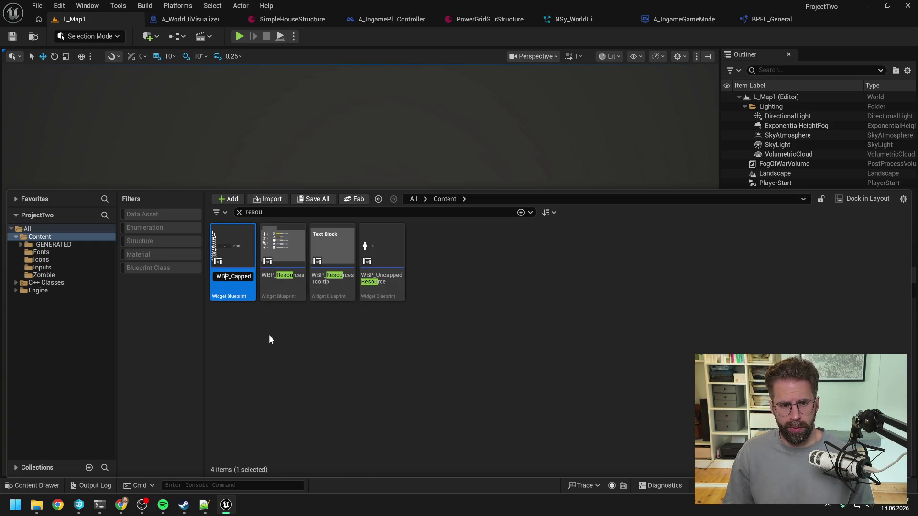
{"action": "key", "text": "Delete"}
{"action": "key", "text": "Delete"}
{"action": "key", "text": "Delete"}
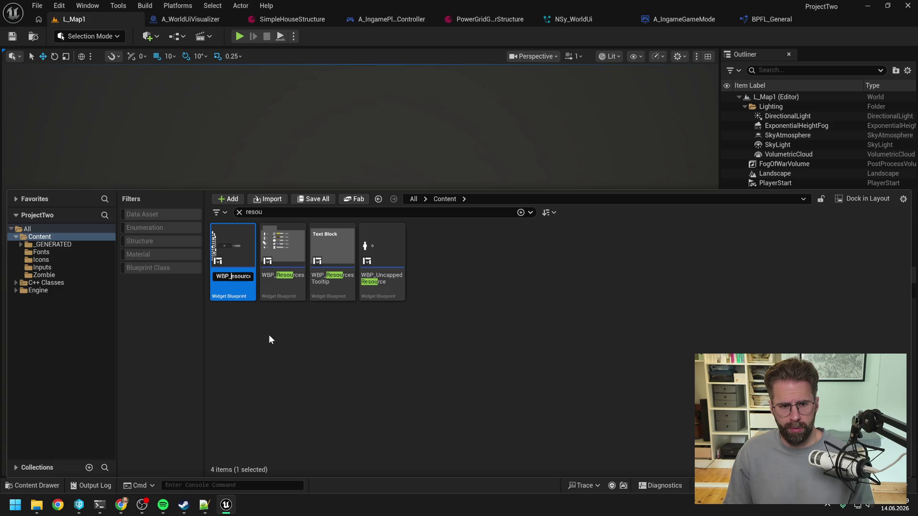
{"action": "type", "text": "Currency"}
{"action": "key", "text": "Return"}
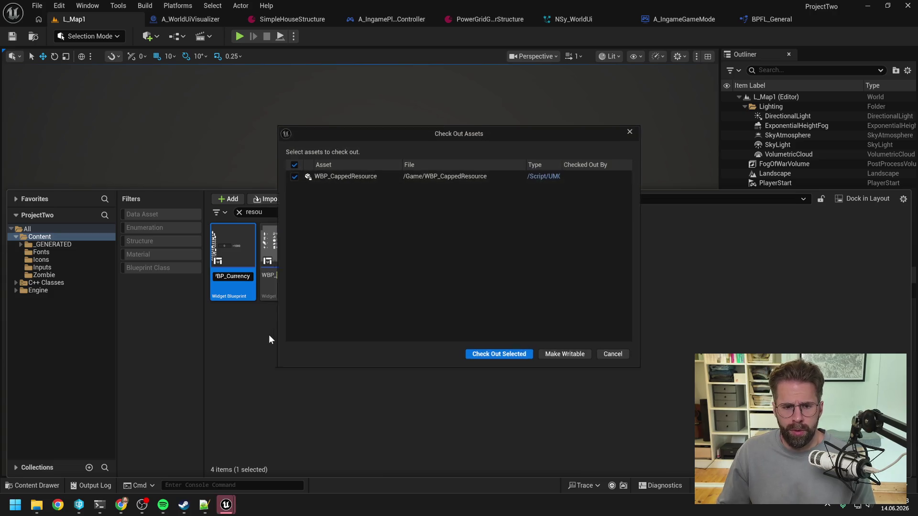
{"action": "left_click", "coordinate": [476, 360]}
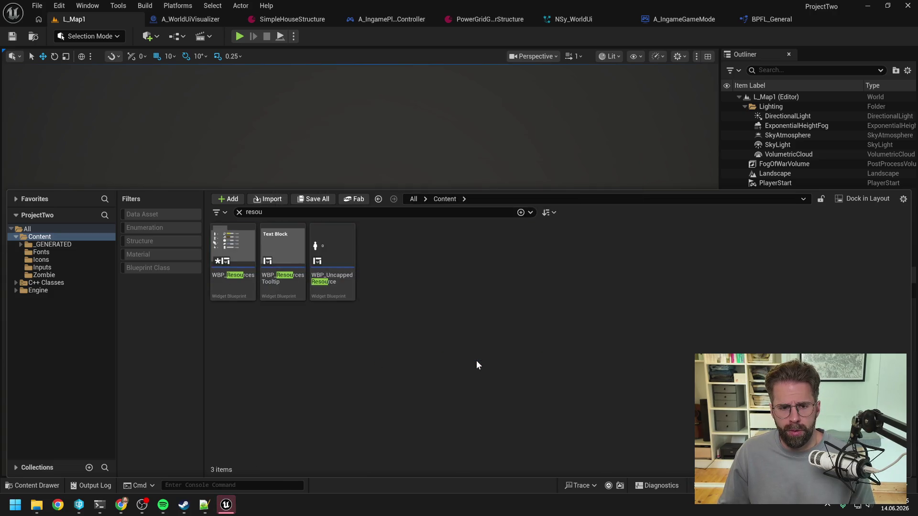
Start renaming WBP_UncappedResource, cutting its name back to 'WBP_'.
{"action": "left_click", "coordinate": [277, 284]}
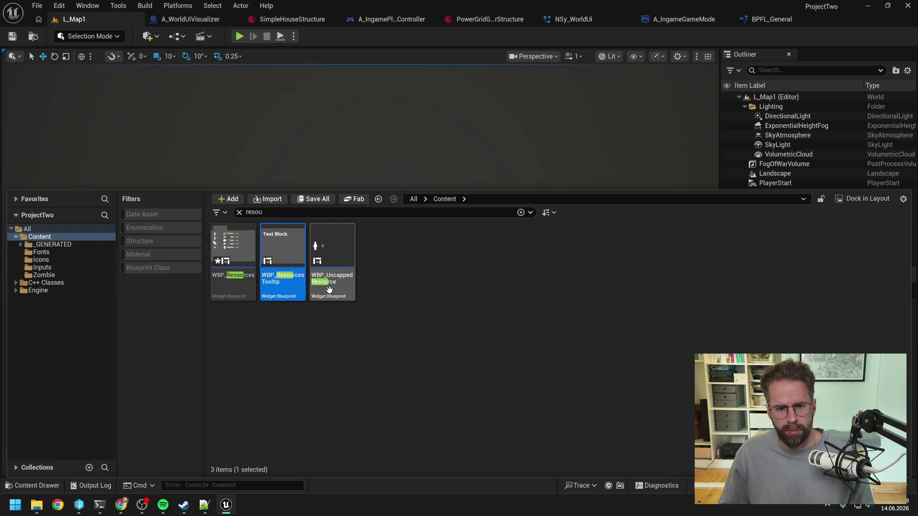
{"action": "left_click", "coordinate": [335, 268]}
{"action": "key", "text": "F2"}
{"action": "type", "text": "WBP_Unca"}
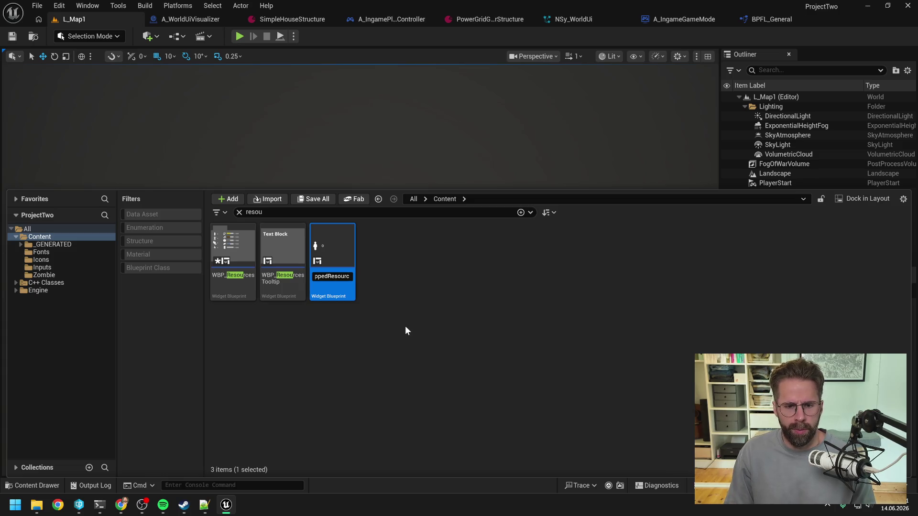
{"action": "key", "text": "BackSpace"}
{"action": "key", "text": "BackSpace"}
{"action": "key", "text": "BackSpace"}
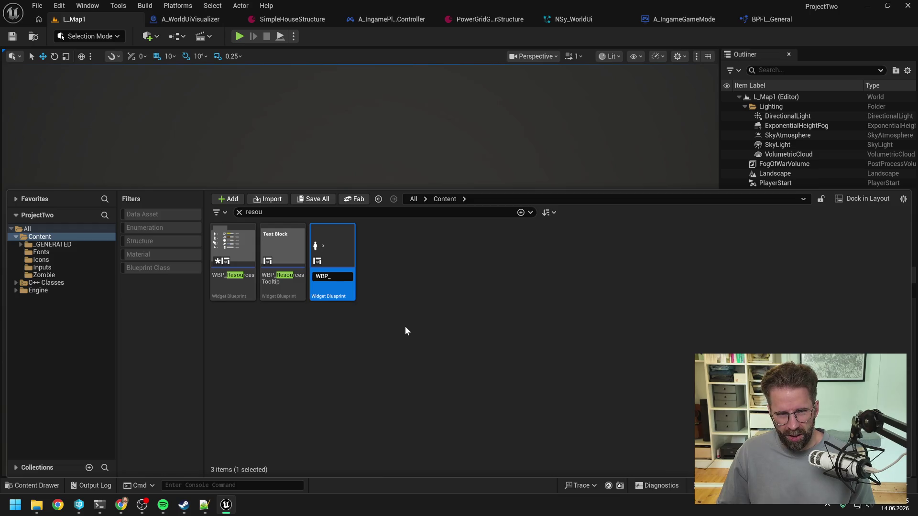
Review the resource system terminal, then decline the pending checkout and dismiss the failed-resources notice.
{"action": "mouse_move", "coordinate": [100, 510]}
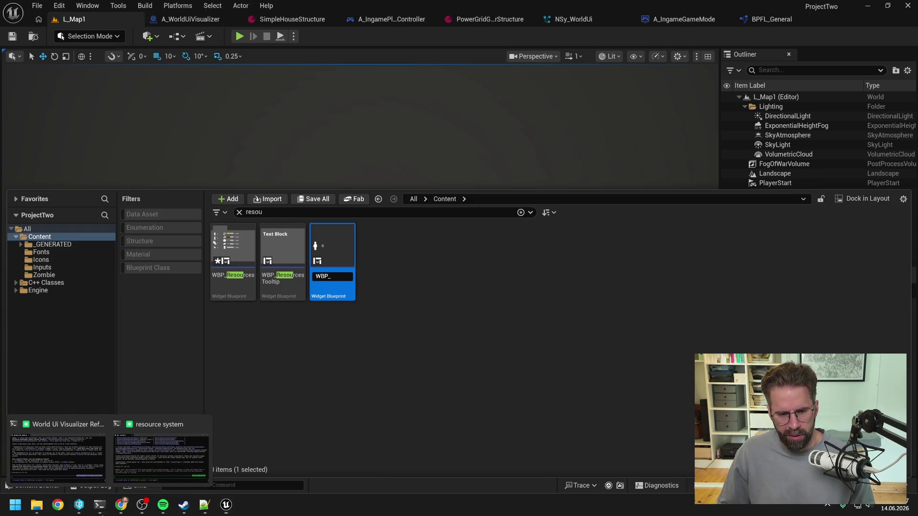
{"action": "left_click", "coordinate": [139, 463]}
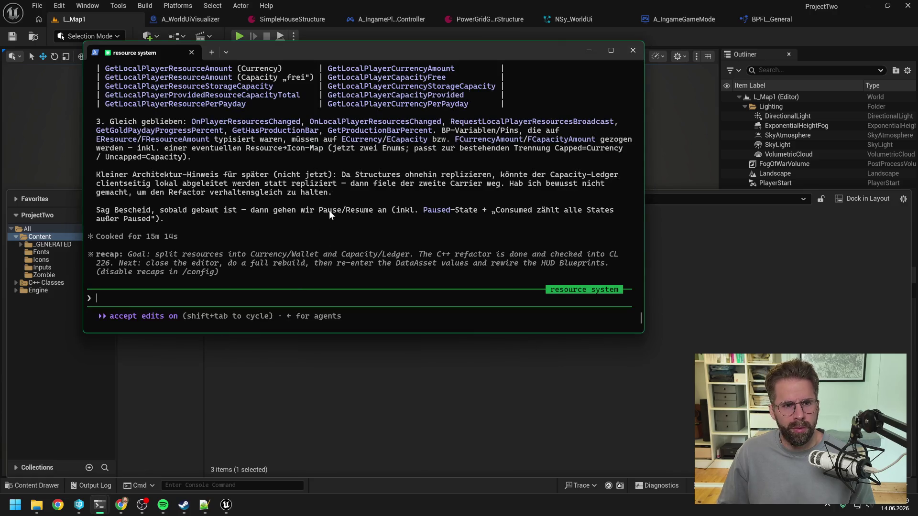
{"action": "scroll", "coordinate": [329, 213], "scroll_direction": "up", "scroll_amount": 5}
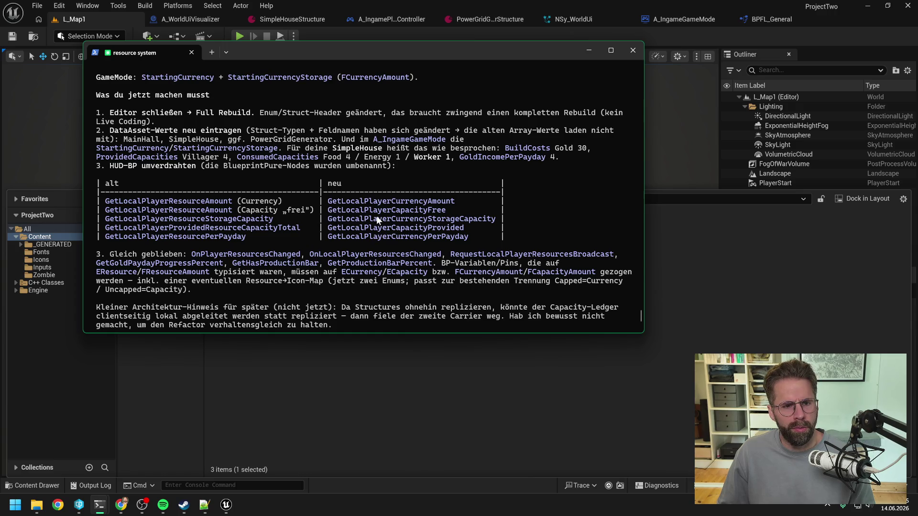
{"action": "scroll", "coordinate": [377, 216], "scroll_direction": "up", "scroll_amount": 4}
{"action": "scroll", "coordinate": [377, 217], "scroll_direction": "down", "scroll_amount": 6}
{"action": "left_click", "coordinate": [393, 374]}
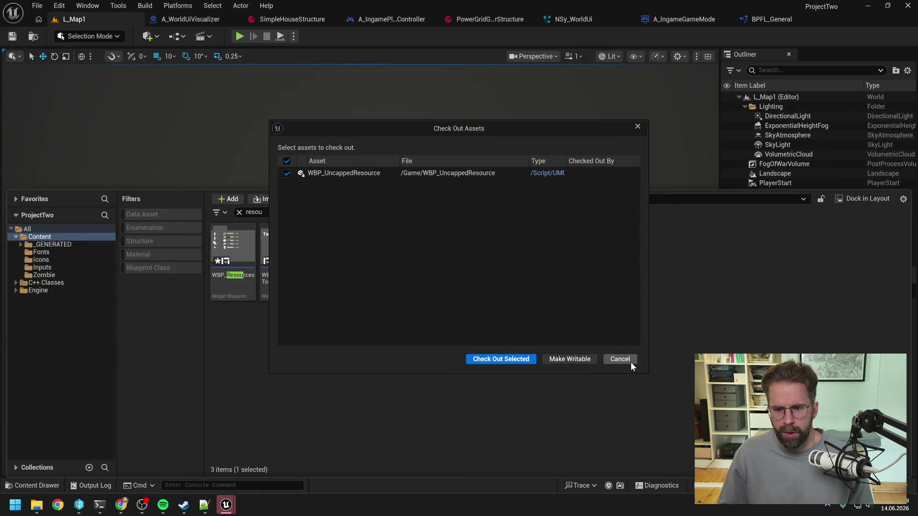
{"action": "left_click", "coordinate": [630, 363]}
{"action": "left_click", "coordinate": [628, 341]}
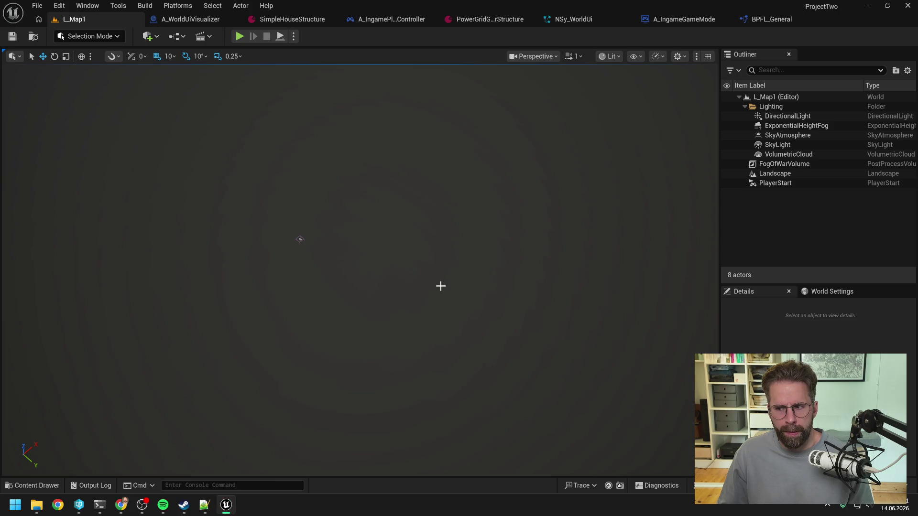
Rename WBP_UncappedResource to WBP_Capacity and check out both it and WBP_Resources.
{"action": "key", "text": "ctrl+space"}
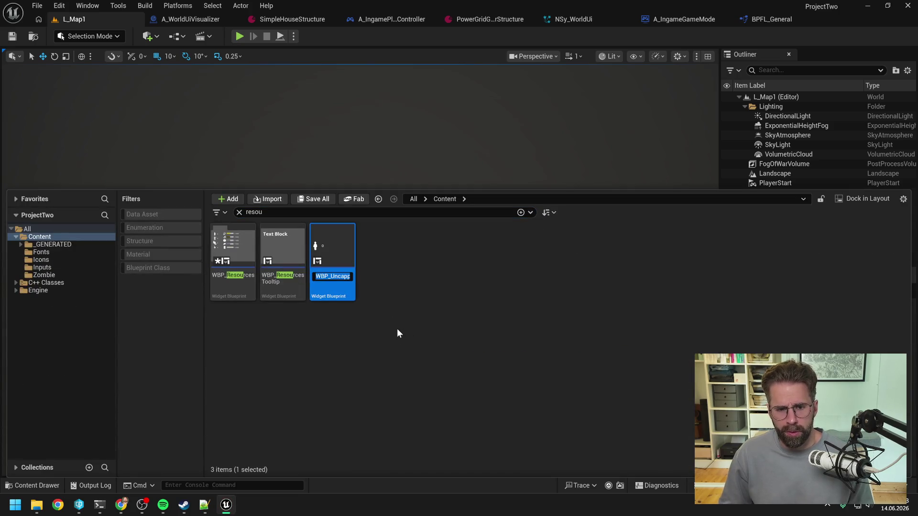
{"action": "key", "text": "End"}
{"action": "key", "text": "BackSpace"}
{"action": "key", "text": "BackSpace"}
{"action": "key", "text": "BackSpace"}
{"action": "key", "text": "BackSpace"}
{"action": "type", "text": "Capacity"}
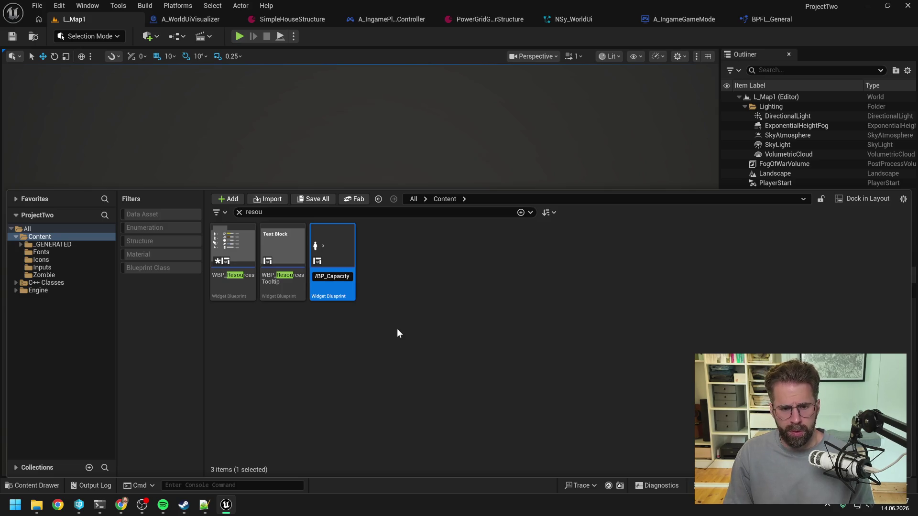
{"action": "key", "text": "Return"}
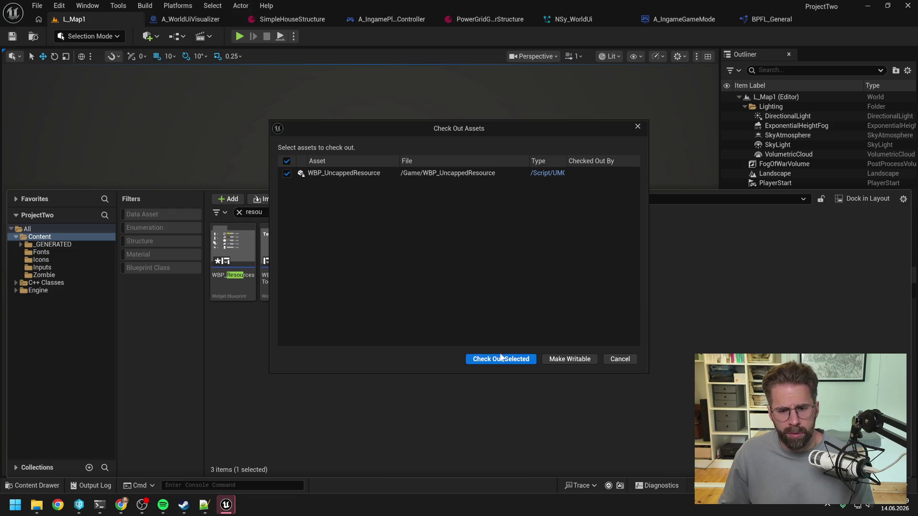
{"action": "left_click", "coordinate": [501, 358]}
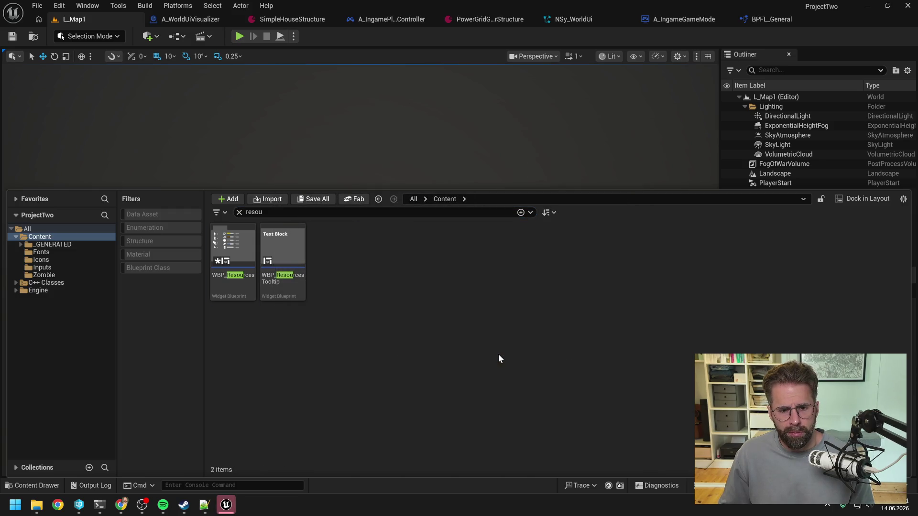
{"action": "left_click", "coordinate": [468, 361]}
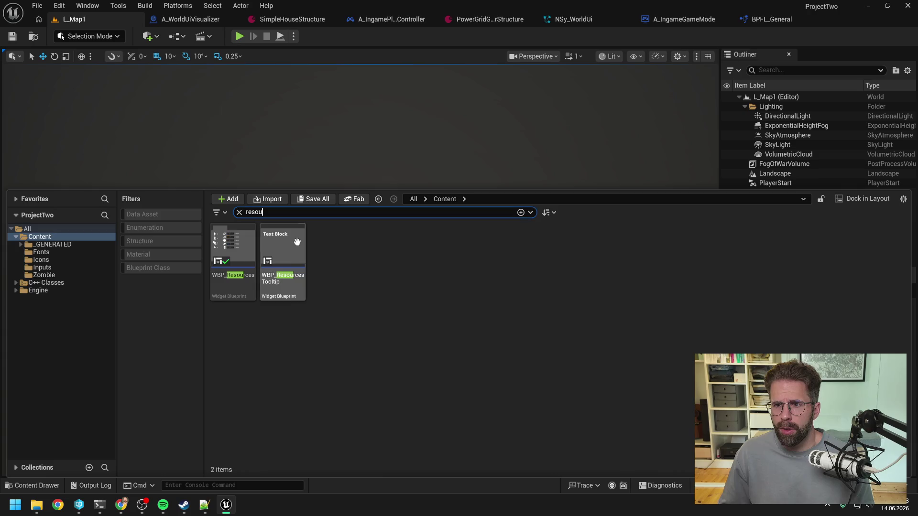
{"action": "key", "text": "ctrl+a"}
Open the WBP_Currency and WBP_Capacity widget blueprints from Content Drawer searches.
{"action": "type", "text": "curren"}
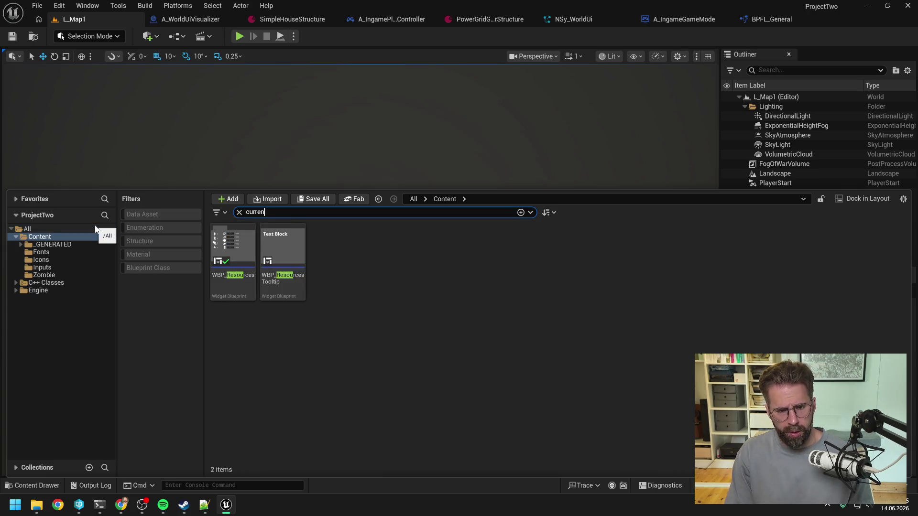
{"action": "type", "text": "cy"}
{"action": "left_click", "coordinate": [236, 243]}
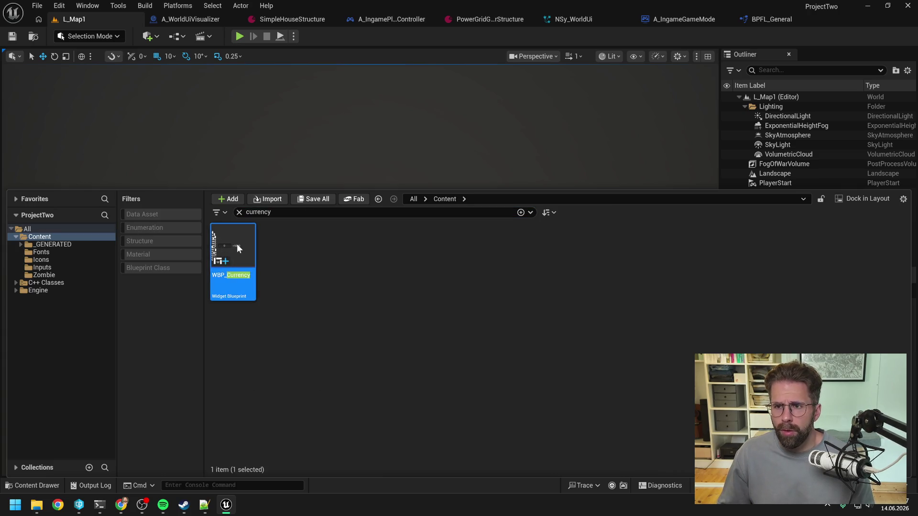
{"action": "double_click", "coordinate": [236, 243]}
{"action": "key", "text": "ctrl+space"}
{"action": "type", "text": "capacity"}
{"action": "double_click", "coordinate": [239, 244]}
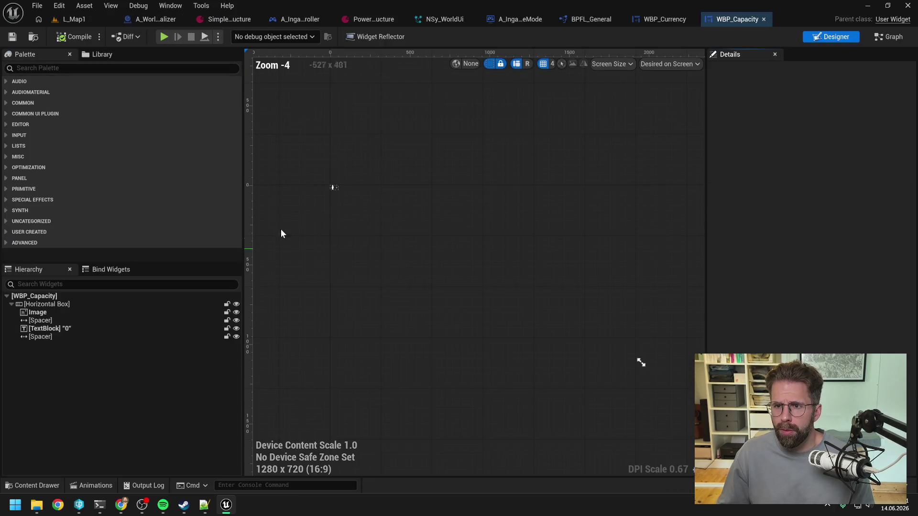
{"action": "left_click", "coordinate": [664, 19]}
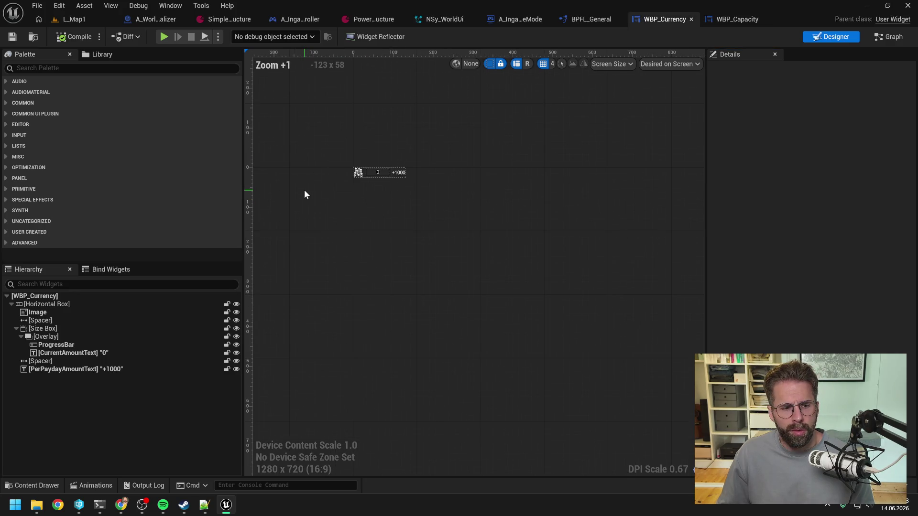
Open WBP_Resources via a 'reso' search, then view WBP_Capacity's Event Graph and its Resource variable type.
{"action": "key", "text": "ctrl+space"}
{"action": "left_click", "coordinate": [268, 210]}
{"action": "type", "text": "reso"}
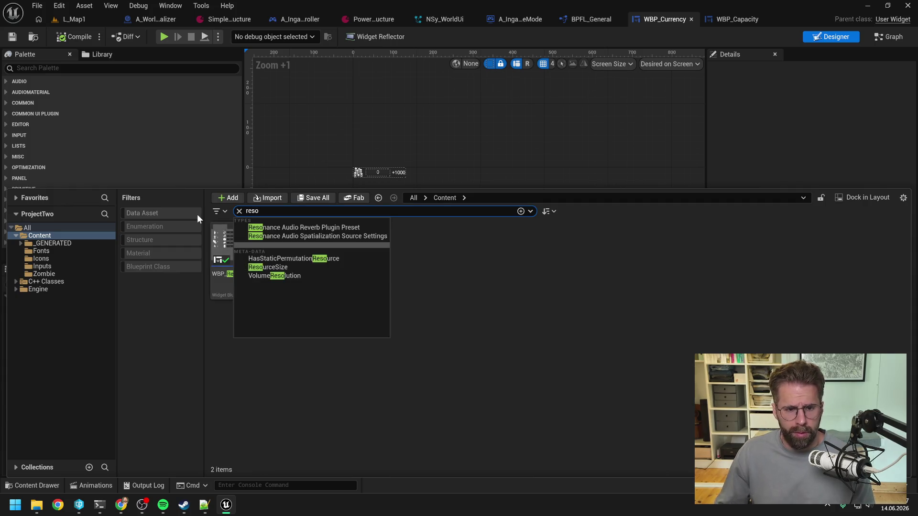
{"action": "left_click", "coordinate": [471, 314]}
{"action": "double_click", "coordinate": [241, 251]}
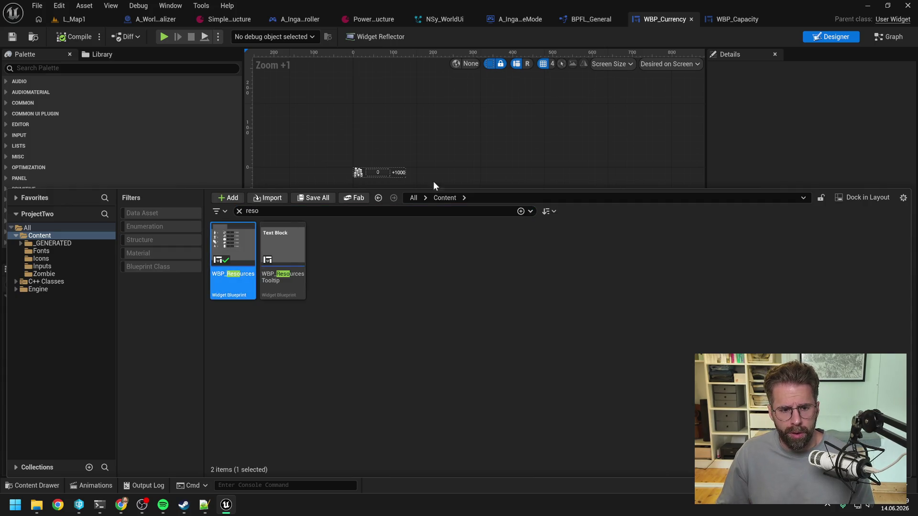
{"action": "left_click", "coordinate": [675, 19]}
{"action": "left_click", "coordinate": [888, 36]}
{"action": "scroll", "coordinate": [162, 257], "scroll_direction": "down", "scroll_amount": 2}
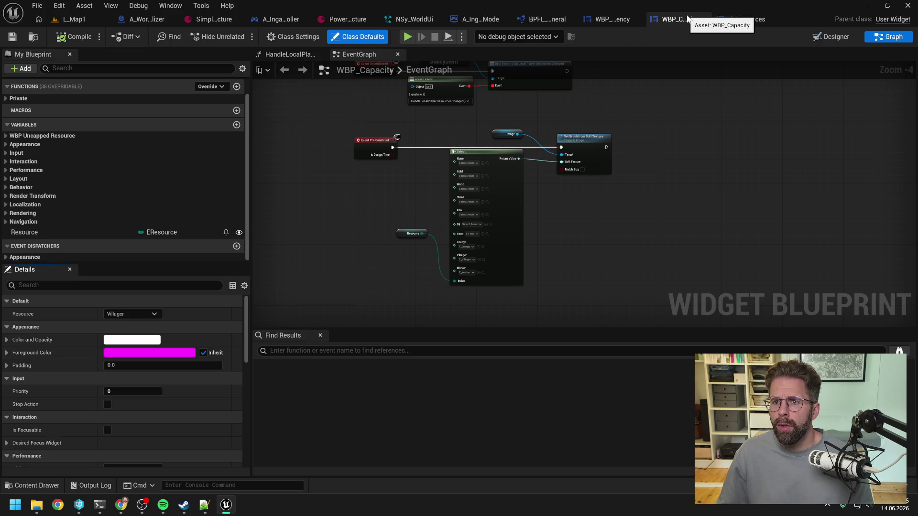
{"action": "left_click", "coordinate": [152, 232]}
Compile WBP_Capacity, leaving the Resource variable typed EResource after searching types for 'capac'.
{"action": "type", "text": "ca"}
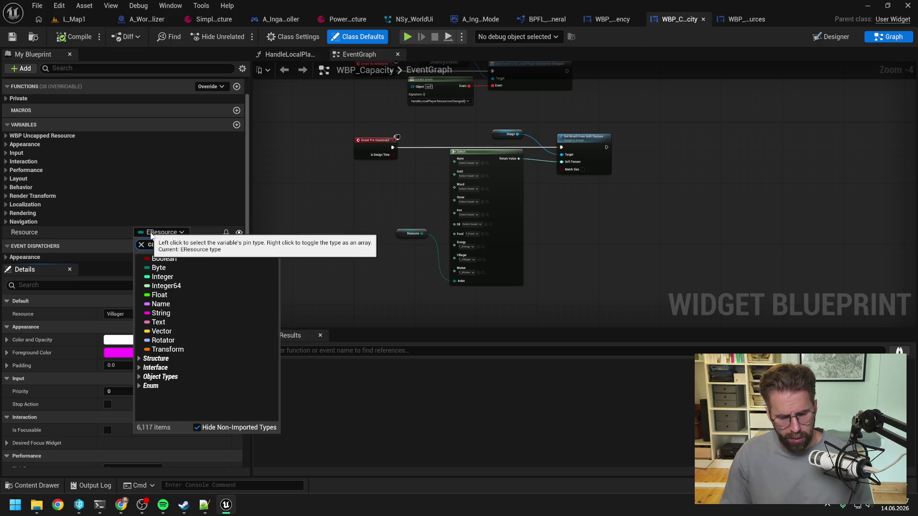
{"action": "type", "text": "pac"}
{"action": "mouse_move", "coordinate": [181, 271]}
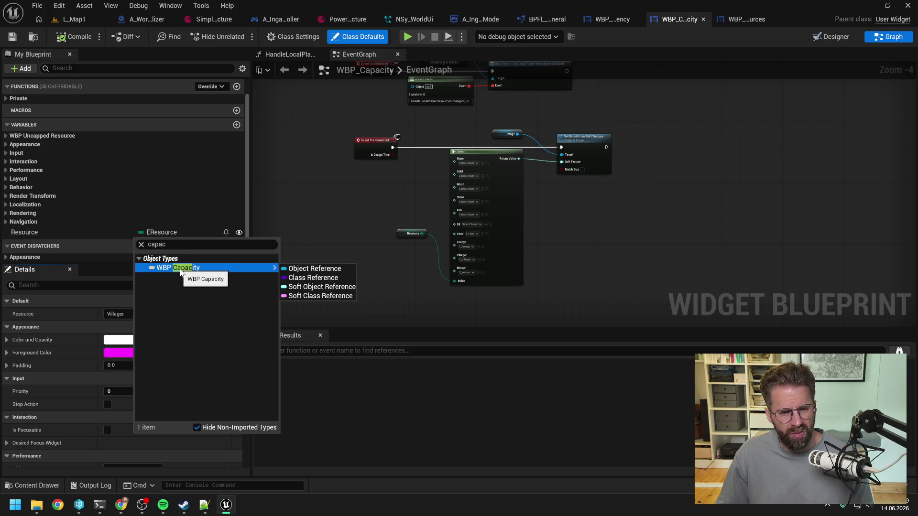
{"action": "left_click", "coordinate": [306, 195]}
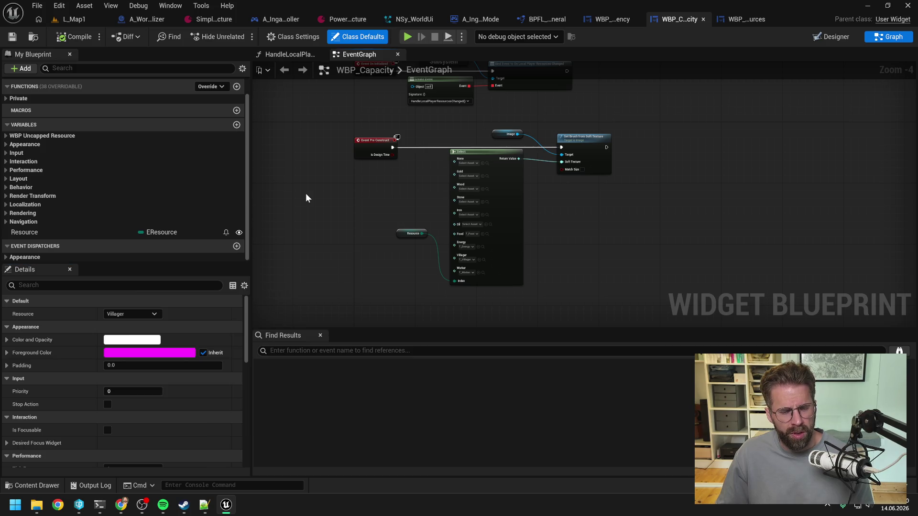
{"action": "left_click", "coordinate": [62, 36]}
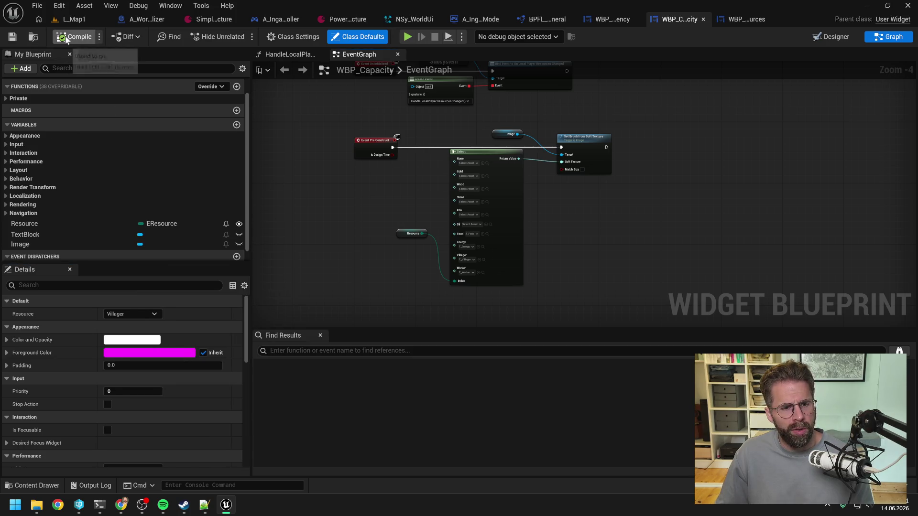
{"action": "left_click", "coordinate": [168, 224]}
{"action": "type", "text": "capac"}
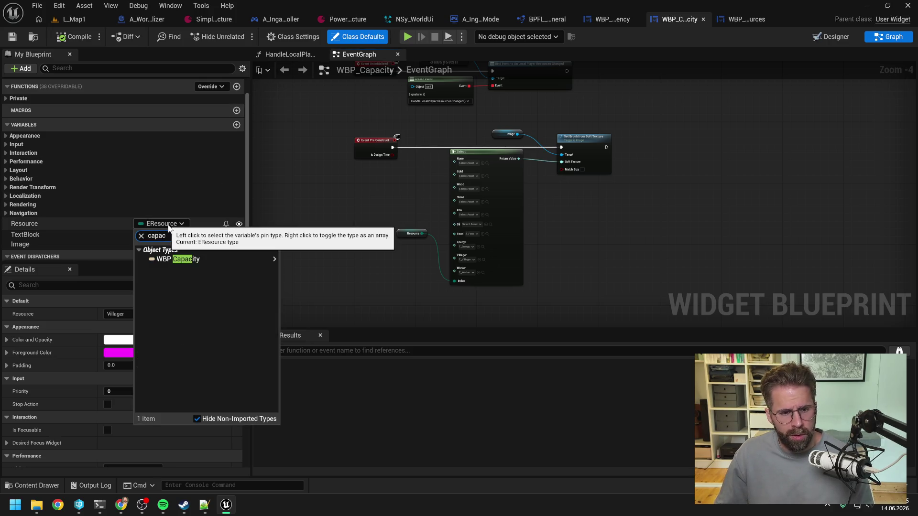
{"action": "left_click", "coordinate": [342, 217]}
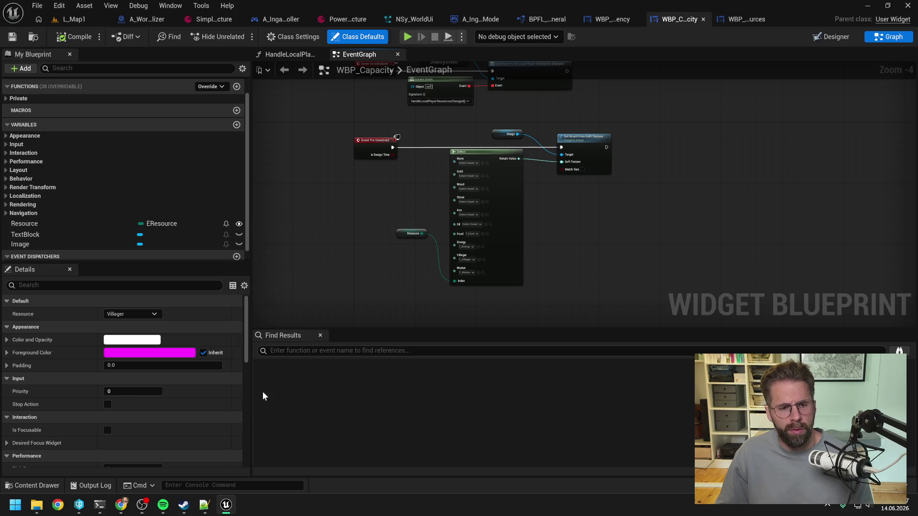
{"action": "mouse_move", "coordinate": [98, 506]}
{"action": "left_click", "coordinate": [162, 449]}
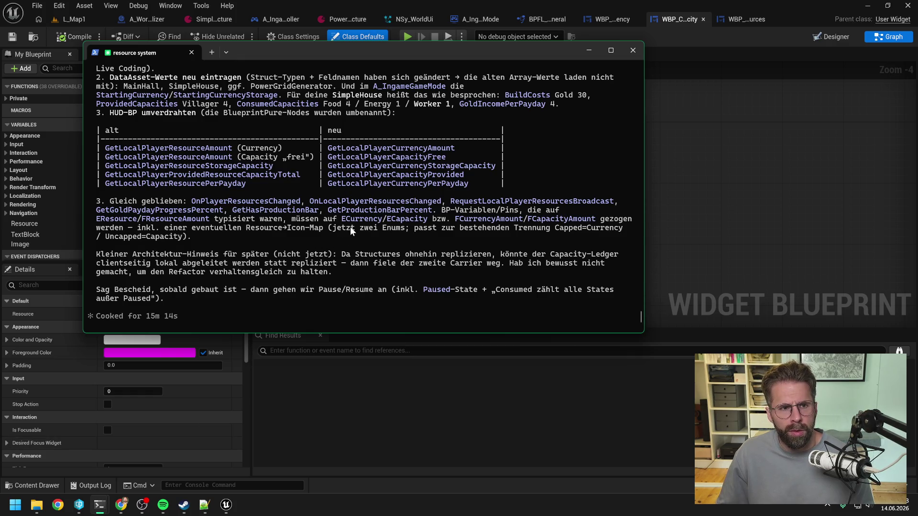
Scroll through the terminal summary of splitting resources into Currency (Wallet) and Capacity (Ledger) types.
{"action": "scroll", "coordinate": [350, 226], "scroll_direction": "up", "scroll_amount": 15}
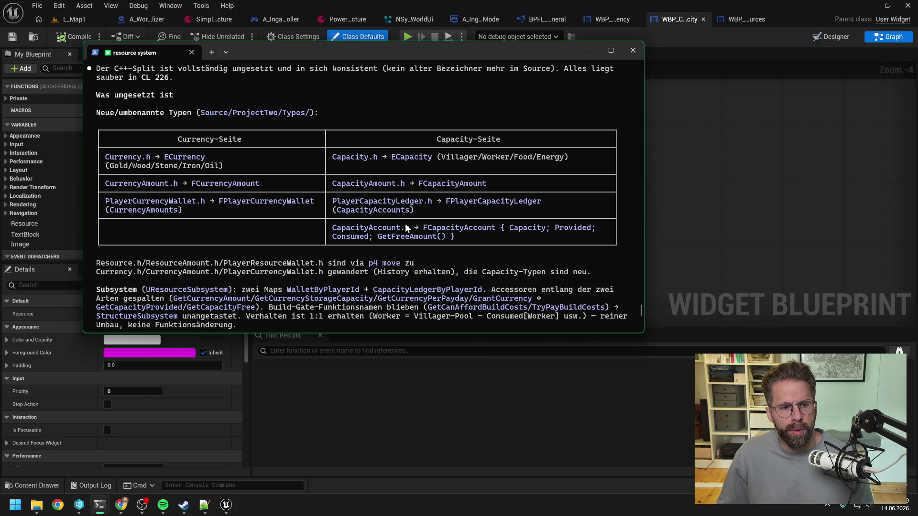
{"action": "scroll", "coordinate": [466, 225], "scroll_direction": "up", "scroll_amount": 3}
{"action": "scroll", "coordinate": [478, 240], "scroll_direction": "down", "scroll_amount": 2}
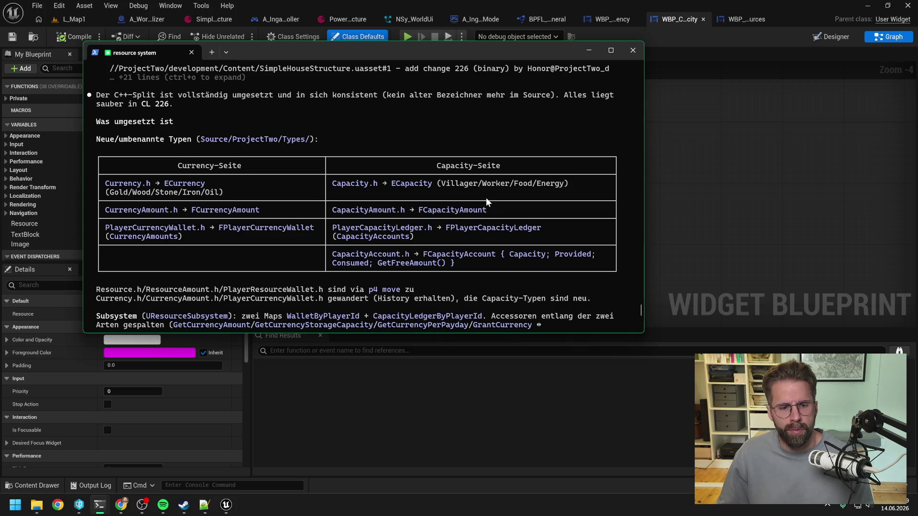
{"action": "scroll", "coordinate": [486, 197], "scroll_direction": "down", "scroll_amount": 1}
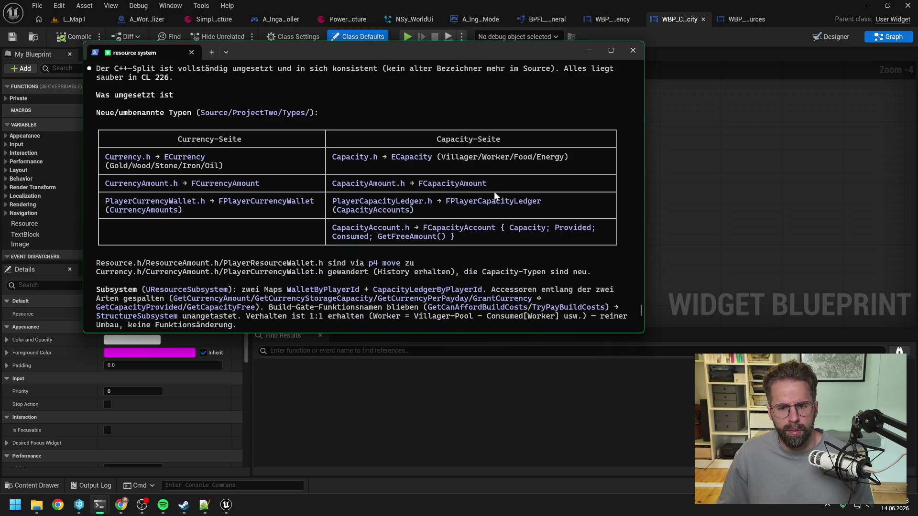
{"action": "scroll", "coordinate": [494, 191], "scroll_direction": "down", "scroll_amount": 2}
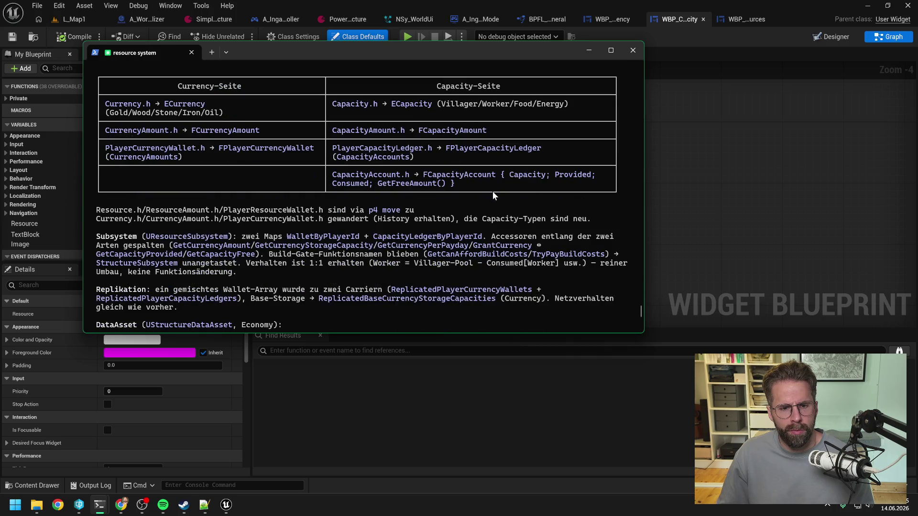
{"action": "scroll", "coordinate": [492, 191], "scroll_direction": "down", "scroll_amount": 1}
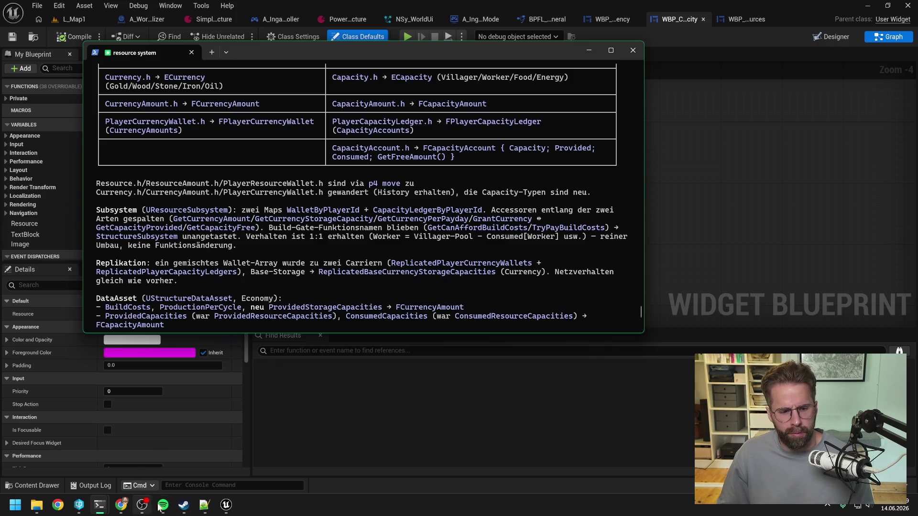
{"action": "left_click", "coordinate": [79, 505]}
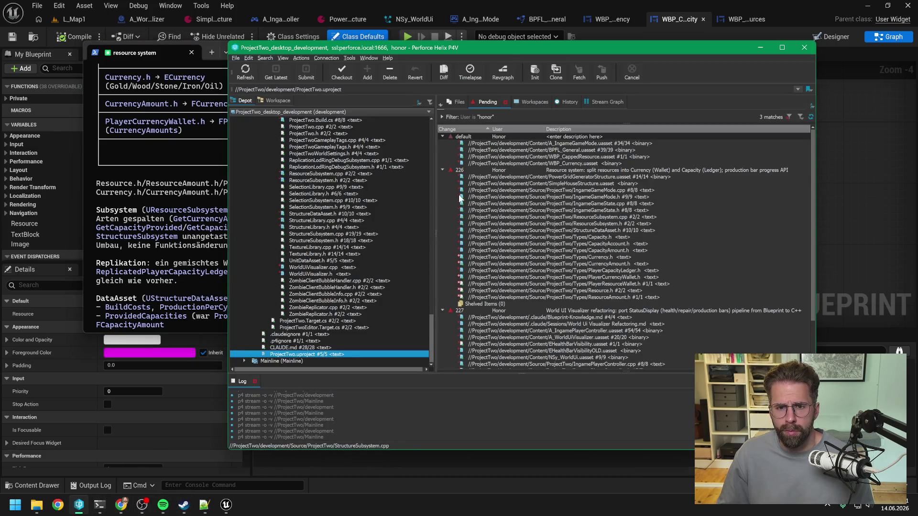
Refresh P4V's pending changelists and inspect Capacity.h in changelist 226 before returning to Unreal.
{"action": "left_click", "coordinate": [252, 76]}
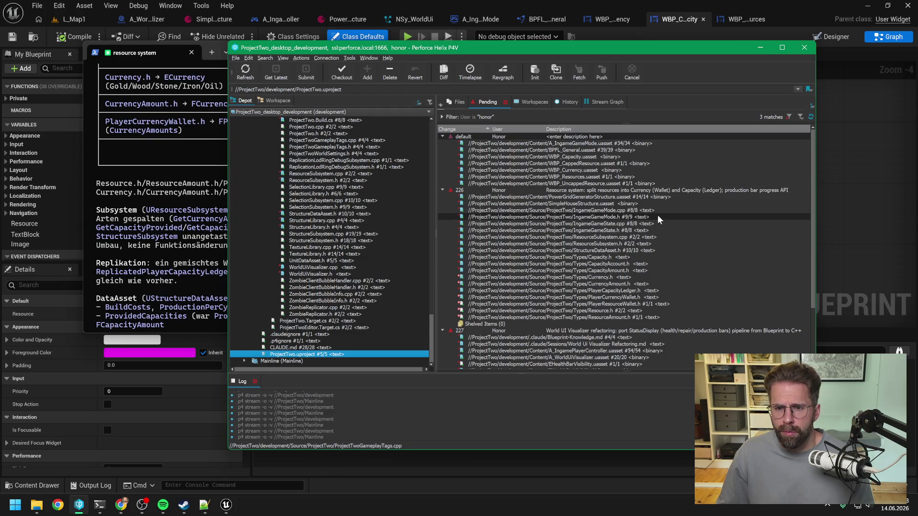
{"action": "scroll", "coordinate": [654, 217], "scroll_direction": "down", "scroll_amount": 4}
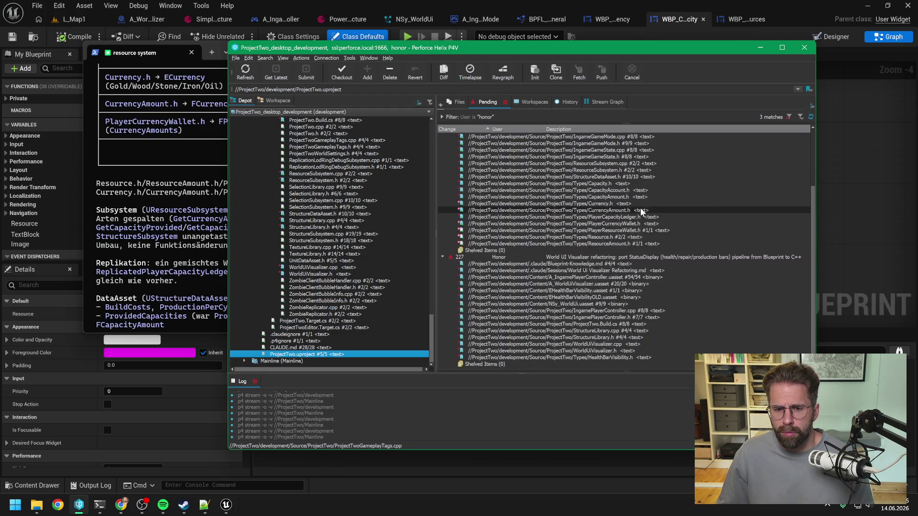
{"action": "scroll", "coordinate": [575, 258], "scroll_direction": "up", "scroll_amount": 3}
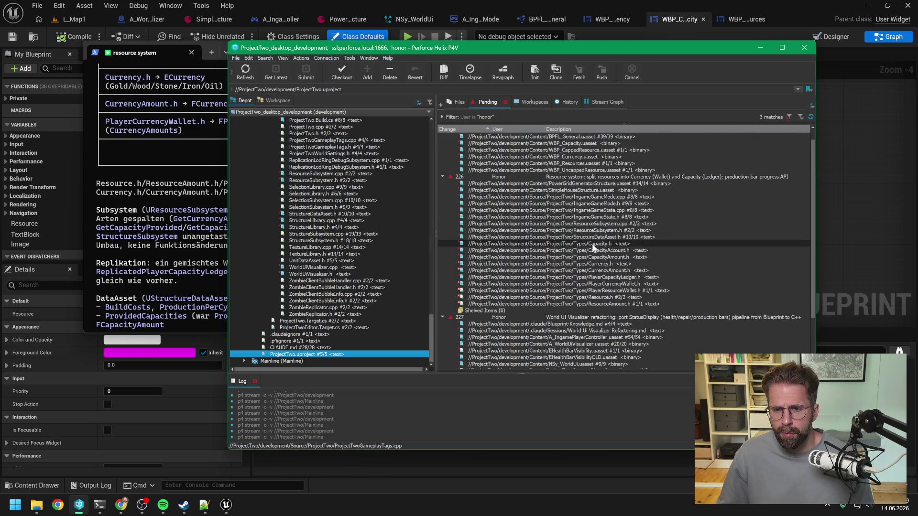
{"action": "left_click", "coordinate": [591, 245]}
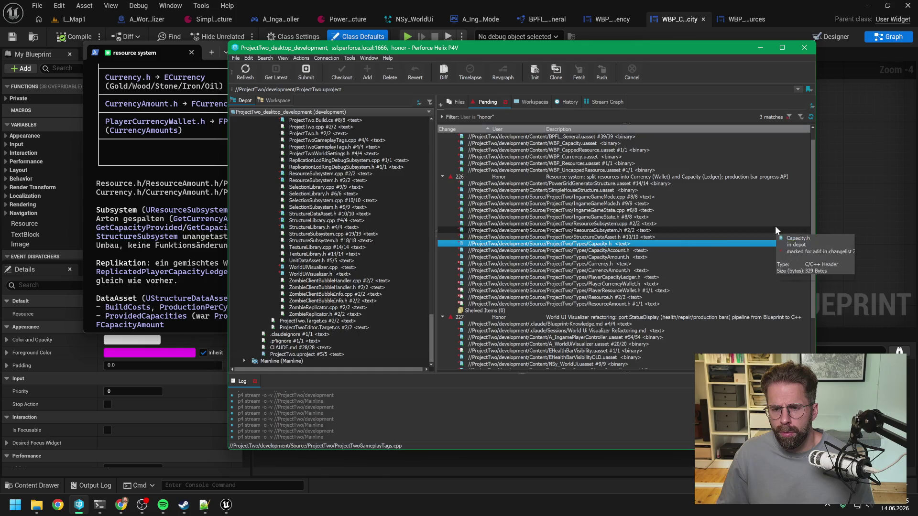
{"action": "left_click", "coordinate": [856, 202]}
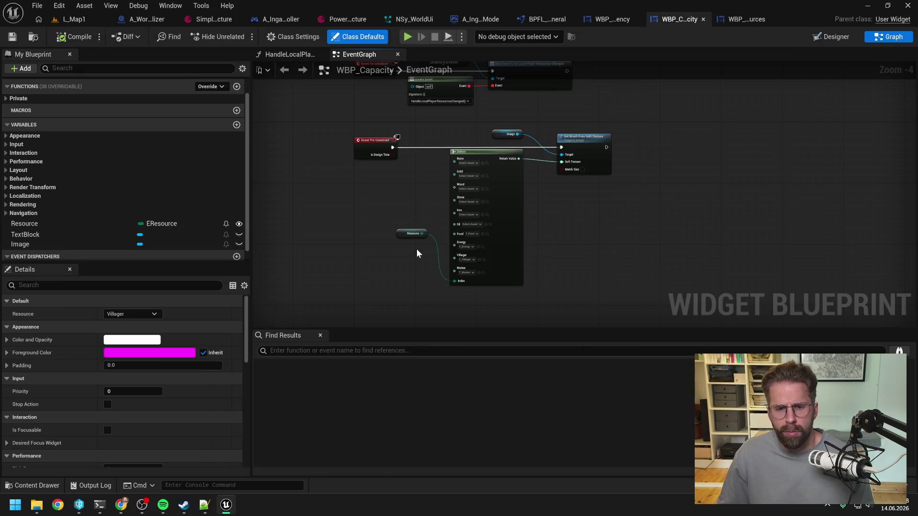
{"action": "left_click", "coordinate": [167, 225]}
{"action": "type", "text": "curren"}
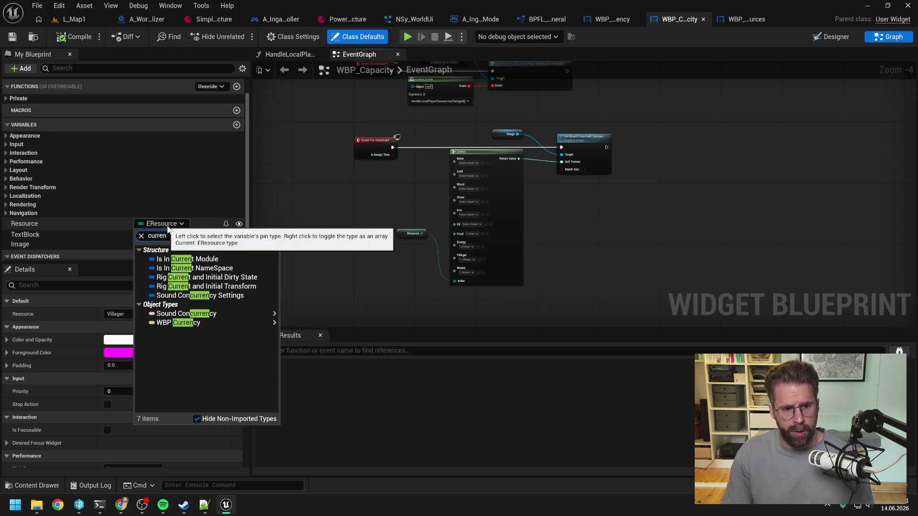
{"action": "right_click", "coordinate": [337, 206]}
{"action": "right_click", "coordinate": [337, 214]}
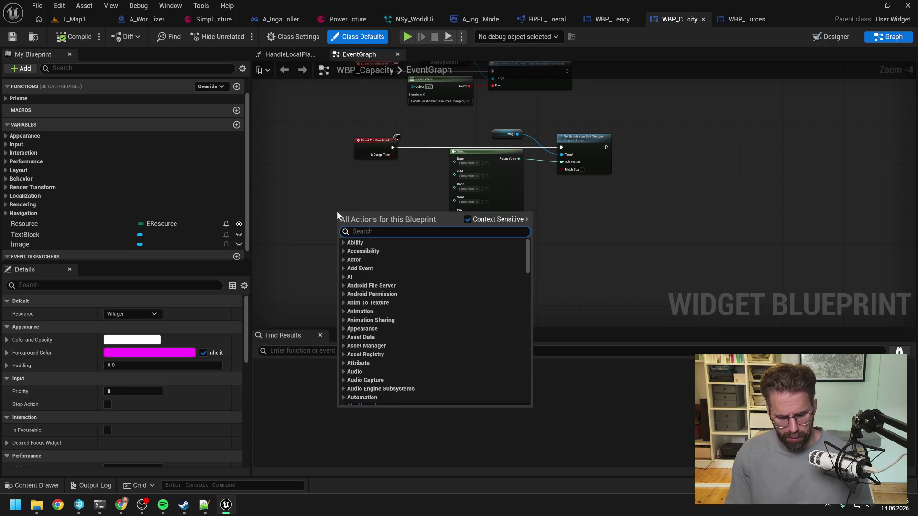
{"action": "type", "text": "switch curren"}
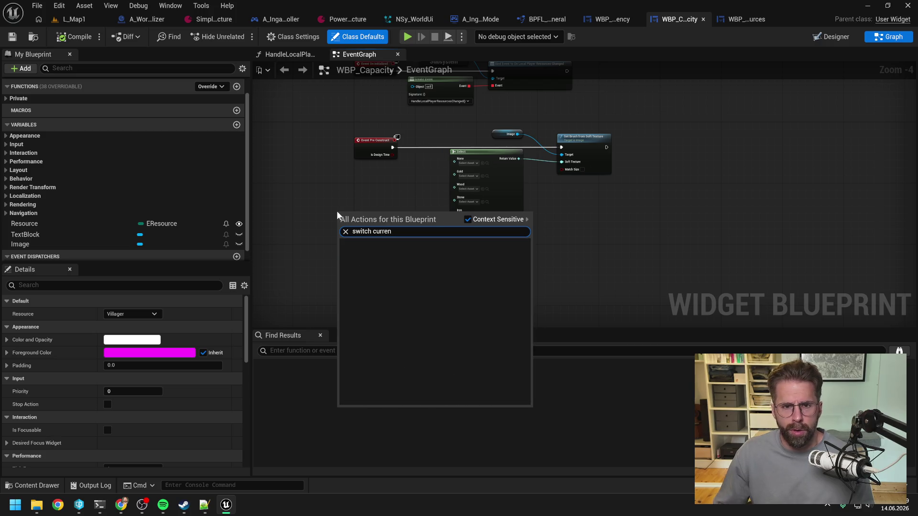
{"action": "key", "text": "Escape"}
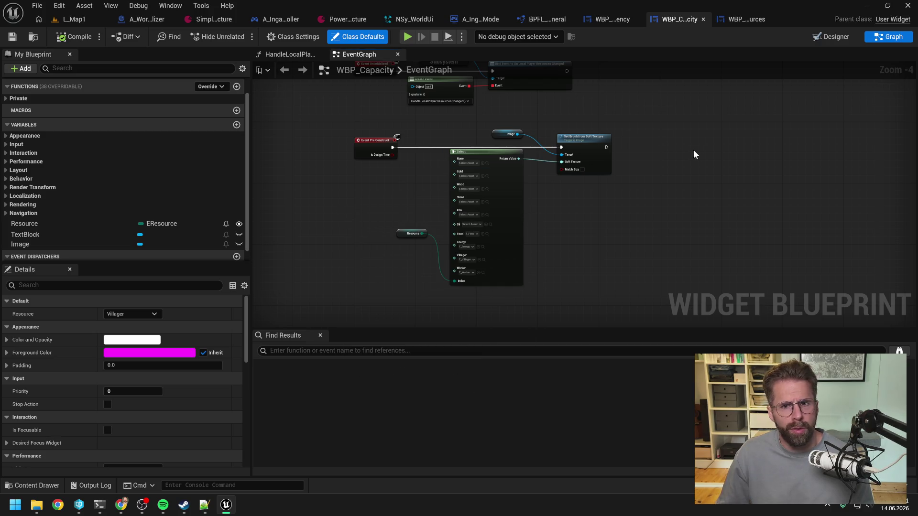
{"action": "left_click", "coordinate": [908, 5]}
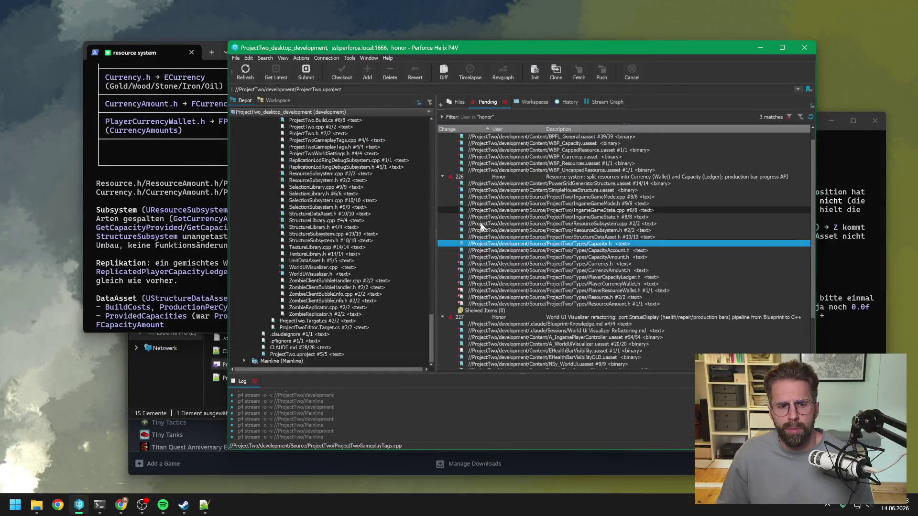
Check the resource system terminal, then switch to the World Ui Visualizer session and open ProjectTwo.sln.
{"action": "left_click", "coordinate": [180, 273]}
{"action": "scroll", "coordinate": [246, 271], "scroll_direction": "down", "scroll_amount": 10}
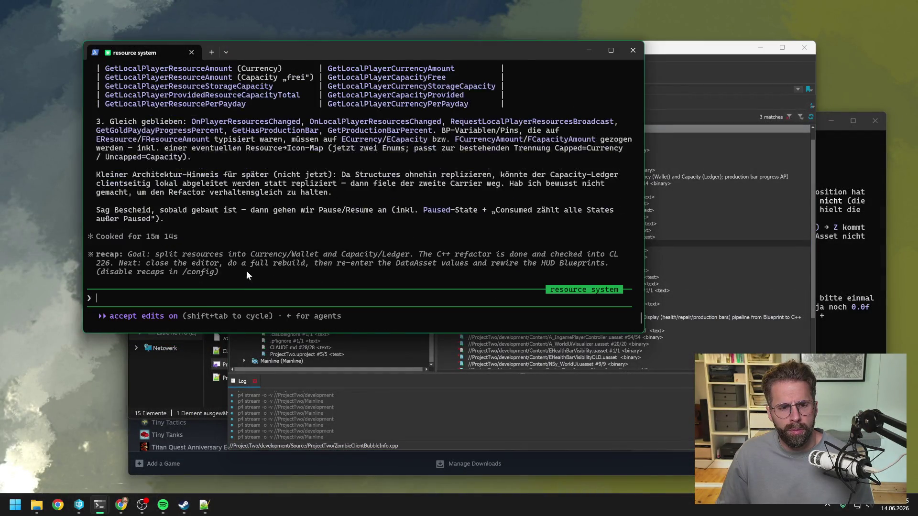
{"action": "left_click", "coordinate": [99, 506]}
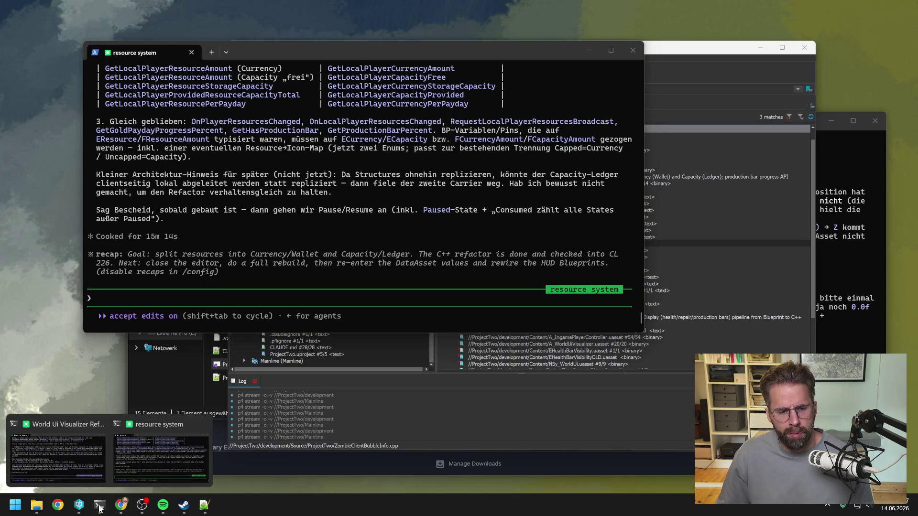
{"action": "left_click", "coordinate": [70, 460]}
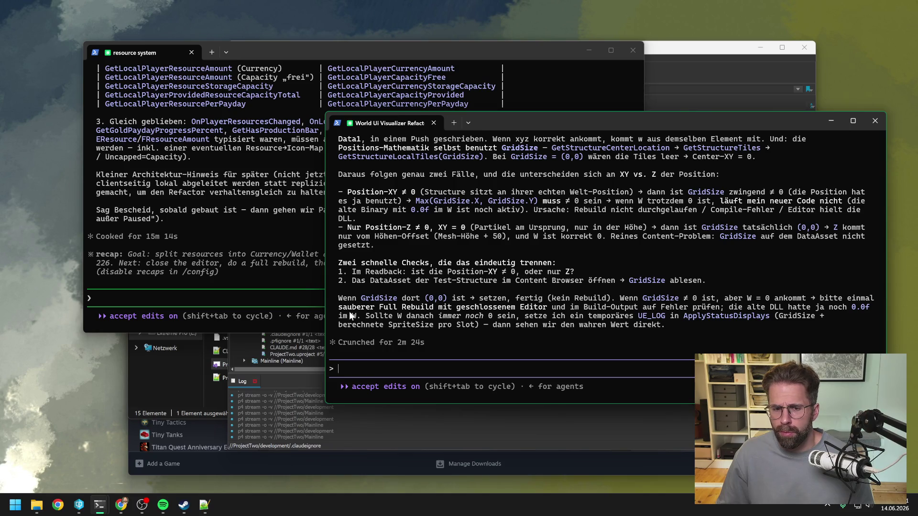
{"action": "left_click", "coordinate": [172, 380]}
Close the wrongly opened backup ProjectTwo solution and its folder window.
{"action": "double_click", "coordinate": [259, 363]}
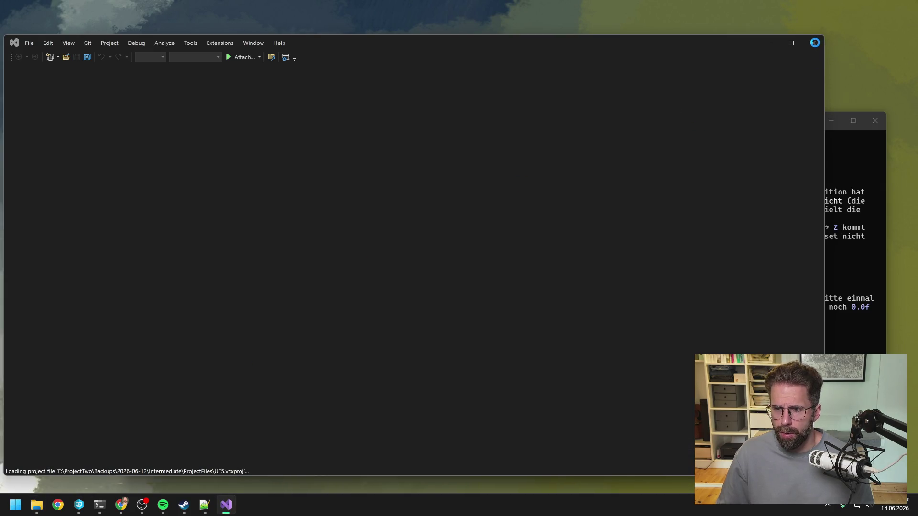
{"action": "left_click", "coordinate": [813, 43]}
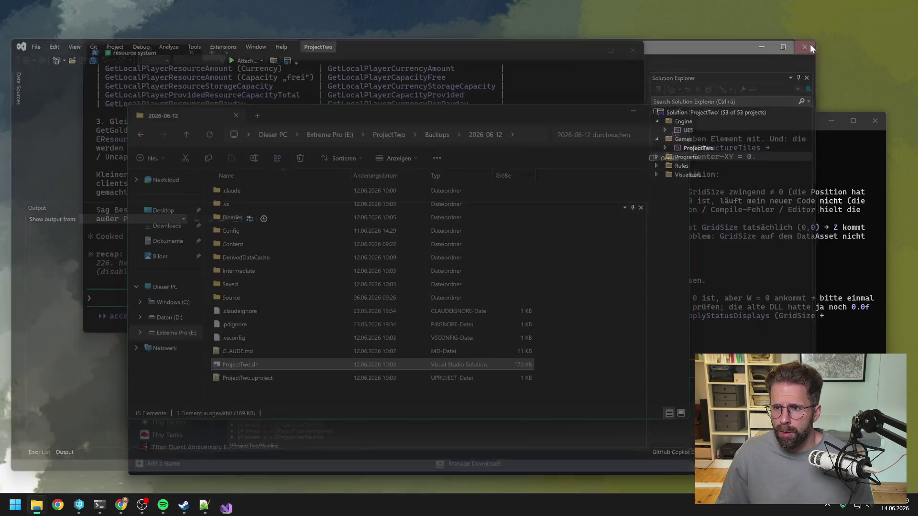
{"action": "left_click", "coordinate": [678, 111]}
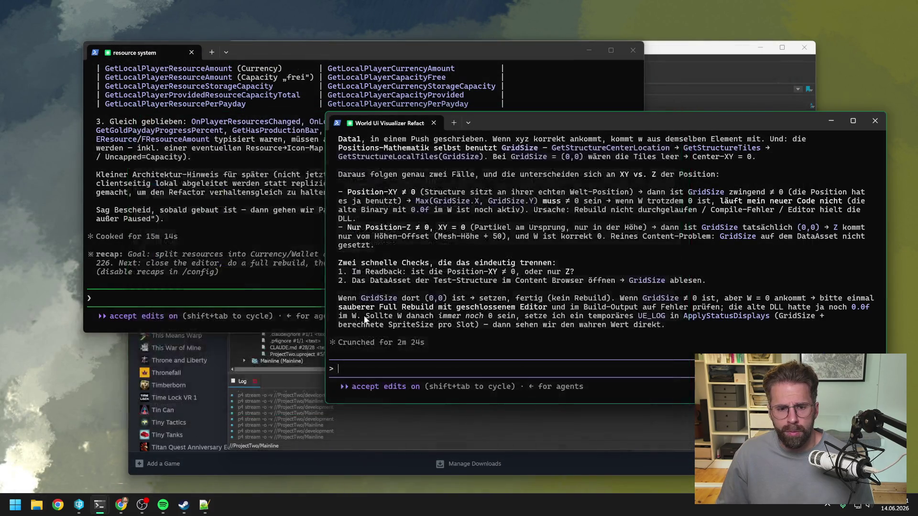
Open ProjectTwo.sln from D:\ProjectTwo\Development in File Explorer.
{"action": "left_click", "coordinate": [36, 505]}
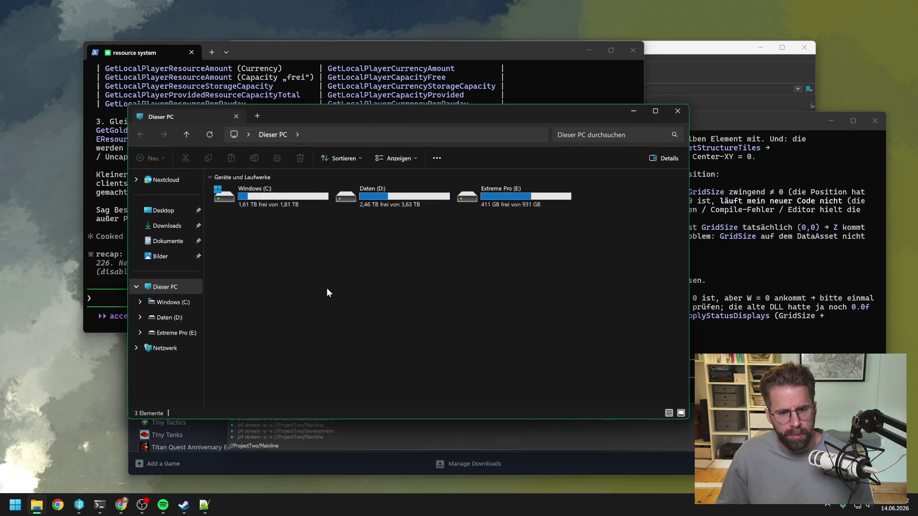
{"action": "double_click", "coordinate": [395, 202]}
{"action": "double_click", "coordinate": [260, 352]}
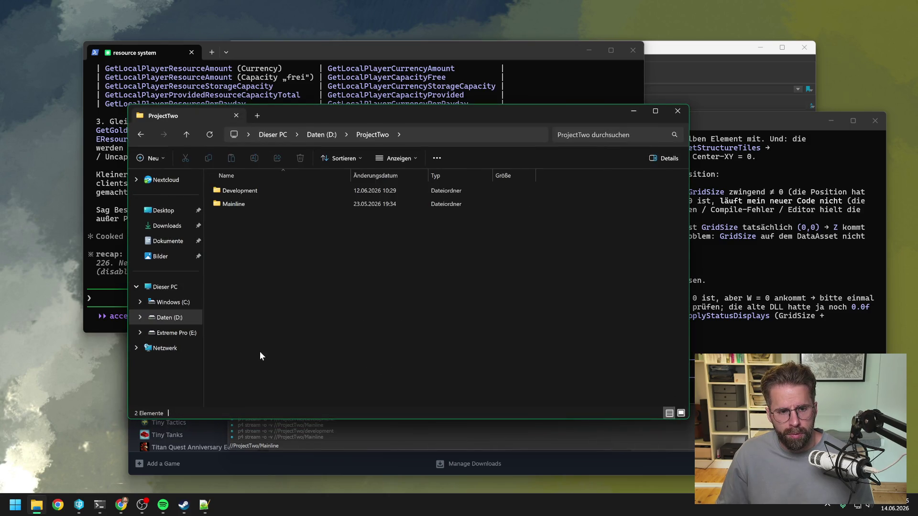
{"action": "double_click", "coordinate": [270, 192]}
{"action": "double_click", "coordinate": [253, 364]}
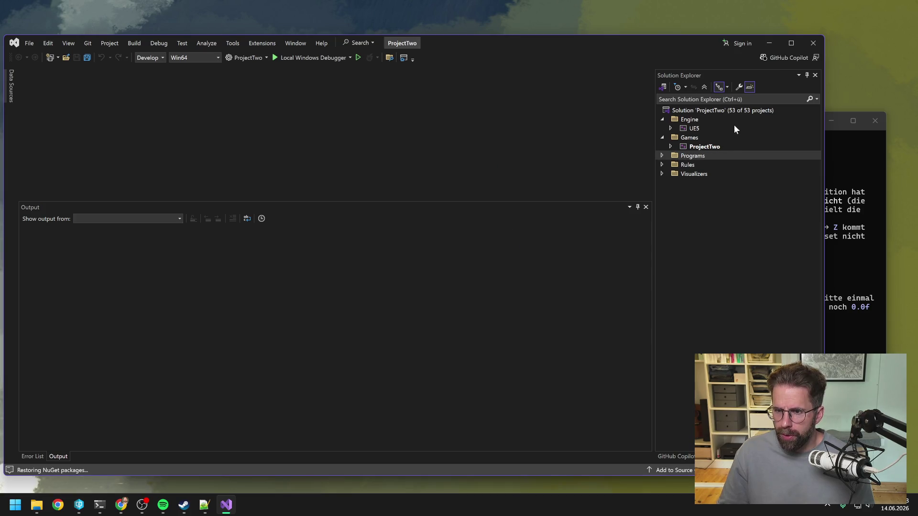
Rebuild ProjectTwo from Solution Explorer until 'Rebuild All: 1 succeeded', then close Visual Studio.
{"action": "right_click", "coordinate": [717, 147]}
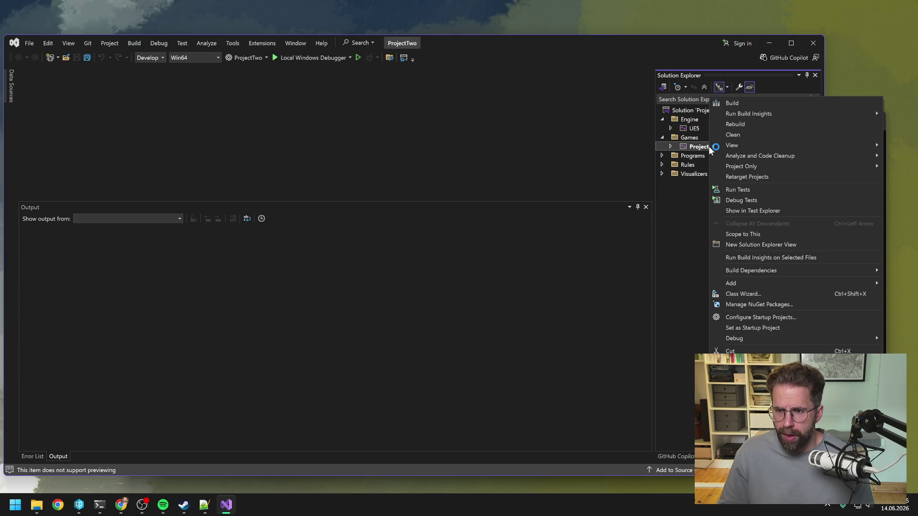
{"action": "left_click", "coordinate": [742, 127]}
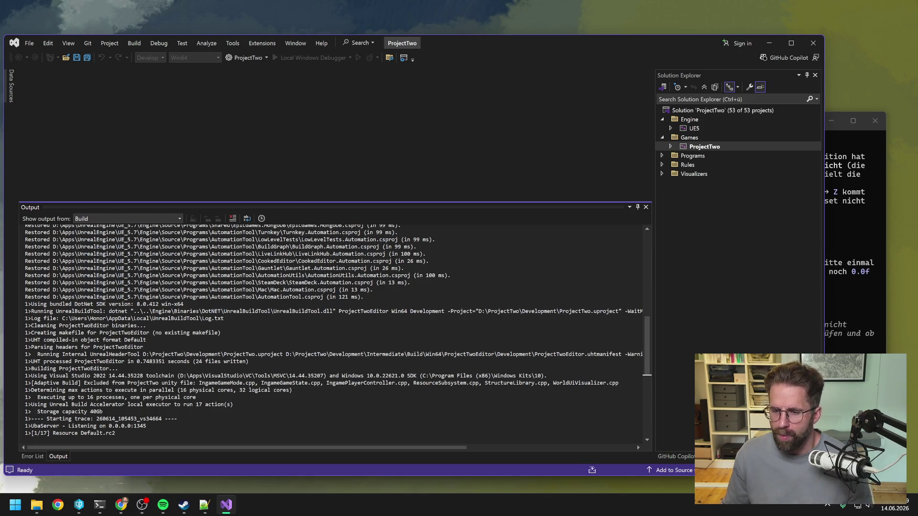
{"action": "scroll", "coordinate": [636, 444], "scroll_direction": "down", "scroll_amount": 5}
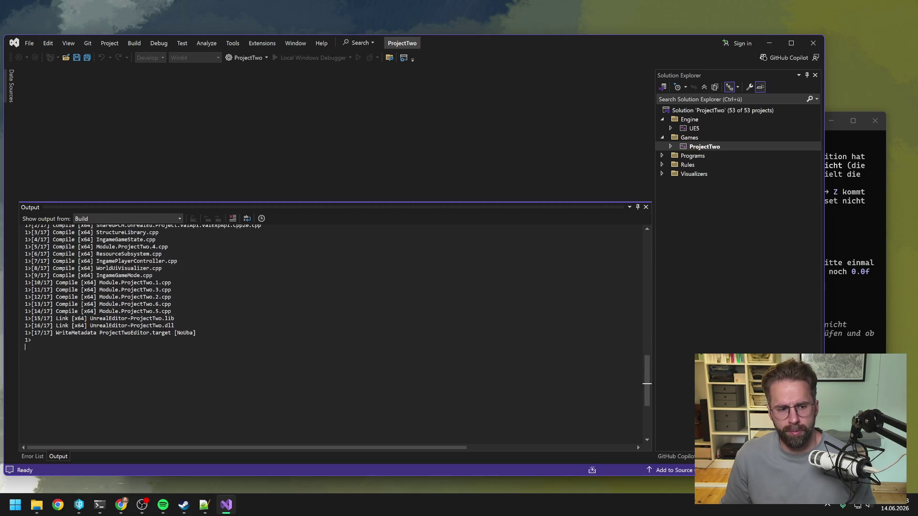
{"action": "left_click", "coordinate": [813, 43]}
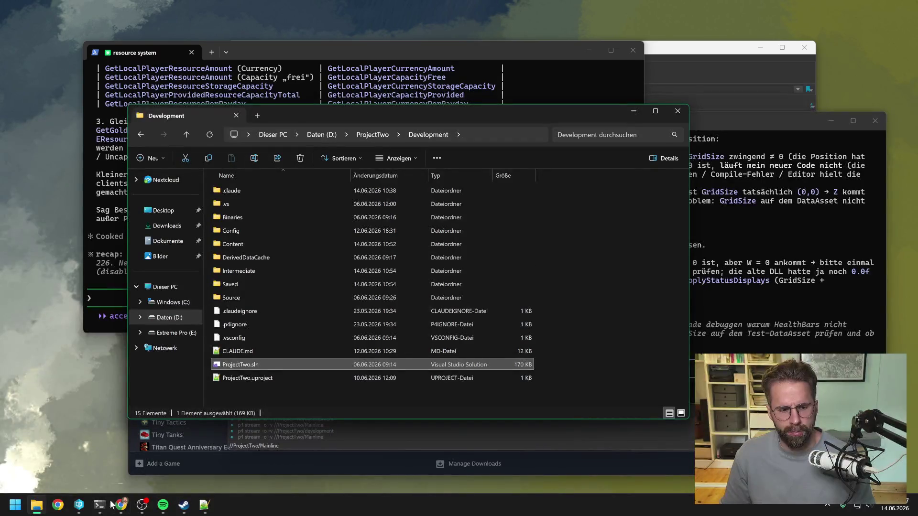
Launch ProjectTwo.uproject from P4V and bring the loaded editor to the front.
{"action": "left_click", "coordinate": [79, 505]}
{"action": "double_click", "coordinate": [302, 357]}
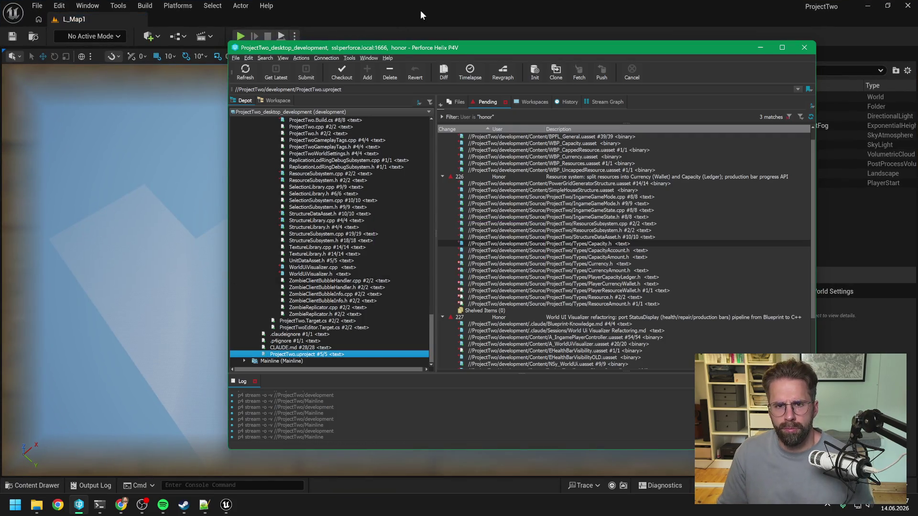
{"action": "left_click", "coordinate": [417, 13]}
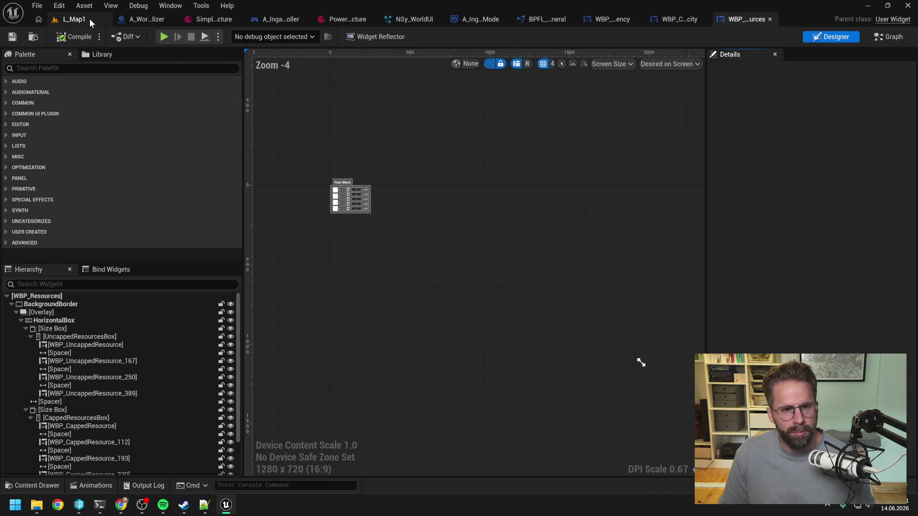
Show the WBP_Resources graph, then switch to the WBP_Capacity widget blueprint.
{"action": "left_click", "coordinate": [889, 37]}
{"action": "scroll", "coordinate": [170, 228], "scroll_direction": "down", "scroll_amount": 1}
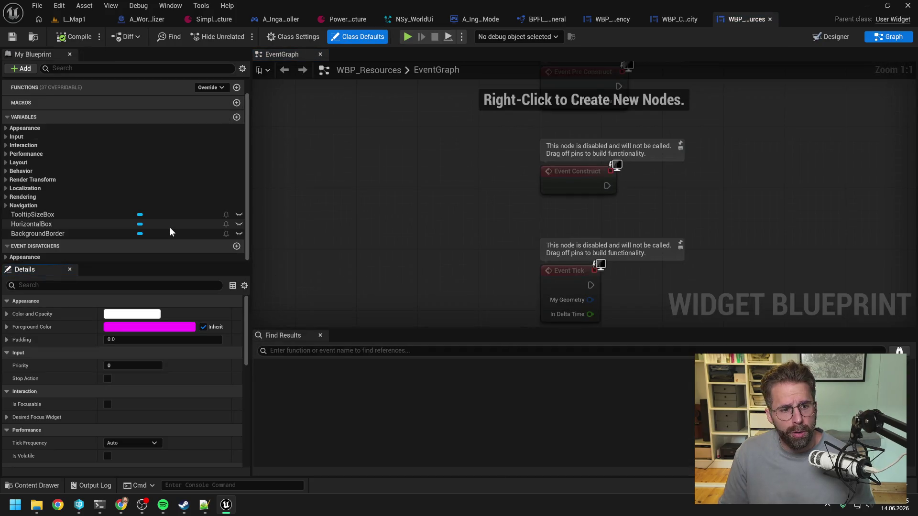
{"action": "scroll", "coordinate": [481, 184], "scroll_direction": "down", "scroll_amount": 2}
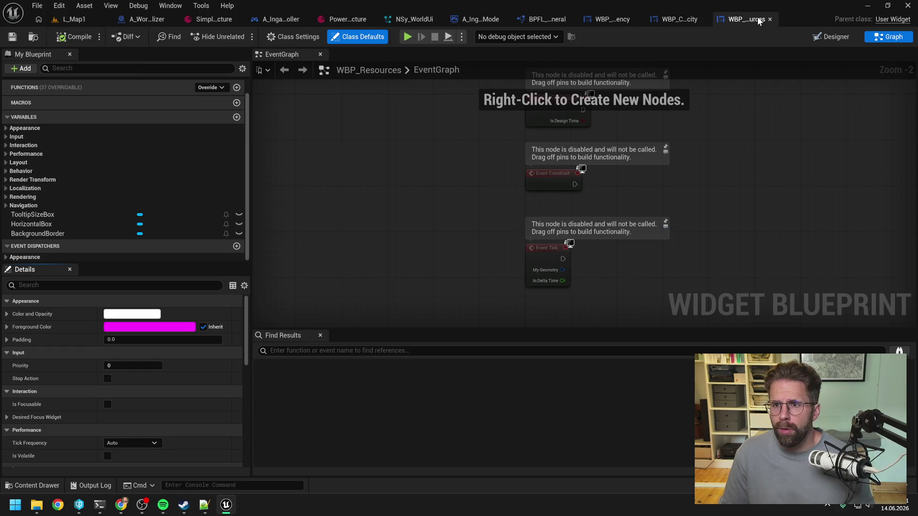
{"action": "left_click", "coordinate": [675, 19]}
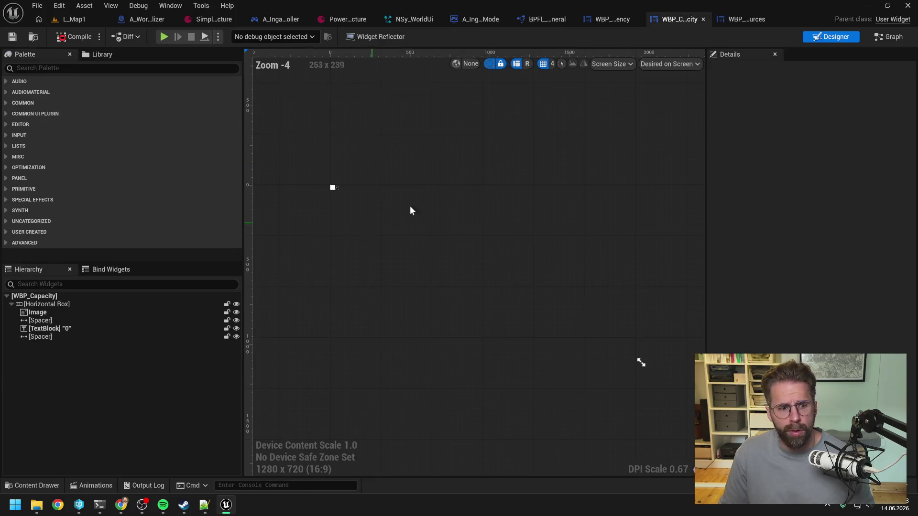
Change WBP_Capacity's Resource variable type to the ECapacity enum and confirm.
{"action": "left_click", "coordinate": [891, 37]}
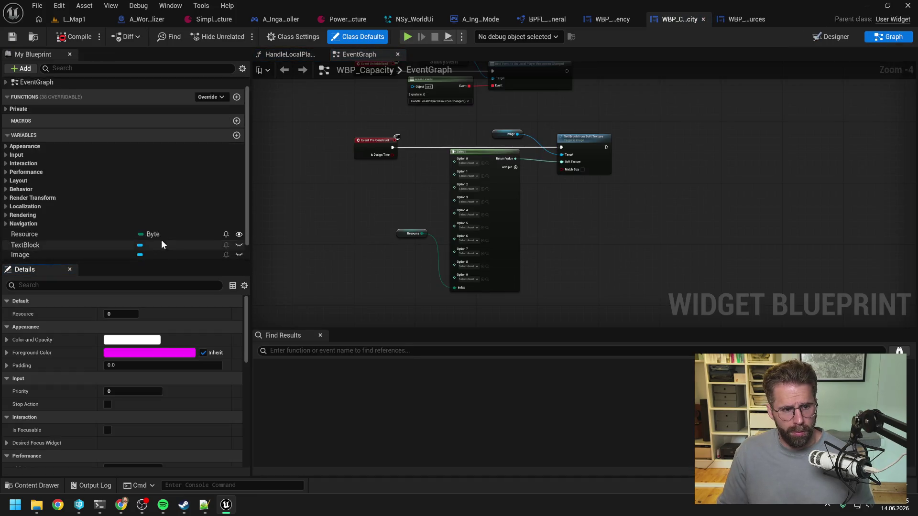
{"action": "scroll", "coordinate": [161, 245], "scroll_direction": "down", "scroll_amount": 1}
{"action": "left_click", "coordinate": [154, 214]}
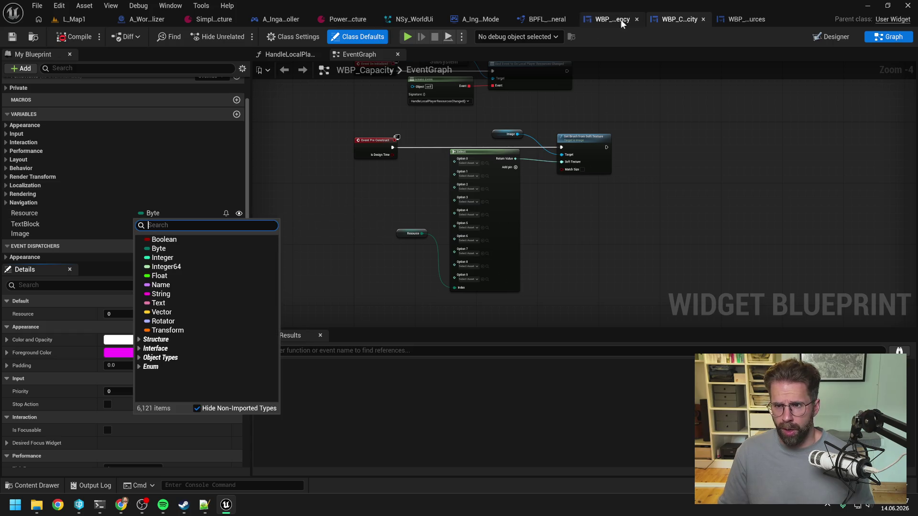
{"action": "type", "text": "capa"}
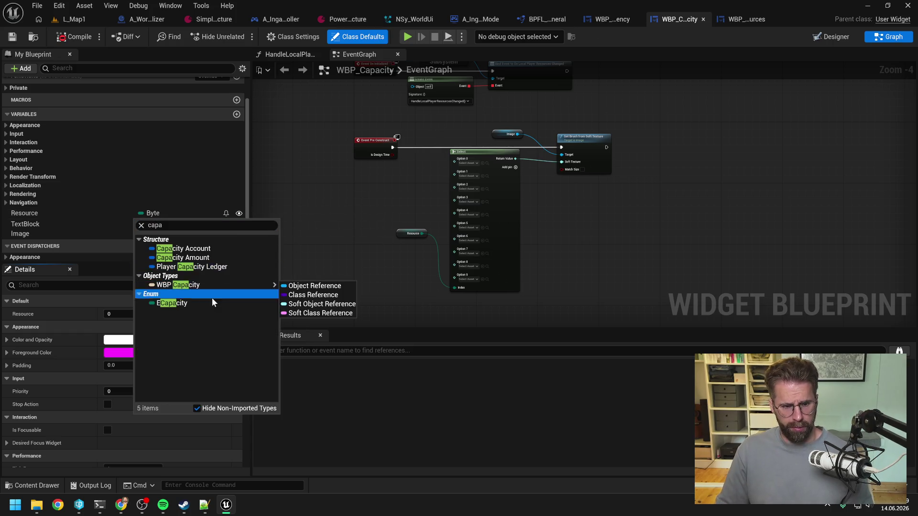
{"action": "left_click", "coordinate": [204, 303]}
{"action": "left_click", "coordinate": [490, 272]}
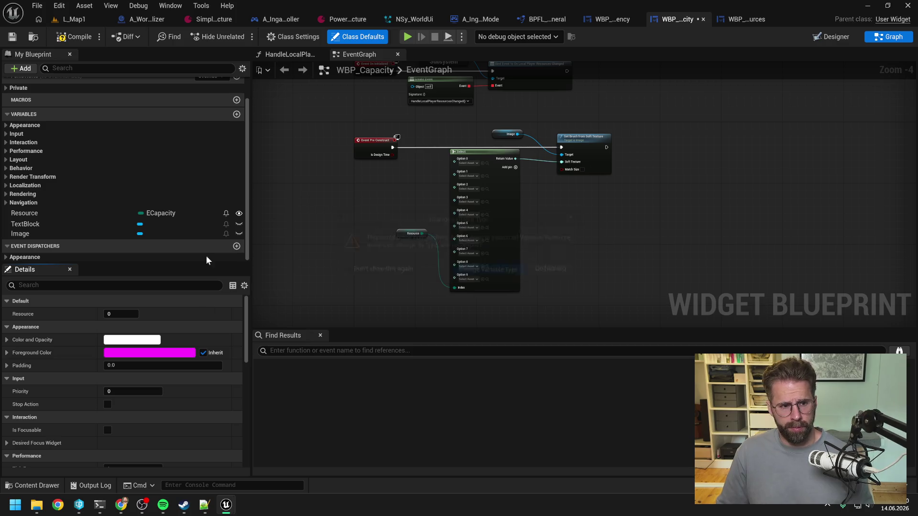
Rename the variable to Capacity, correcting the initial 'Capcity' misspelling.
{"action": "double_click", "coordinate": [48, 212]}
{"action": "type", "text": "Capcity"}
{"action": "key", "text": "Return"}
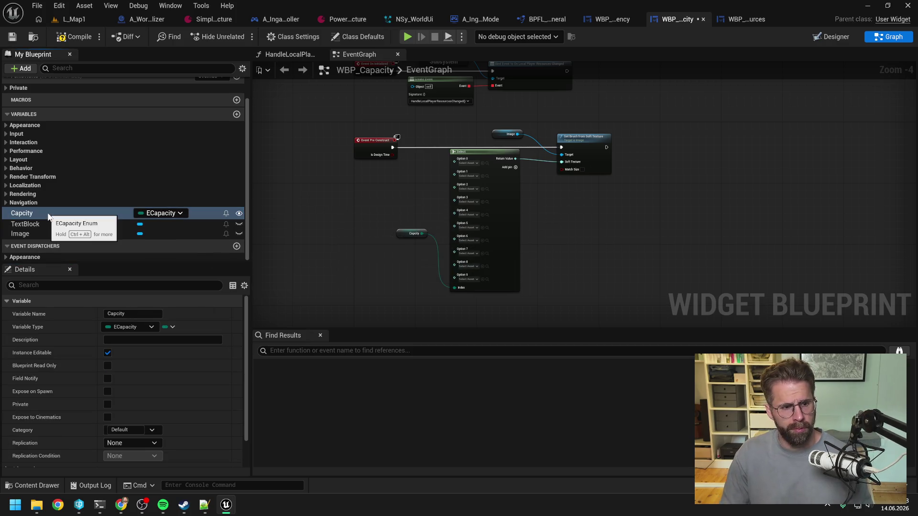
{"action": "double_click", "coordinate": [48, 214]}
{"action": "type", "text": "Ca"}
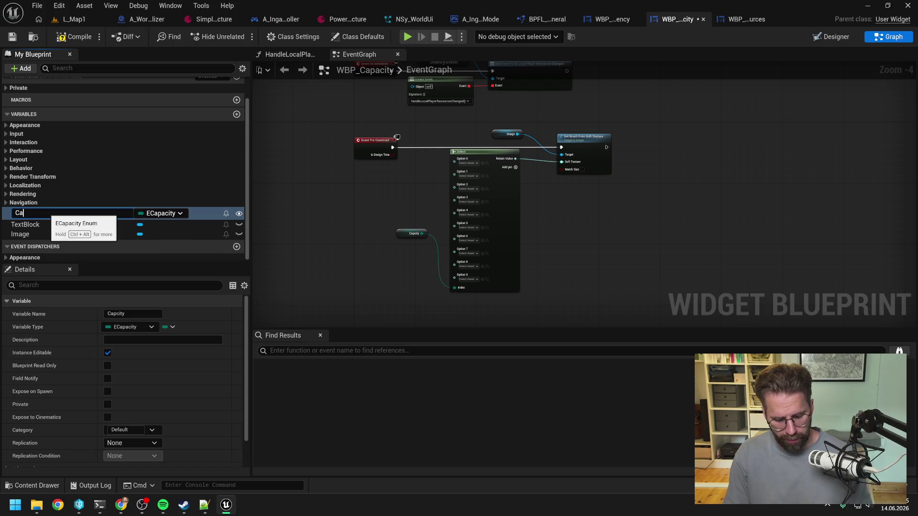
{"action": "type", "text": "pacity"}
{"action": "key", "text": "Return"}
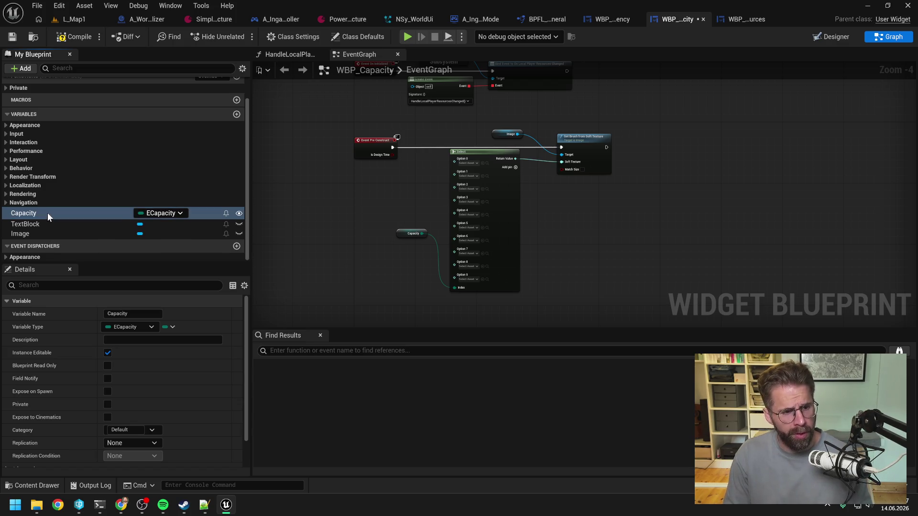
Add a Select node feeding Set Brush's soft texture, indexed by Capacity.
{"action": "key", "text": "ctrl+s"}
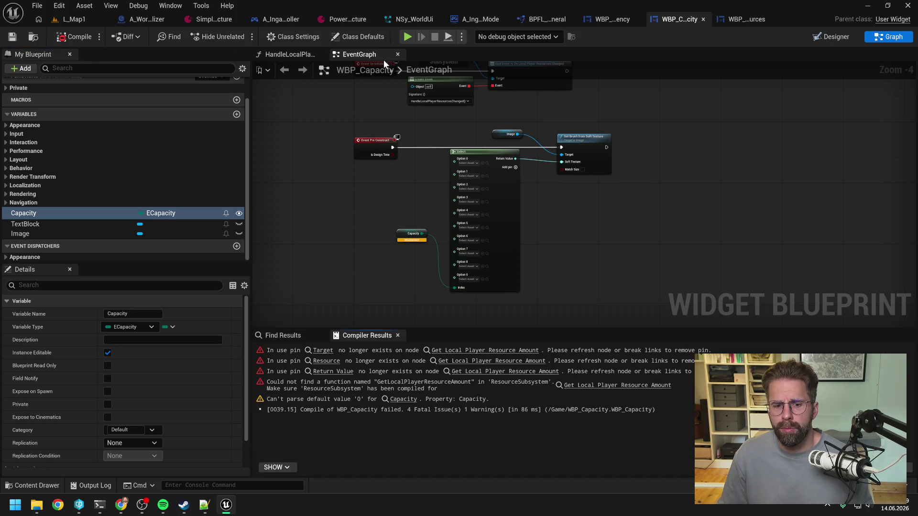
{"action": "scroll", "coordinate": [402, 277], "scroll_direction": "up", "scroll_amount": 2}
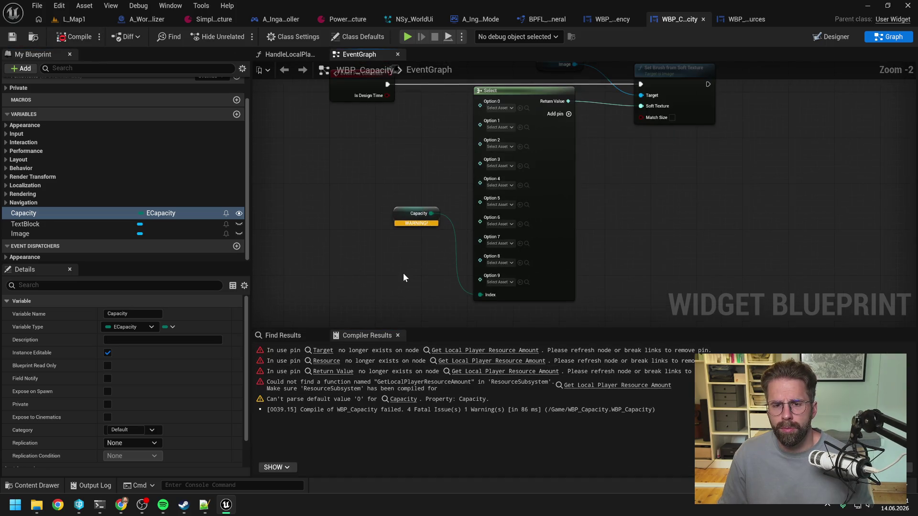
{"action": "left_click_drag", "start_coordinate": [621, 125], "coordinate": [596, 225]}
{"action": "type", "text": "select"}
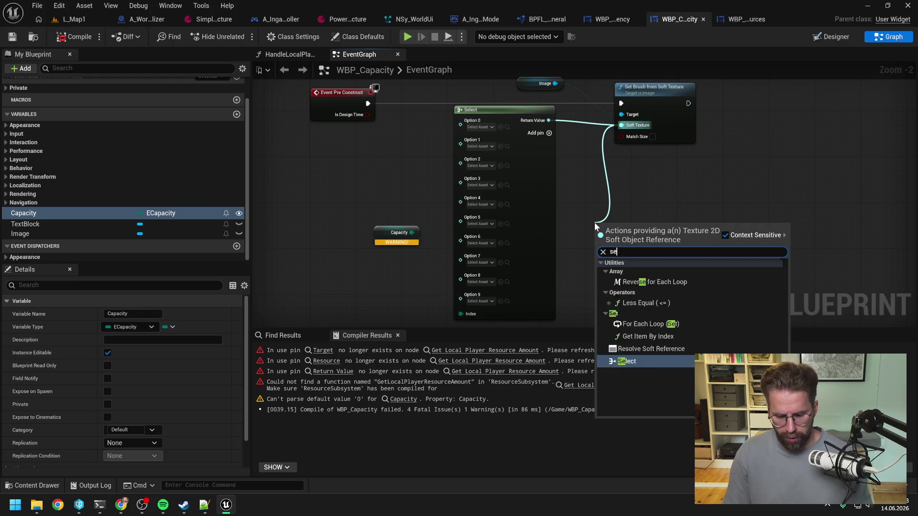
{"action": "left_click", "coordinate": [615, 270]}
{"action": "left_click_drag", "start_coordinate": [413, 233], "coordinate": [598, 276]}
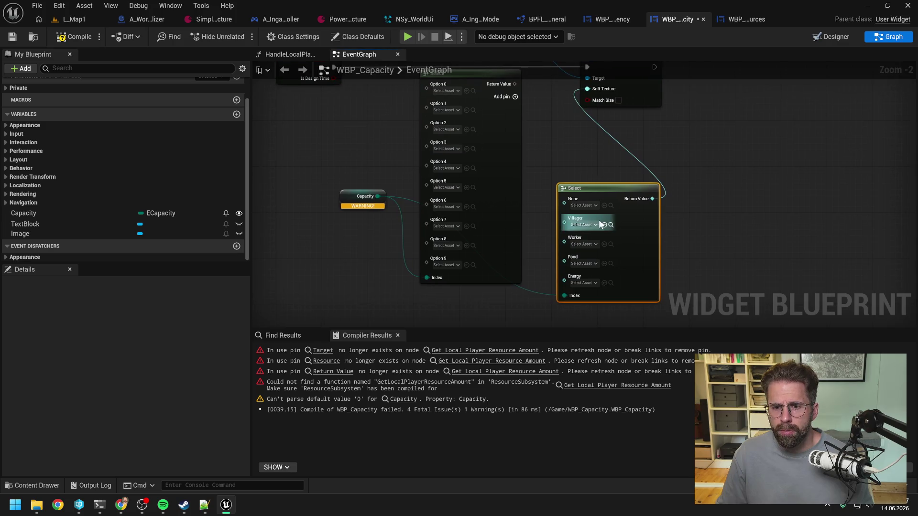
Assign T_Villager to the Select node's Villager and None options.
{"action": "left_click", "coordinate": [591, 226]}
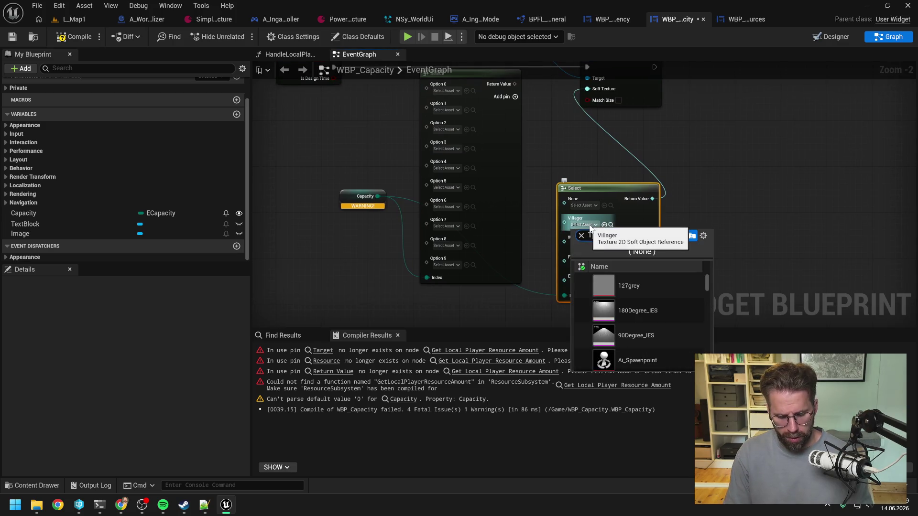
{"action": "type", "text": "t_Vialla"}
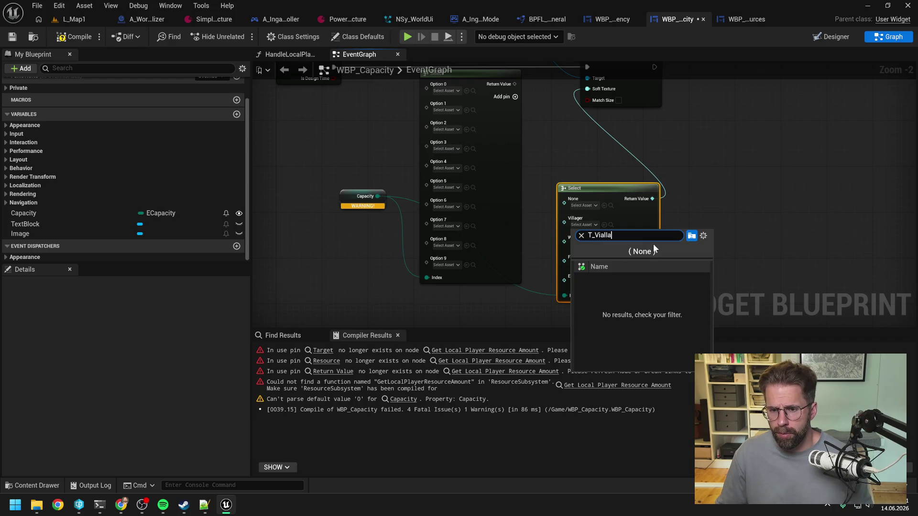
{"action": "key", "text": "BackSpace"}
{"action": "key", "text": "BackSpace"}
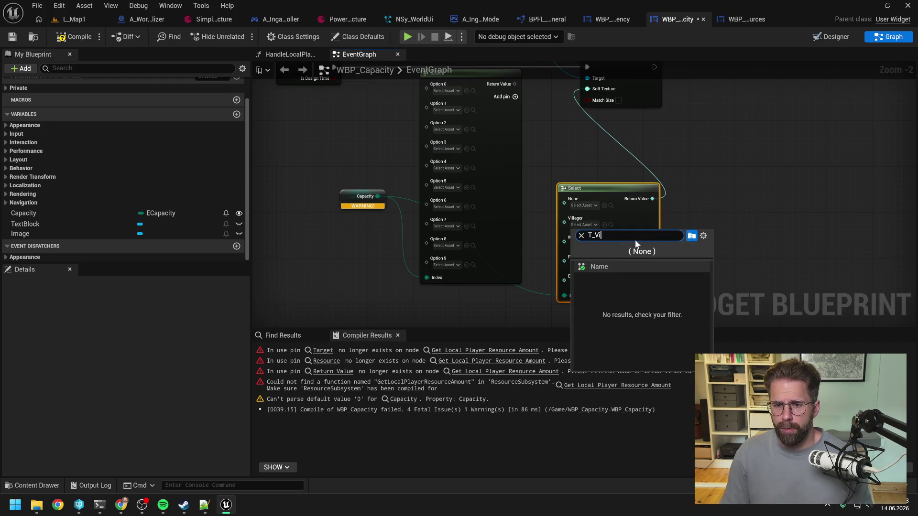
{"action": "left_click", "coordinate": [640, 280]}
{"action": "left_click", "coordinate": [581, 206]}
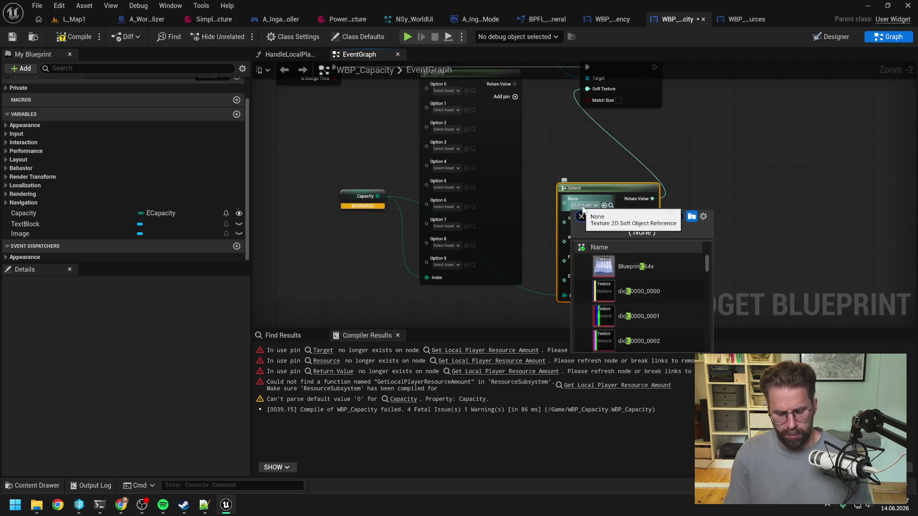
{"action": "type", "text": "T_Vill"}
{"action": "left_click", "coordinate": [596, 246]}
Assign T_Worker, T_Food and T_Energy to the Worker, Food and Energy options.
{"action": "left_click", "coordinate": [585, 240]}
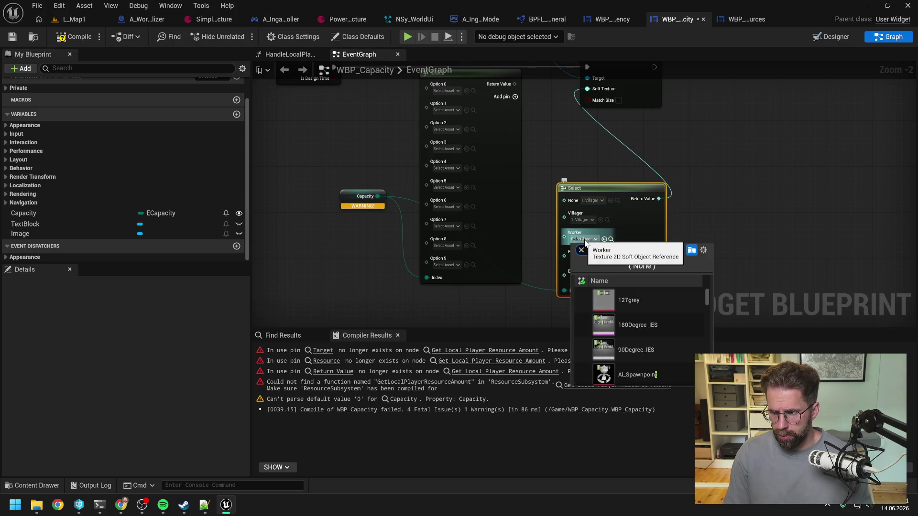
{"action": "type", "text": "_Worker"}
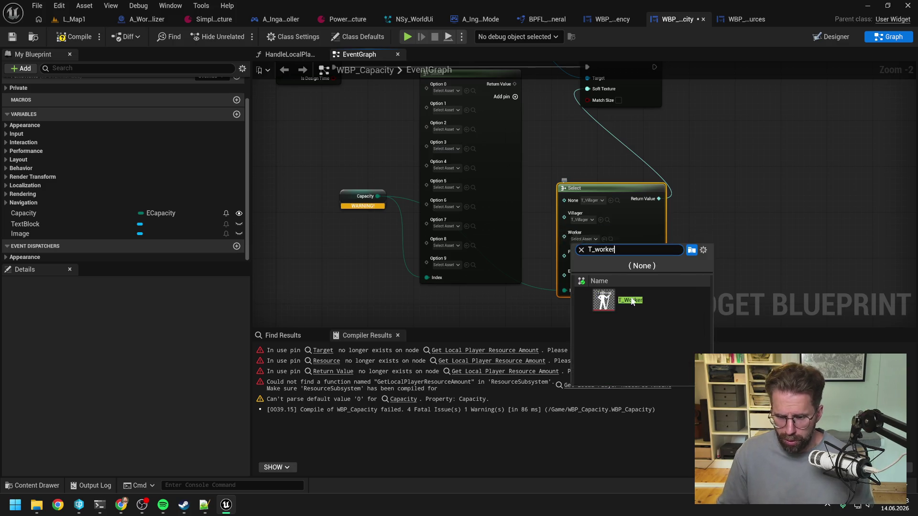
{"action": "left_click", "coordinate": [630, 300]}
{"action": "left_click", "coordinate": [591, 260]}
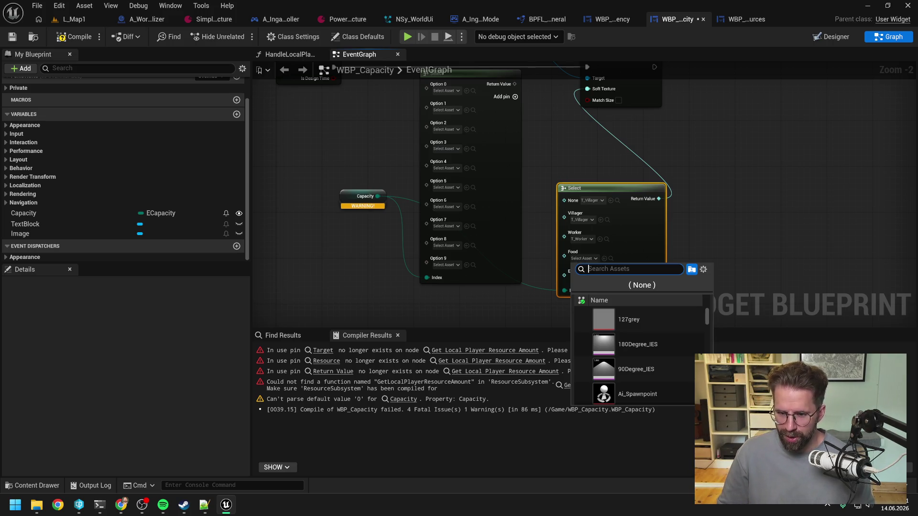
{"action": "type", "text": "t_Food"}
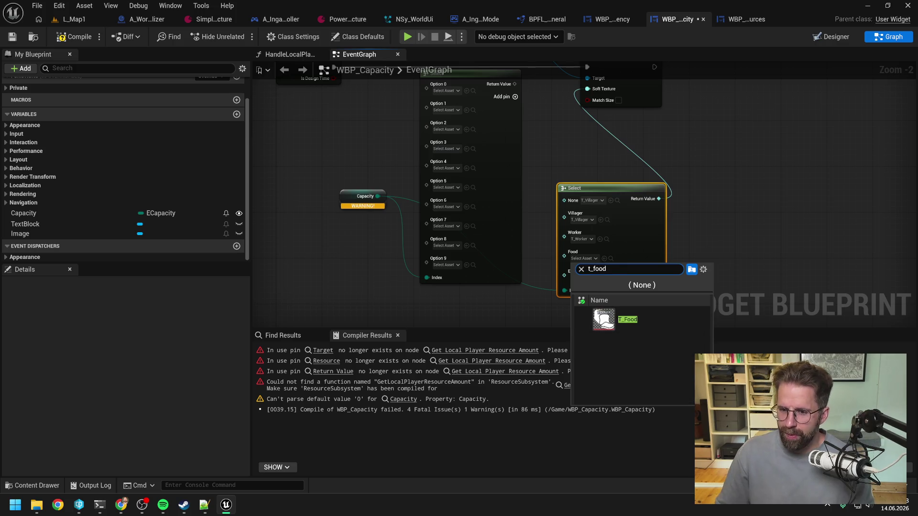
{"action": "left_click", "coordinate": [629, 320]}
{"action": "left_click", "coordinate": [592, 273]}
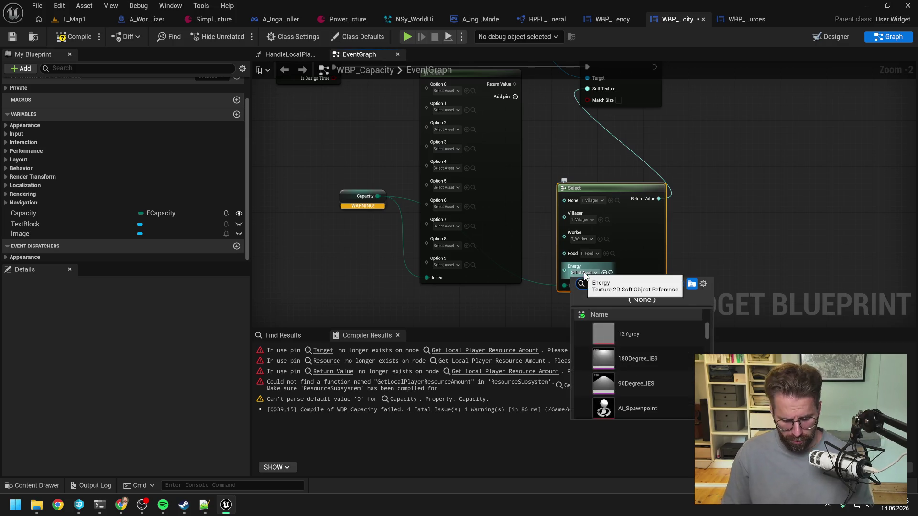
{"action": "type", "text": "t_Energy"}
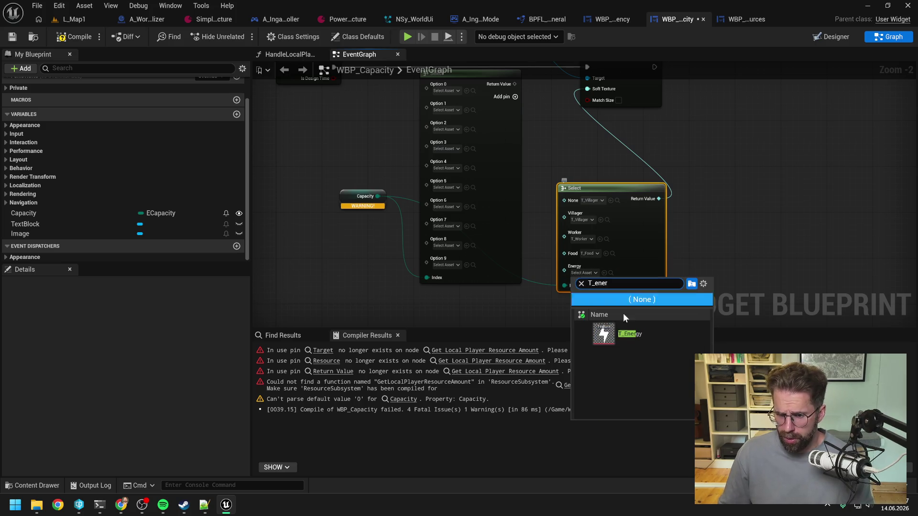
{"action": "left_click", "coordinate": [621, 333]}
Move the new Select node into the old one's place, recompile, and go to the first error.
{"action": "left_click", "coordinate": [688, 264]}
{"action": "left_click_drag", "start_coordinate": [689, 264], "coordinate": [677, 324]}
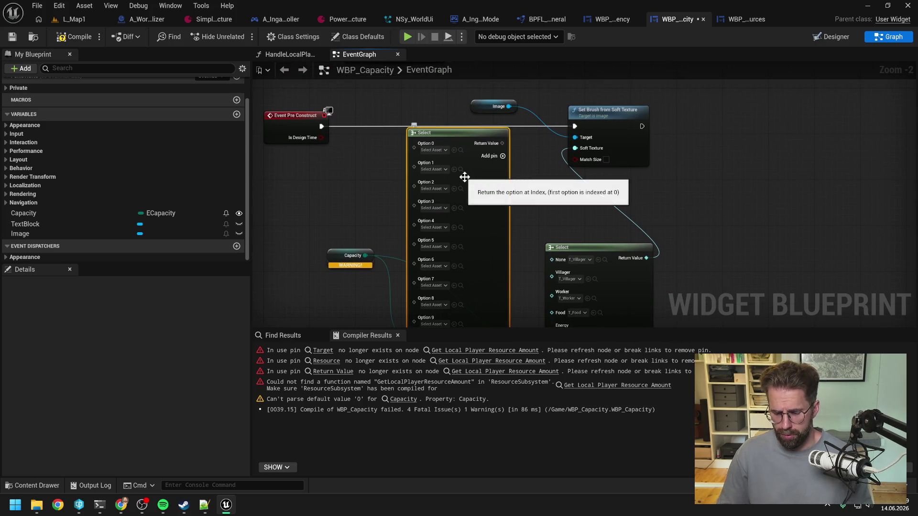
{"action": "left_click_drag", "start_coordinate": [578, 251], "coordinate": [446, 153]}
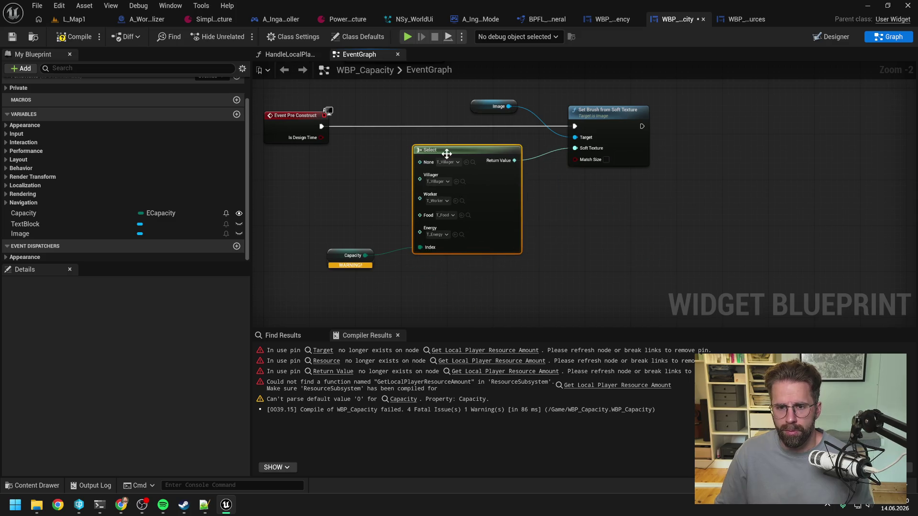
{"action": "left_click", "coordinate": [73, 36]}
{"action": "left_click", "coordinate": [484, 350]}
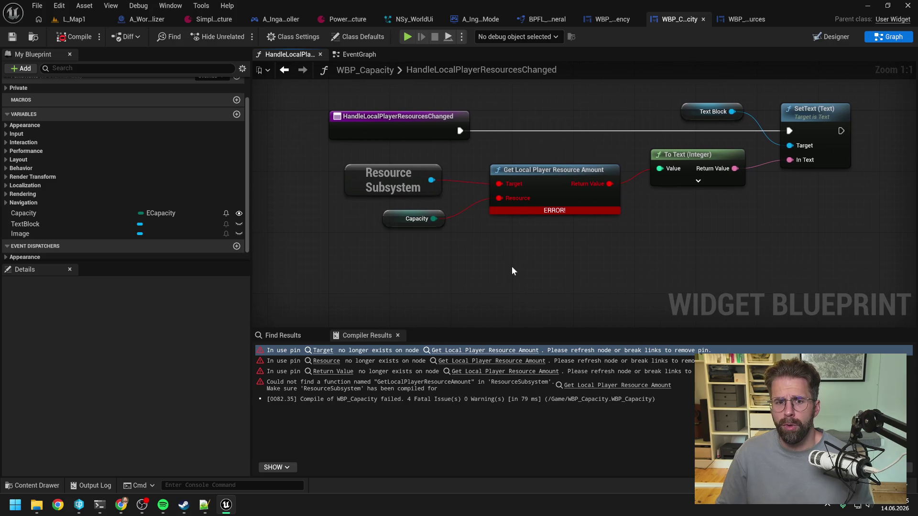
Add Get Local Player Capacity Free from the Resource Subsystem and wire Capacity into it.
{"action": "left_click_drag", "start_coordinate": [432, 180], "coordinate": [506, 247]}
{"action": "type", "text": "lo"}
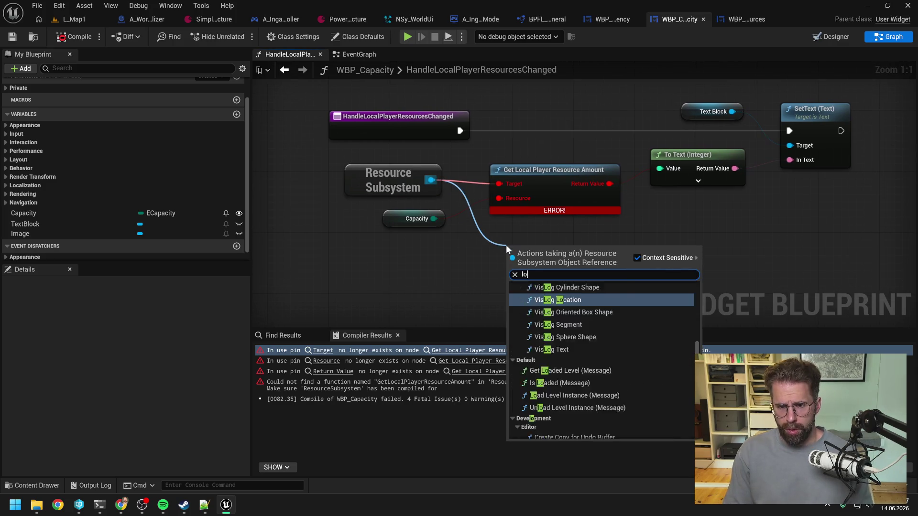
{"action": "type", "text": "cal play cap"}
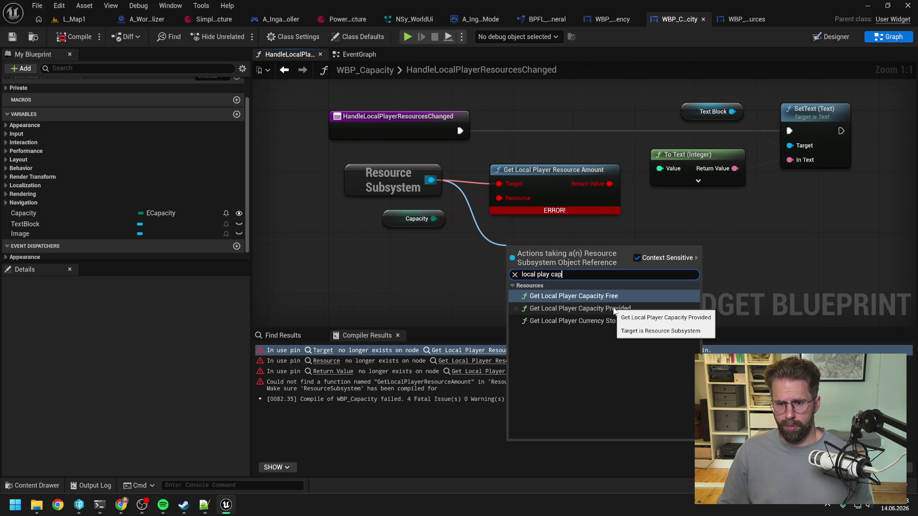
{"action": "left_click", "coordinate": [609, 296]}
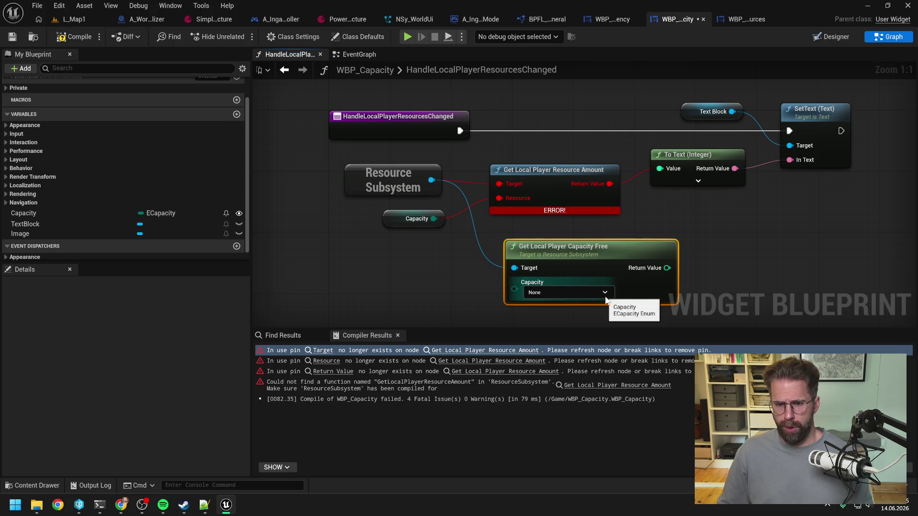
{"action": "left_click_drag", "start_coordinate": [433, 218], "coordinate": [514, 289]}
{"action": "mouse_move", "coordinate": [583, 258]}
{"action": "left_mouse_down"}
{"action": "mouse_move", "coordinate": [567, 242]}
{"action": "mouse_move", "coordinate": [660, 170]}
{"action": "left_mouse_up"}
Delete the broken resource-amount node, put Capacity Free in its place, and recompile.
{"action": "left_click", "coordinate": [567, 176]}
{"action": "key", "text": "Delete"}
{"action": "left_click_drag", "start_coordinate": [564, 239], "coordinate": [564, 180]}
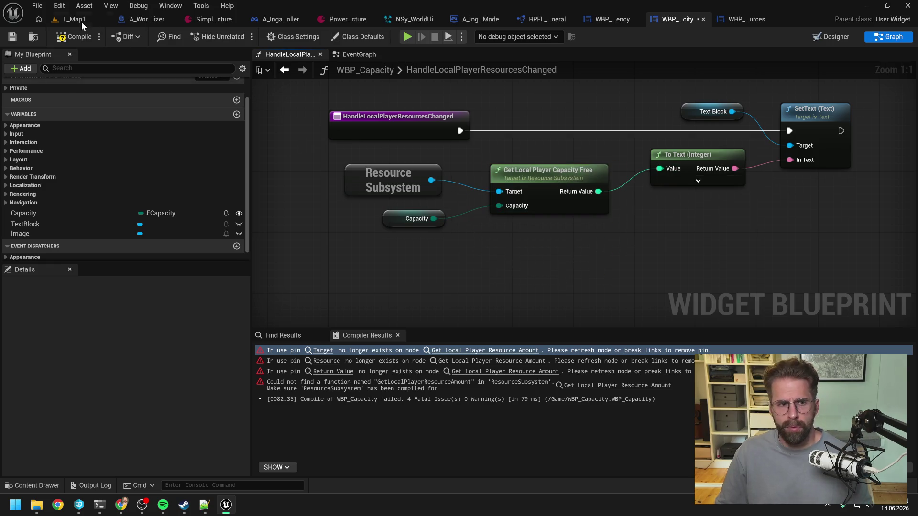
{"action": "left_click", "coordinate": [84, 42]}
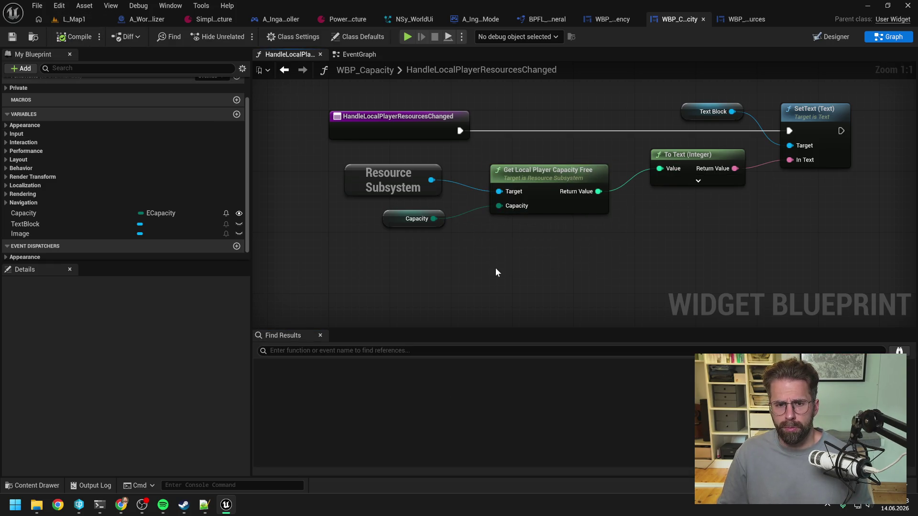
{"action": "left_click", "coordinate": [616, 20]}
Add Get Local Player Currency Amount and wire it into the math and To Text (Integer) nodes.
{"action": "left_click", "coordinate": [888, 37]}
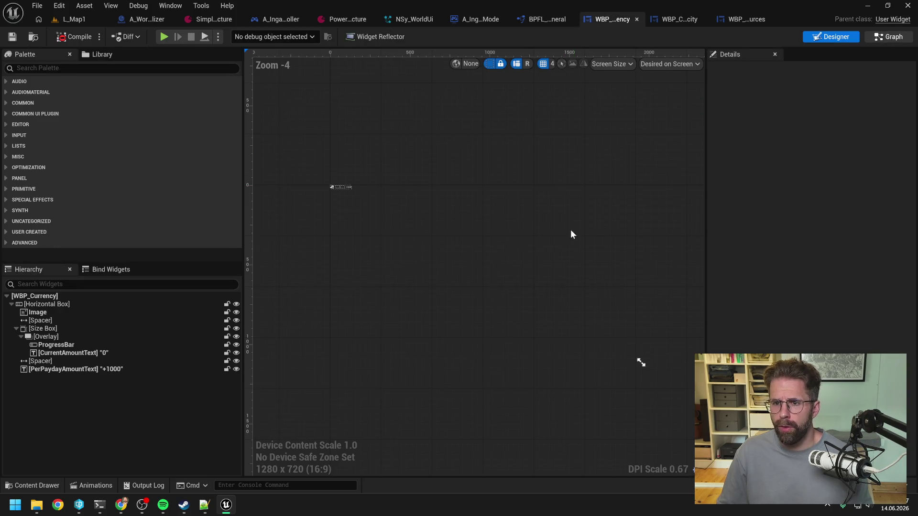
{"action": "scroll", "coordinate": [451, 163], "scroll_direction": "up", "scroll_amount": 2}
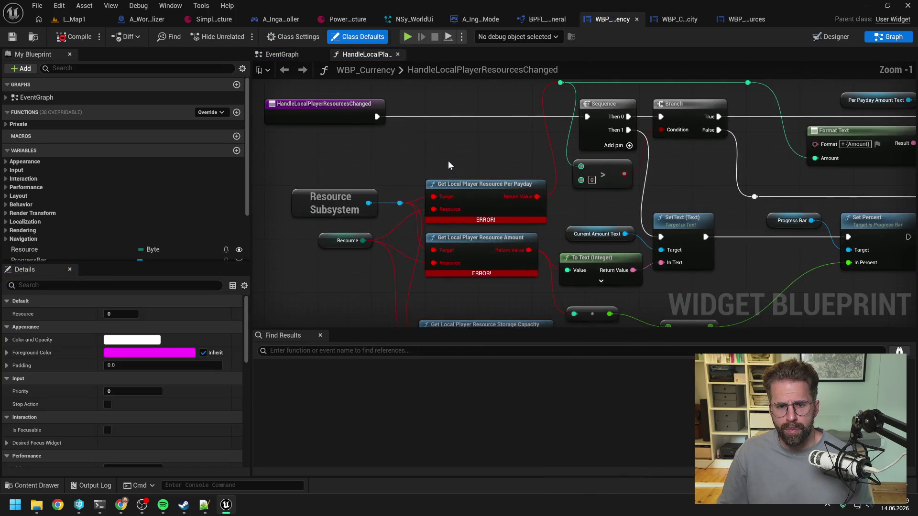
{"action": "left_click_drag", "start_coordinate": [400, 202], "coordinate": [409, 154]}
{"action": "type", "text": "l"}
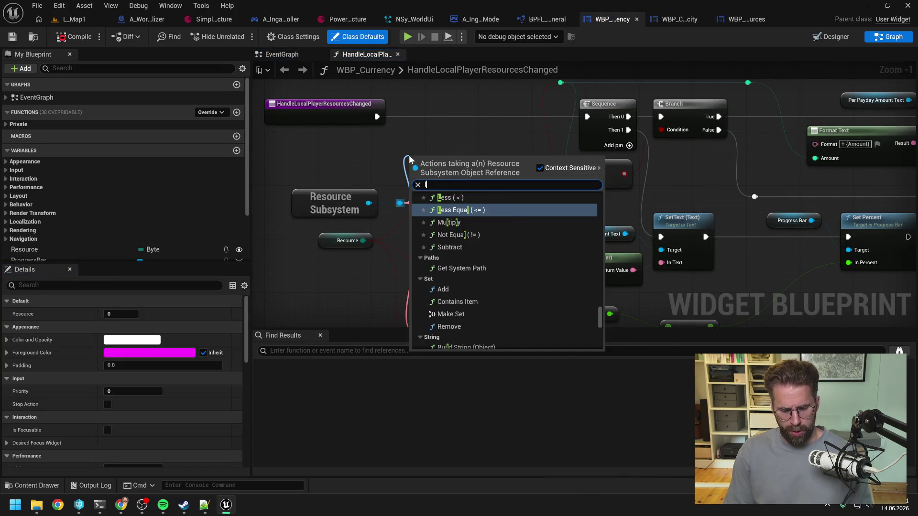
{"action": "type", "text": "oc curr"}
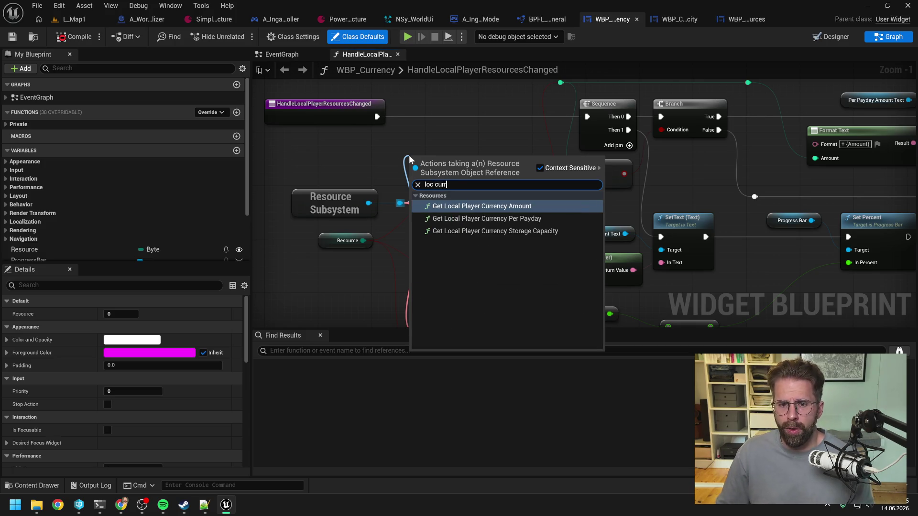
{"action": "left_click", "coordinate": [495, 206]}
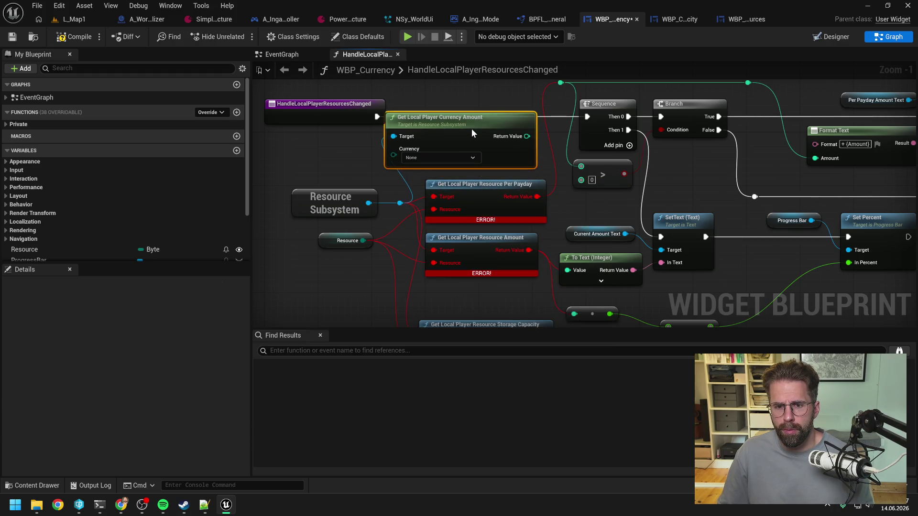
{"action": "left_click_drag", "start_coordinate": [493, 168], "coordinate": [460, 289]}
{"action": "mouse_move", "coordinate": [513, 297]}
{"action": "left_mouse_down"}
{"action": "mouse_move", "coordinate": [507, 301]}
{"action": "mouse_move", "coordinate": [516, 282]}
{"action": "mouse_move", "coordinate": [547, 277]}
{"action": "left_mouse_up"}
{"action": "left_click_drag", "start_coordinate": [486, 260], "coordinate": [540, 233]}
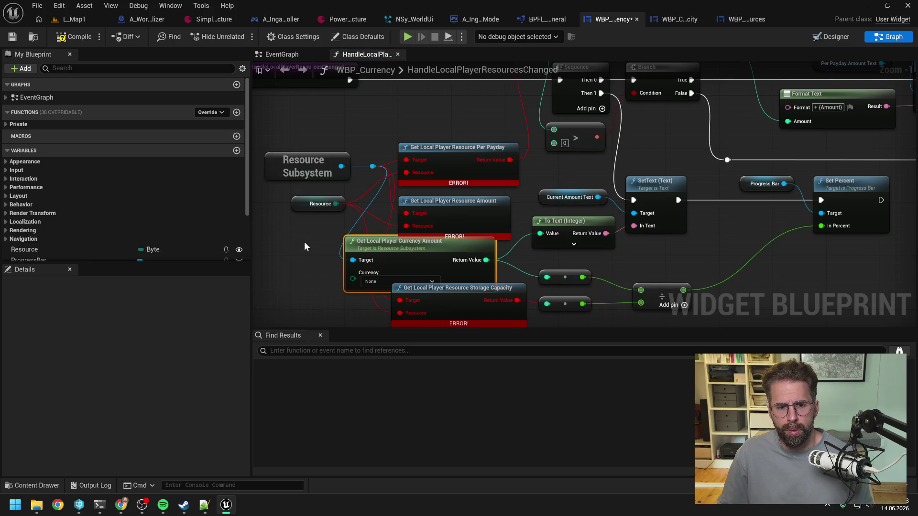
Move the currency amount node onto the old Resource Amount node's spot and tidy the graph.
{"action": "left_click", "coordinate": [433, 203]}
{"action": "left_click_drag", "start_coordinate": [449, 252], "coordinate": [462, 211]}
{"action": "left_click", "coordinate": [456, 194]}
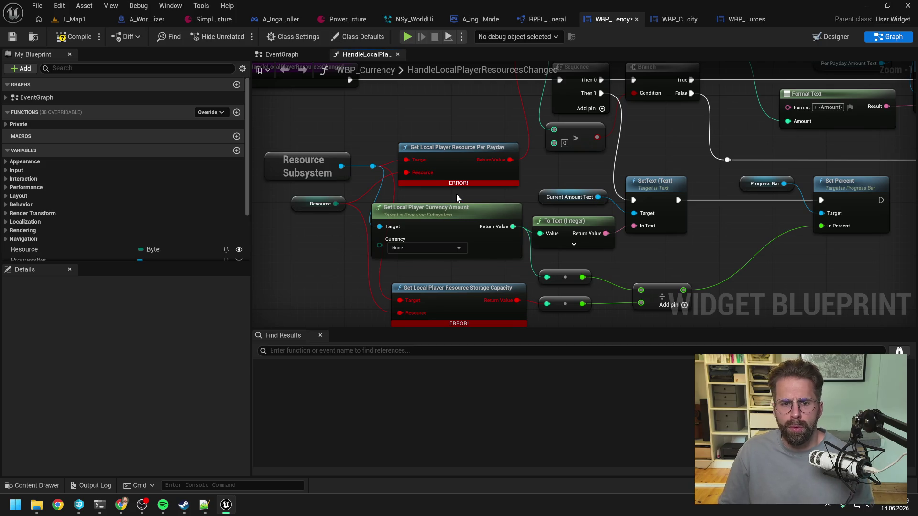
{"action": "scroll", "coordinate": [457, 193], "scroll_direction": "down", "scroll_amount": 1}
{"action": "mouse_move", "coordinate": [336, 156]}
{"action": "left_mouse_down"}
{"action": "mouse_move", "coordinate": [388, 177]}
{"action": "mouse_move", "coordinate": [345, 171]}
{"action": "mouse_move", "coordinate": [378, 153]}
{"action": "left_mouse_up"}
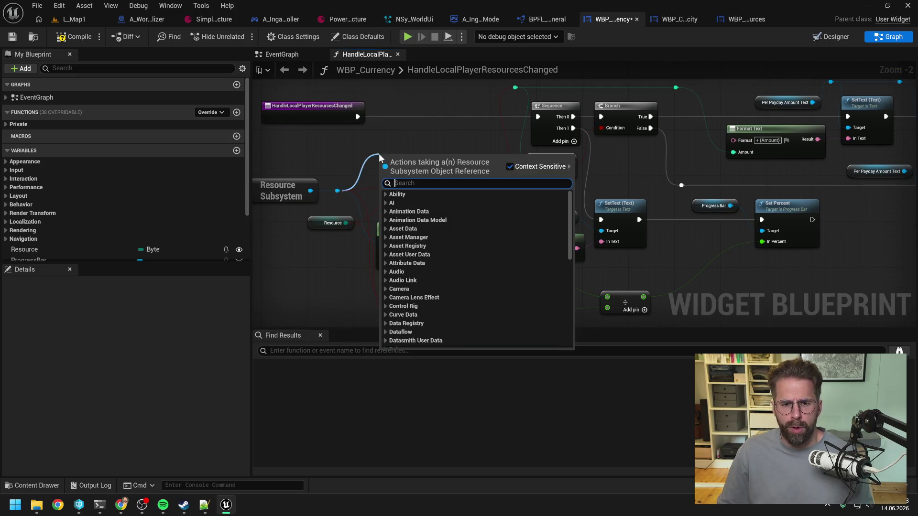
Add a Get Currency Per Payday node, then delete it again.
{"action": "type", "text": "payd"}
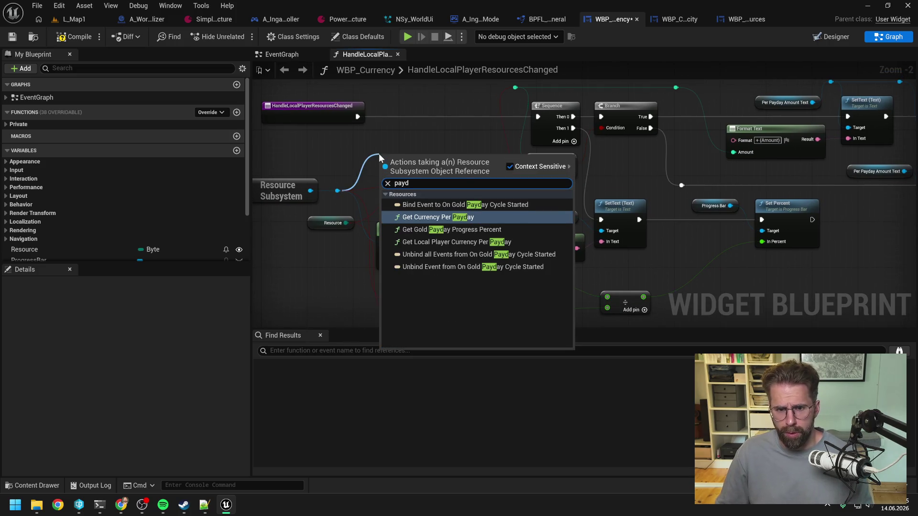
{"action": "left_click", "coordinate": [442, 220]}
{"action": "mouse_move", "coordinate": [455, 160]}
{"action": "left_mouse_down"}
{"action": "mouse_move", "coordinate": [339, 107]}
{"action": "mouse_move", "coordinate": [397, 97]}
{"action": "left_mouse_up"}
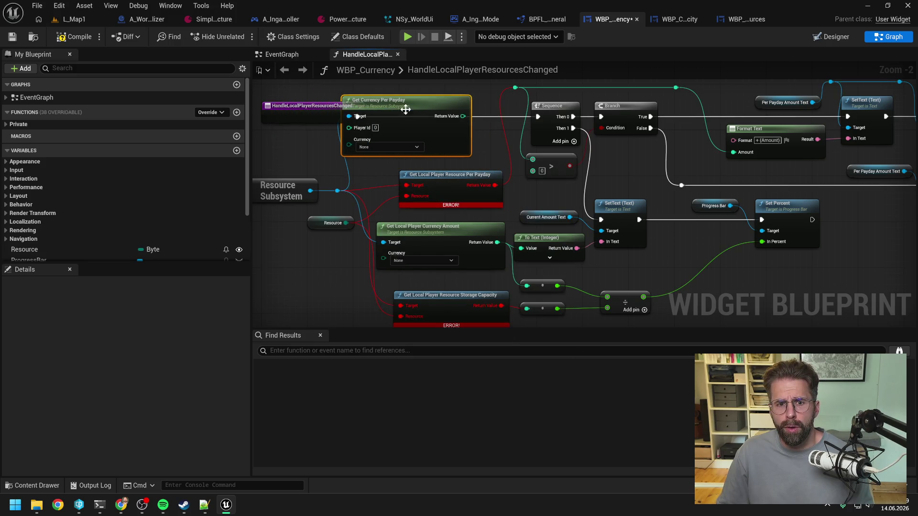
{"action": "key", "text": "Delete"}
Replace the broken Resource Per Payday node with Get Local Player Currency Per Payday.
{"action": "left_click_drag", "start_coordinate": [338, 190], "coordinate": [378, 149]}
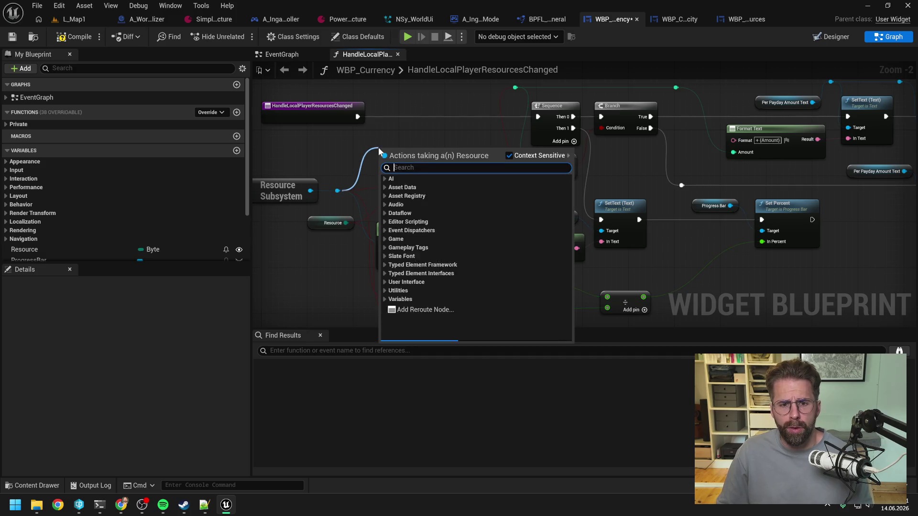
{"action": "type", "text": "loca pay"}
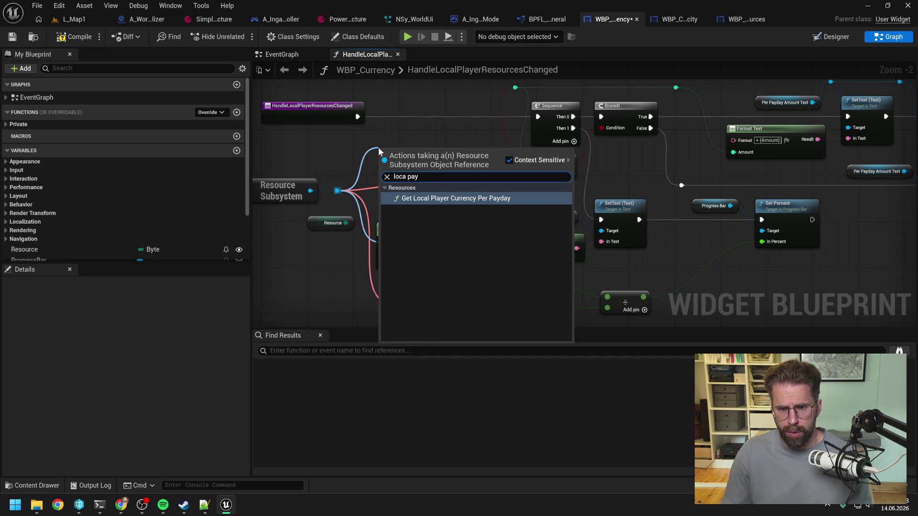
{"action": "left_click", "coordinate": [432, 197]}
{"action": "mouse_move", "coordinate": [471, 167]}
{"action": "left_mouse_down"}
{"action": "mouse_move", "coordinate": [440, 138]}
{"action": "mouse_move", "coordinate": [468, 139]}
{"action": "mouse_move", "coordinate": [515, 88]}
{"action": "left_mouse_up"}
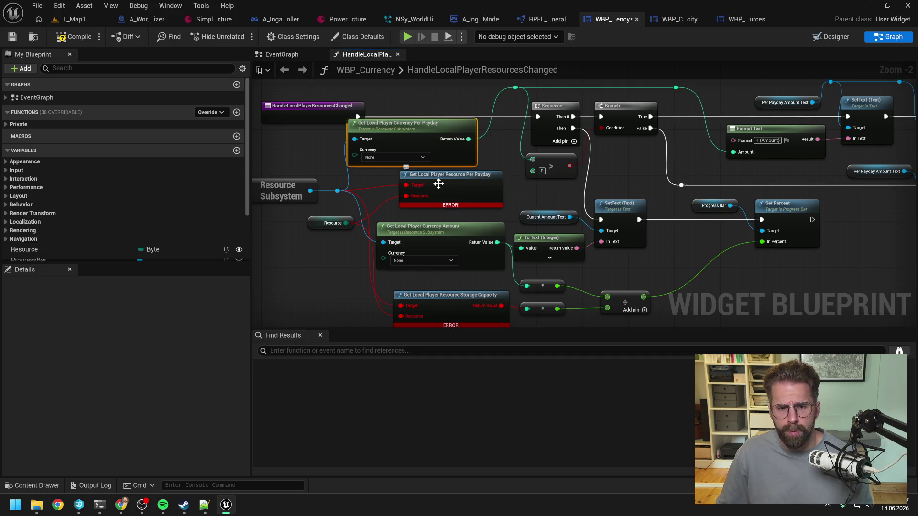
{"action": "left_click", "coordinate": [449, 179]}
{"action": "key", "text": "Delete"}
{"action": "mouse_move", "coordinate": [429, 137]}
{"action": "left_mouse_down"}
{"action": "mouse_move", "coordinate": [472, 173]}
{"action": "mouse_move", "coordinate": [452, 173]}
{"action": "left_mouse_up"}
{"action": "left_click_drag", "start_coordinate": [434, 139], "coordinate": [497, 118]}
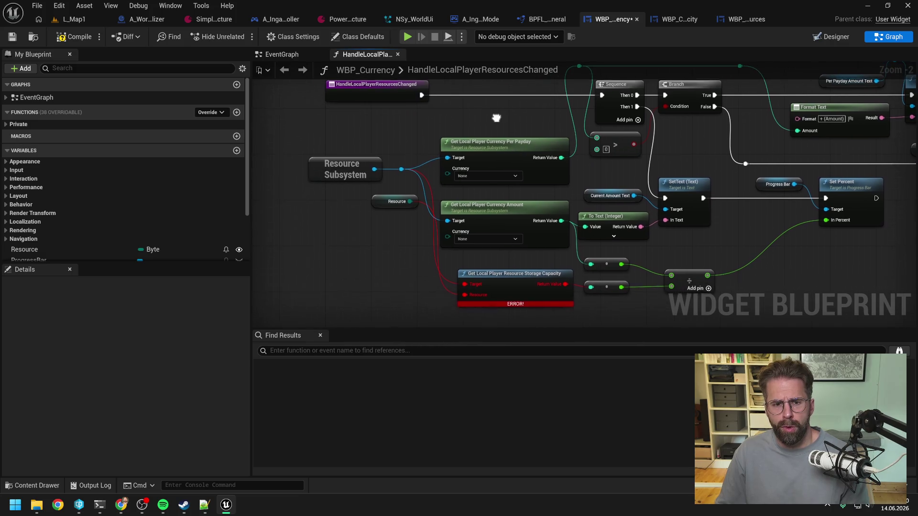
Change the Resource variable's type to ECurrency and rename it Currency.
{"action": "left_click", "coordinate": [152, 250]}
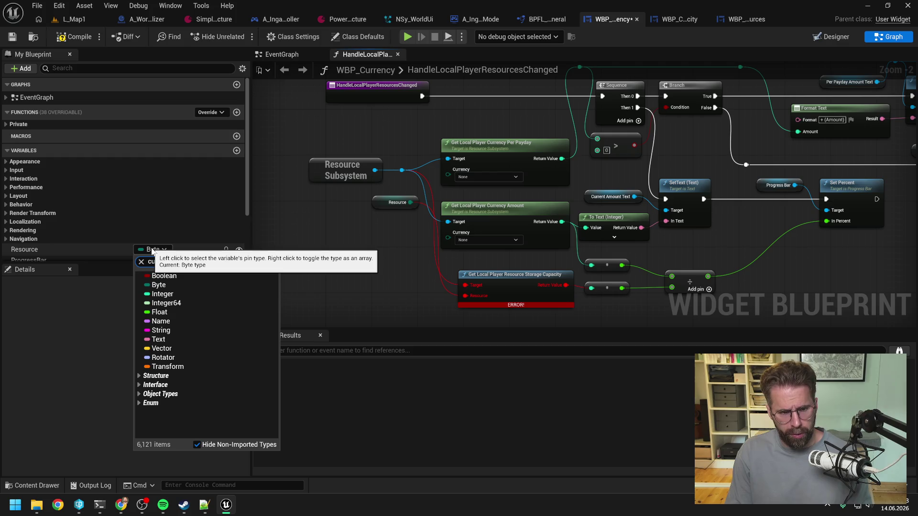
{"action": "type", "text": "rrency"}
{"action": "left_click", "coordinate": [174, 348]}
{"action": "left_click", "coordinate": [489, 269]}
{"action": "left_click", "coordinate": [41, 248]}
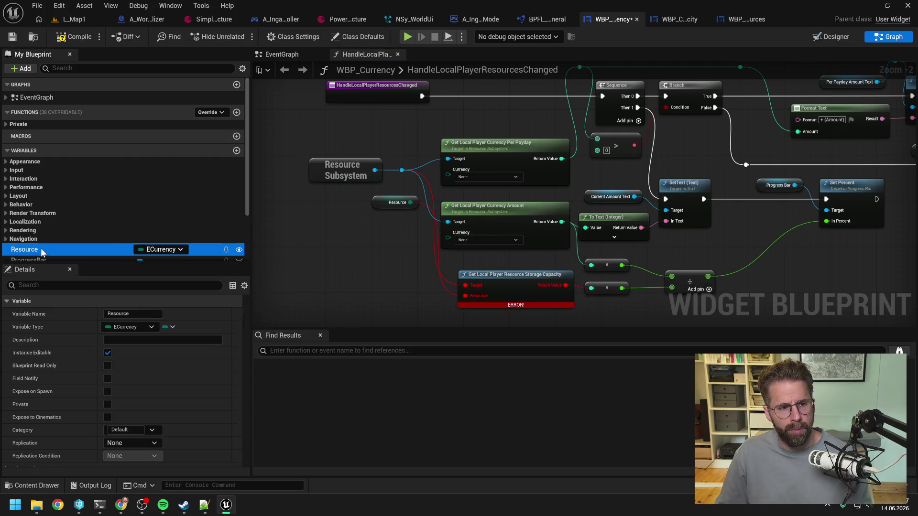
{"action": "left_click", "coordinate": [42, 248]}
{"action": "type", "text": "Currency"}
{"action": "key", "text": "Return"}
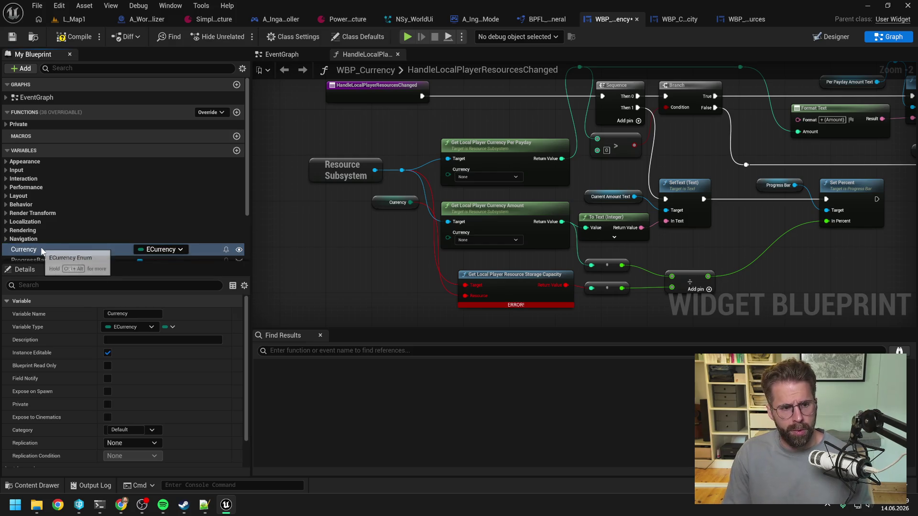
Wire Currency into the getters and replace the broken storage node with Get Local Player Currency Storage Capacity.
{"action": "mouse_move", "coordinate": [410, 202]}
{"action": "left_mouse_down"}
{"action": "mouse_move", "coordinate": [447, 175]}
{"action": "mouse_move", "coordinate": [420, 199]}
{"action": "mouse_move", "coordinate": [447, 235]}
{"action": "mouse_move", "coordinate": [390, 219]}
{"action": "left_mouse_up"}
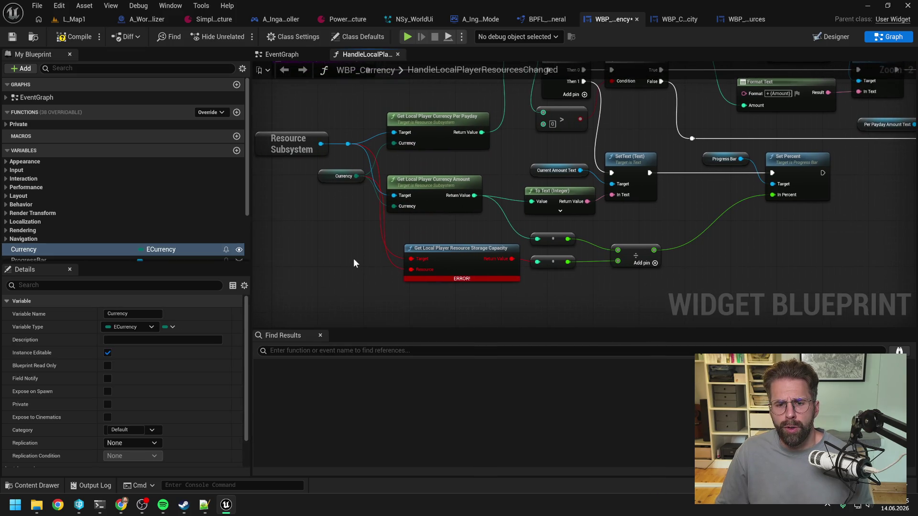
{"action": "left_click_drag", "start_coordinate": [347, 143], "coordinate": [370, 278]}
{"action": "type", "text": "lo"}
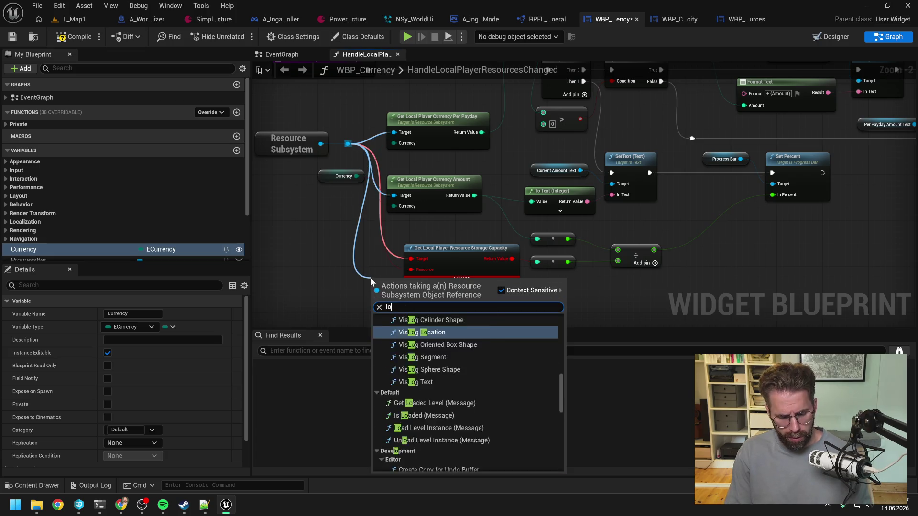
{"action": "type", "text": "cal stor"}
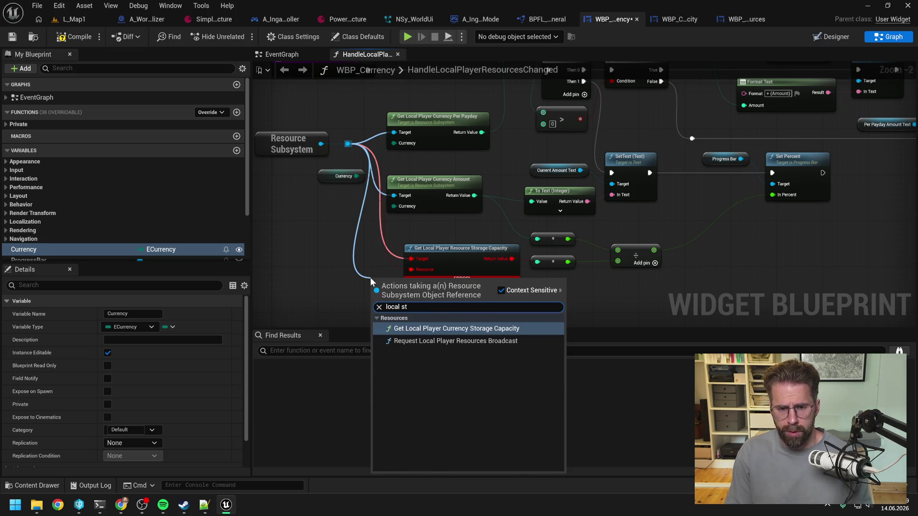
{"action": "left_click", "coordinate": [459, 329]}
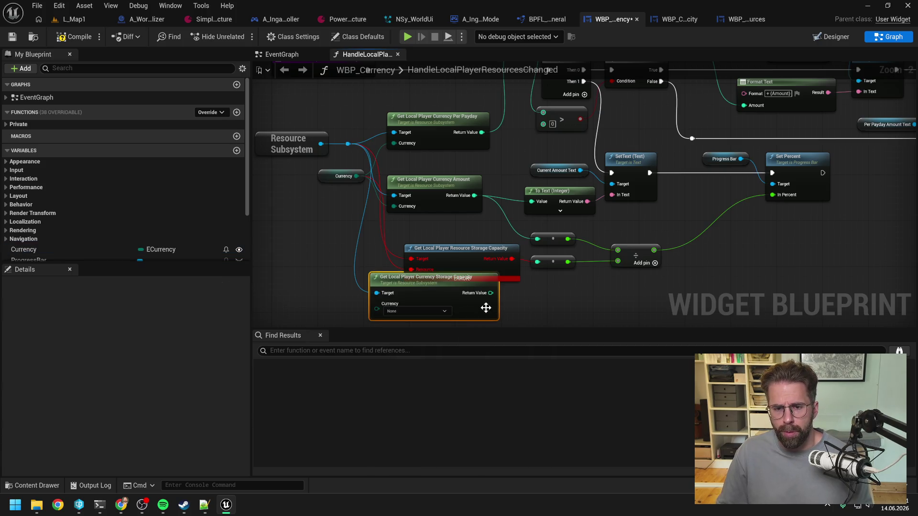
{"action": "left_click_drag", "start_coordinate": [491, 295], "coordinate": [538, 262]}
{"action": "left_click", "coordinate": [431, 229]}
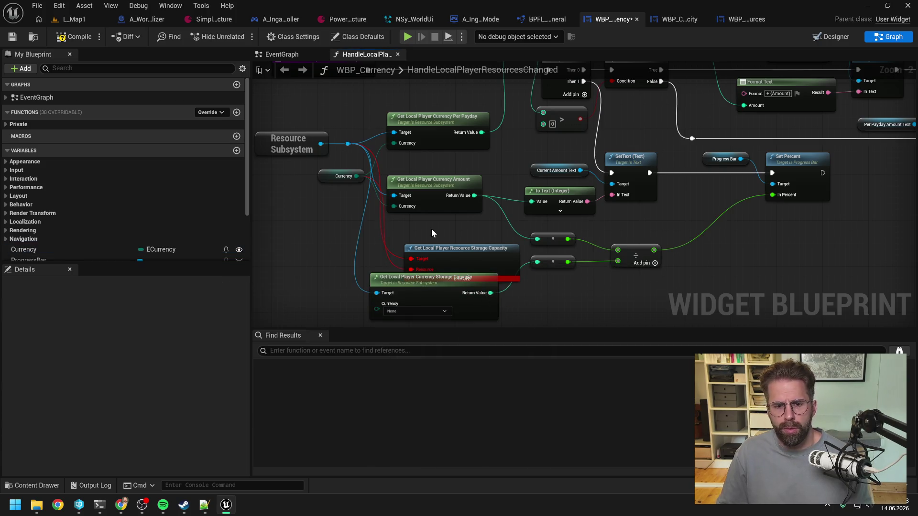
{"action": "left_click_drag", "start_coordinate": [356, 176], "coordinate": [377, 309]}
{"action": "left_click", "coordinate": [437, 272]}
{"action": "key", "text": "Delete"}
{"action": "left_click_drag", "start_coordinate": [436, 283], "coordinate": [453, 239]}
Compile WBP_Currency and replace the old empty Select with a Currency-driven Select feeding the fill colour.
{"action": "left_click", "coordinate": [451, 297]}
{"action": "left_click", "coordinate": [74, 37]}
{"action": "left_click", "coordinate": [403, 351]}
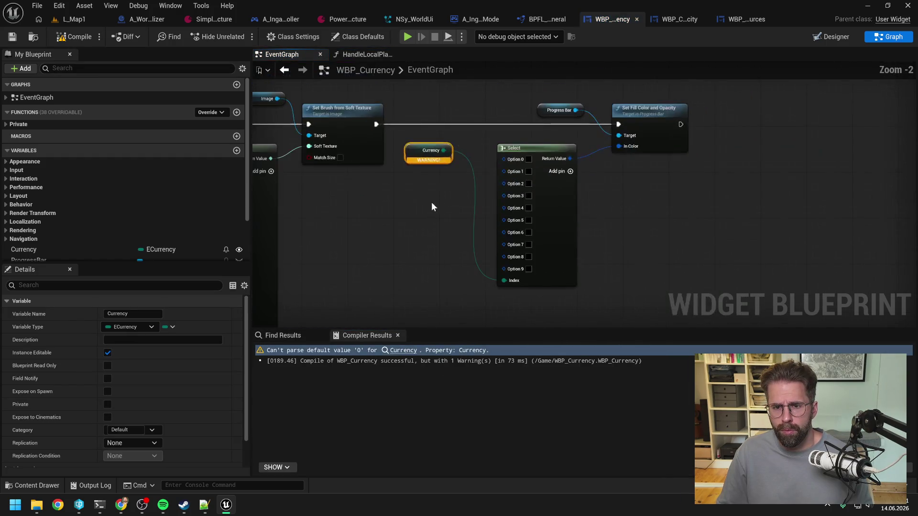
{"action": "left_click", "coordinate": [683, 197]}
{"action": "left_click_drag", "start_coordinate": [619, 147], "coordinate": [599, 246]}
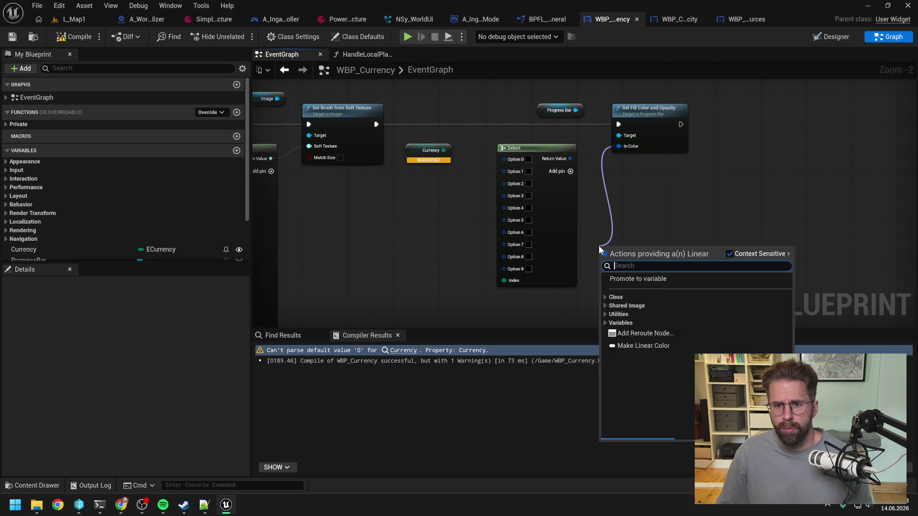
{"action": "type", "text": "selec"}
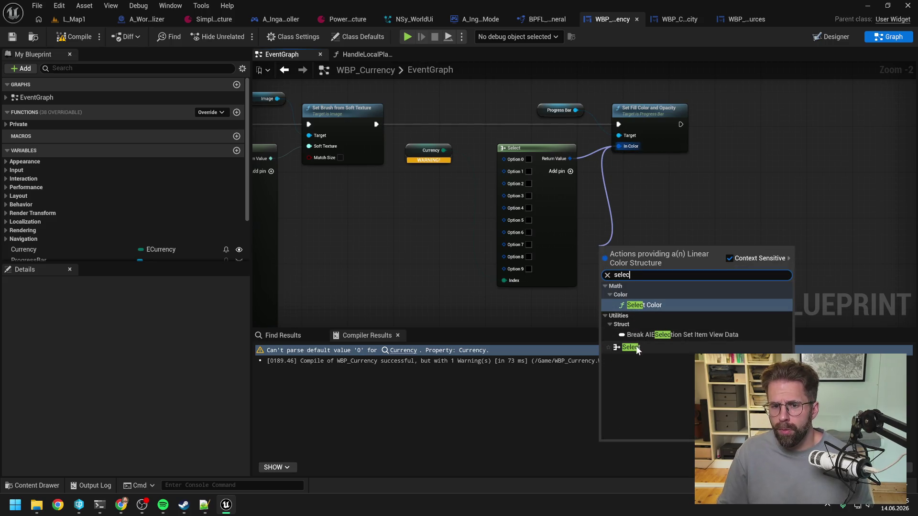
{"action": "left_click", "coordinate": [630, 347]}
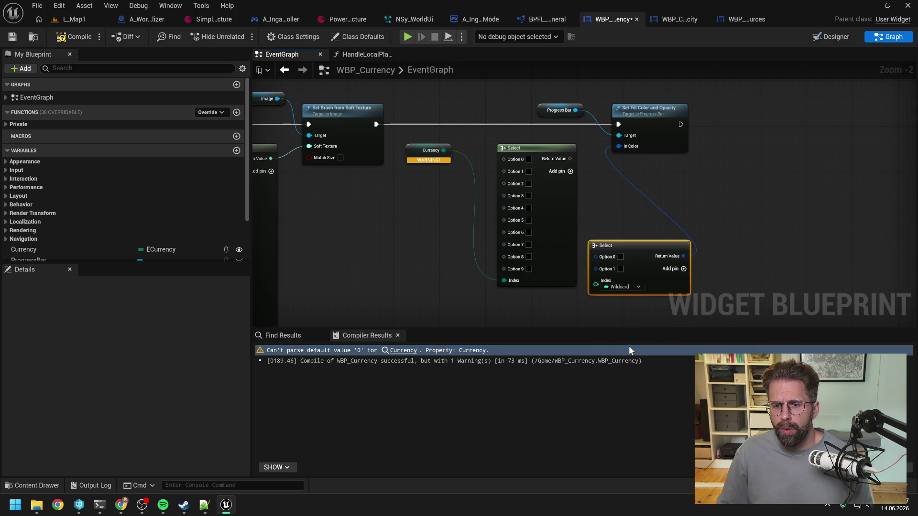
{"action": "mouse_move", "coordinate": [443, 150]}
{"action": "left_mouse_down"}
{"action": "mouse_move", "coordinate": [473, 158]}
{"action": "mouse_move", "coordinate": [500, 244]}
{"action": "mouse_move", "coordinate": [599, 286]}
{"action": "left_mouse_up"}
{"action": "left_click", "coordinate": [525, 154]}
{"action": "key", "text": "Delete"}
{"action": "mouse_move", "coordinate": [619, 247]}
{"action": "left_mouse_down"}
{"action": "mouse_move", "coordinate": [515, 138]}
{"action": "mouse_move", "coordinate": [533, 151]}
{"action": "left_mouse_up"}
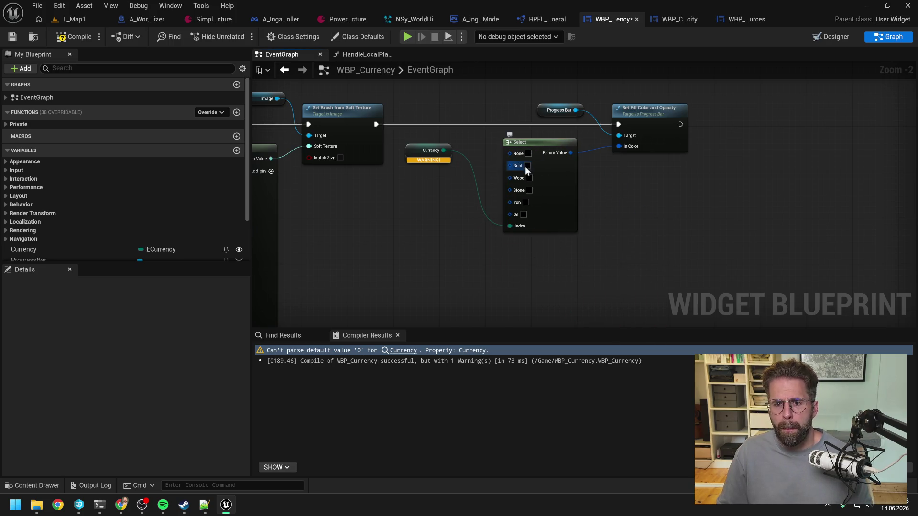
Set the Select's Gold option to yellow and its Wood option to brown.
{"action": "left_click", "coordinate": [527, 165]}
{"action": "left_click", "coordinate": [622, 266]}
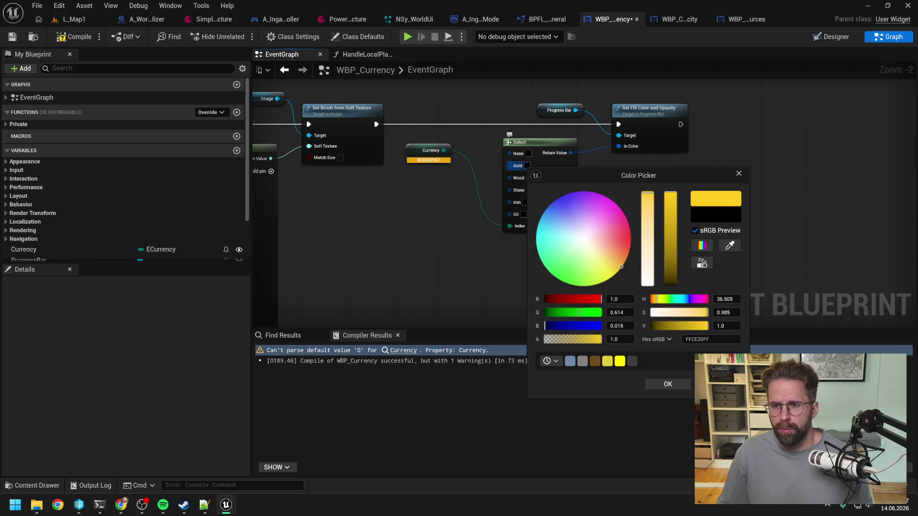
{"action": "left_click_drag", "start_coordinate": [621, 268], "coordinate": [617, 267]}
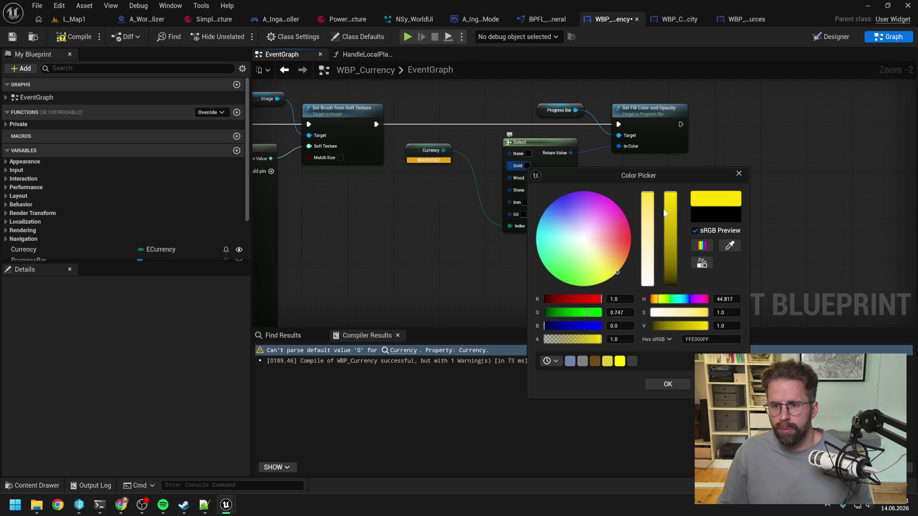
{"action": "left_click_drag", "start_coordinate": [671, 210], "coordinate": [674, 217]}
{"action": "left_click", "coordinate": [650, 385]}
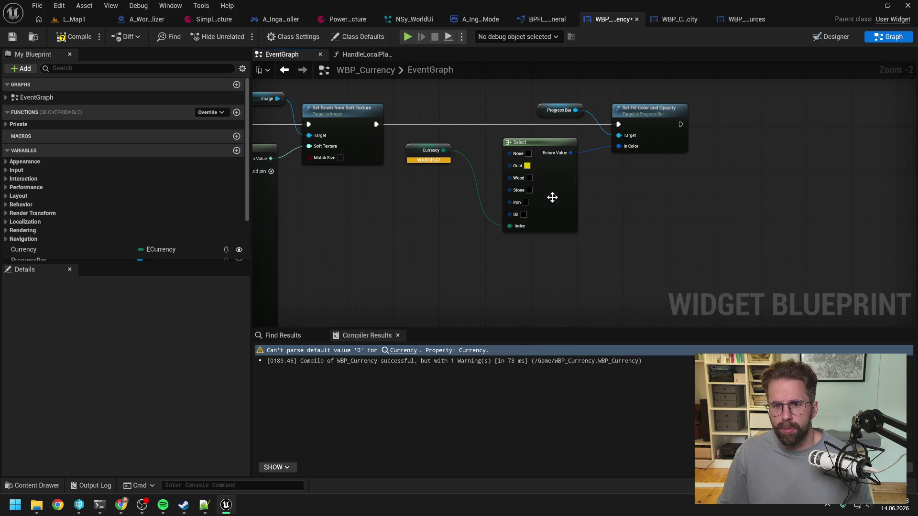
{"action": "left_click", "coordinate": [529, 177]}
{"action": "left_click_drag", "start_coordinate": [616, 284], "coordinate": [631, 261]}
{"action": "mouse_move", "coordinate": [674, 215]}
{"action": "left_mouse_down"}
{"action": "mouse_move", "coordinate": [674, 275]}
{"action": "mouse_move", "coordinate": [675, 263]}
{"action": "mouse_move", "coordinate": [630, 259]}
{"action": "left_mouse_up"}
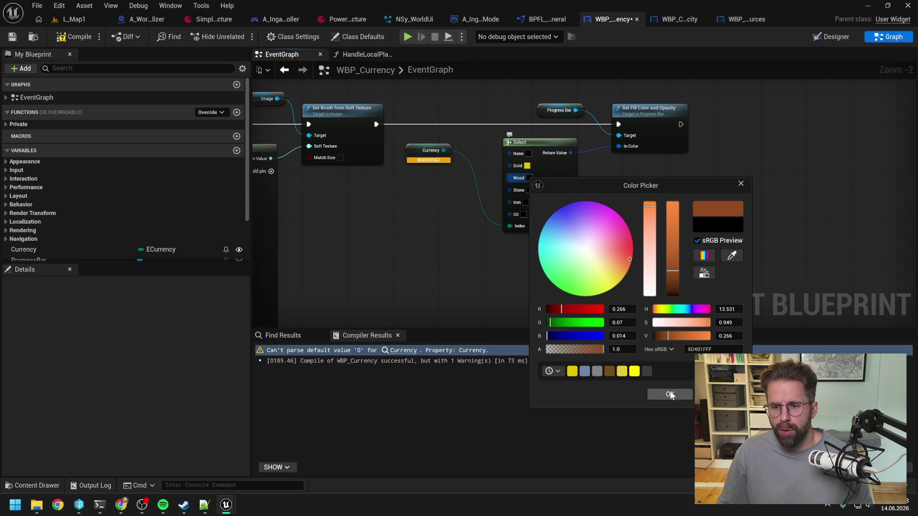
{"action": "left_click", "coordinate": [669, 394]}
Set the Stone option to a slightly dark mid grey and the Iron option to a darkened blue.
{"action": "left_click", "coordinate": [528, 191]}
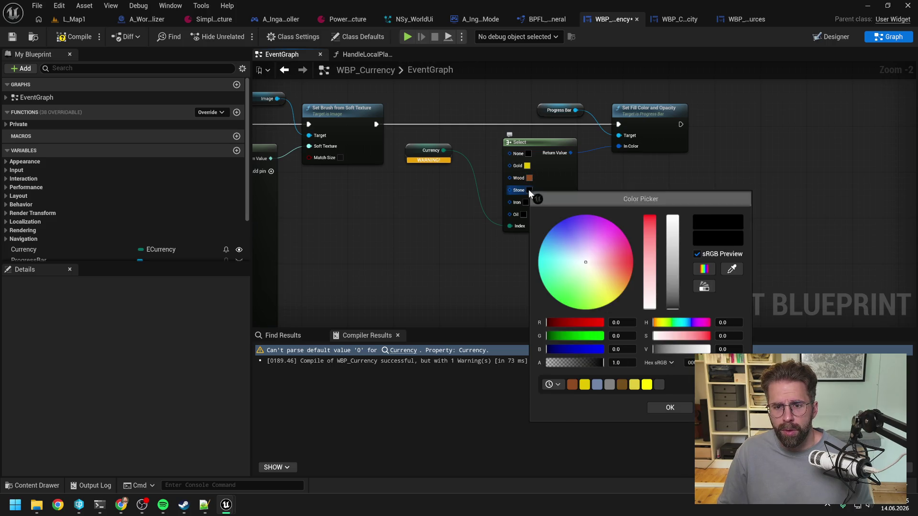
{"action": "left_click_drag", "start_coordinate": [673, 301], "coordinate": [670, 259]}
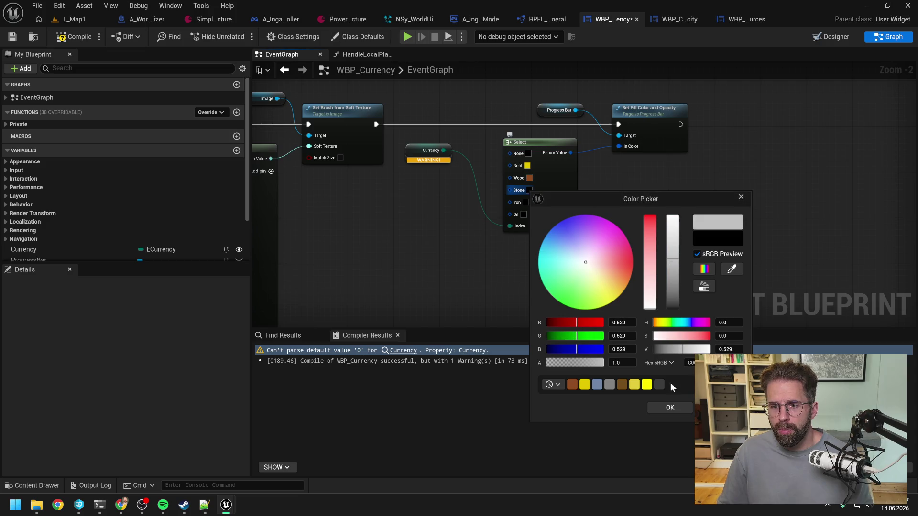
{"action": "left_click", "coordinate": [670, 408]}
{"action": "left_click", "coordinate": [529, 190]}
{"action": "left_click", "coordinate": [675, 277]}
{"action": "left_click", "coordinate": [674, 408]}
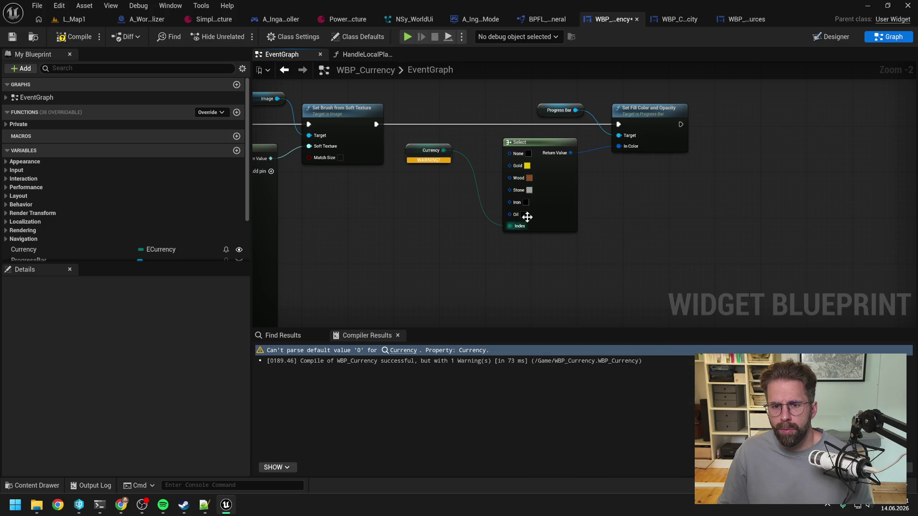
{"action": "left_click", "coordinate": [527, 203]}
{"action": "left_click_drag", "start_coordinate": [603, 257], "coordinate": [554, 248]}
{"action": "left_click", "coordinate": [671, 249]}
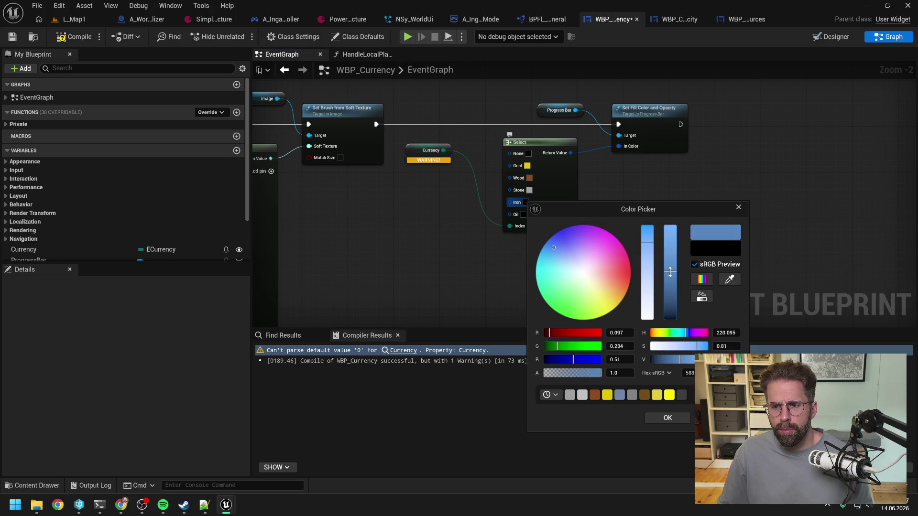
{"action": "left_click", "coordinate": [667, 418]}
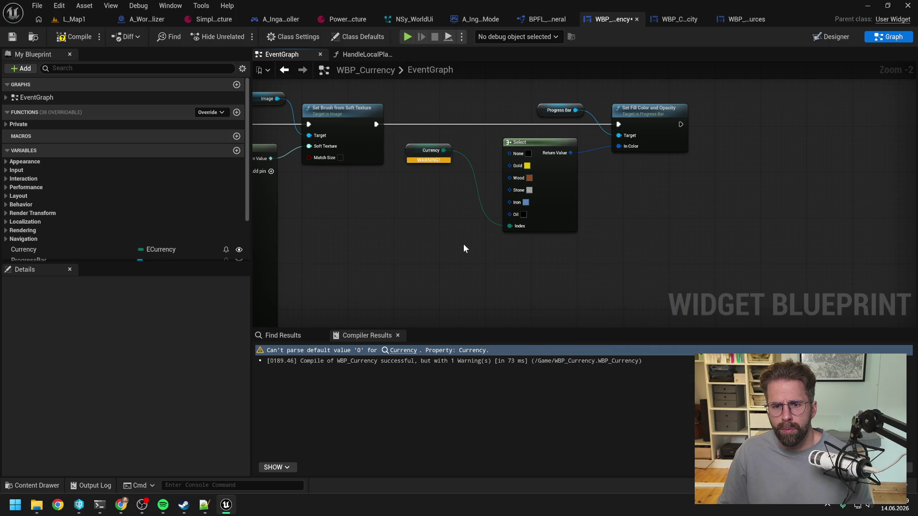
Replace the old ten-option Select with a Currency-driven Select feeding the icon's soft texture.
{"action": "mouse_move", "coordinate": [308, 193]}
{"action": "left_mouse_down"}
{"action": "mouse_move", "coordinate": [540, 187]}
{"action": "mouse_move", "coordinate": [535, 155]}
{"action": "left_mouse_up"}
{"action": "left_click_drag", "start_coordinate": [541, 103], "coordinate": [532, 223]}
{"action": "type", "text": "select"}
{"action": "left_click", "coordinate": [564, 272]}
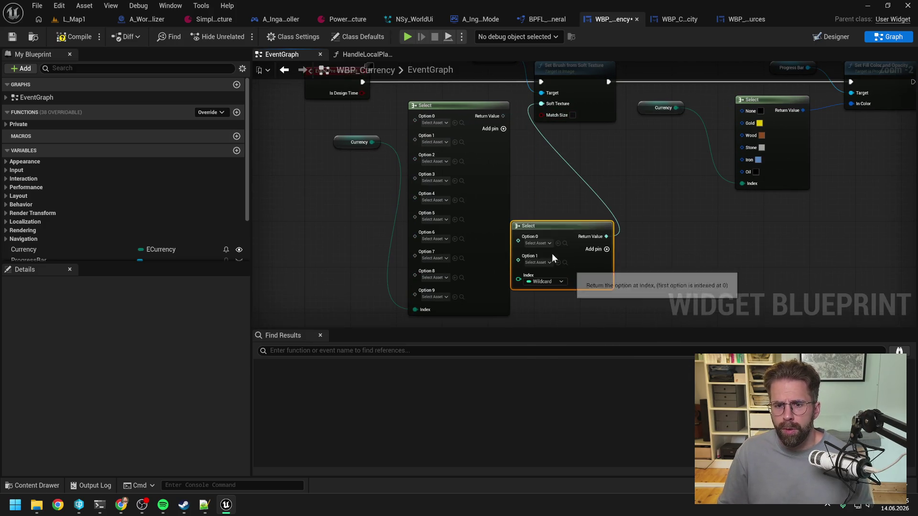
{"action": "left_click_drag", "start_coordinate": [371, 142], "coordinate": [518, 279]}
{"action": "left_click", "coordinate": [433, 105]}
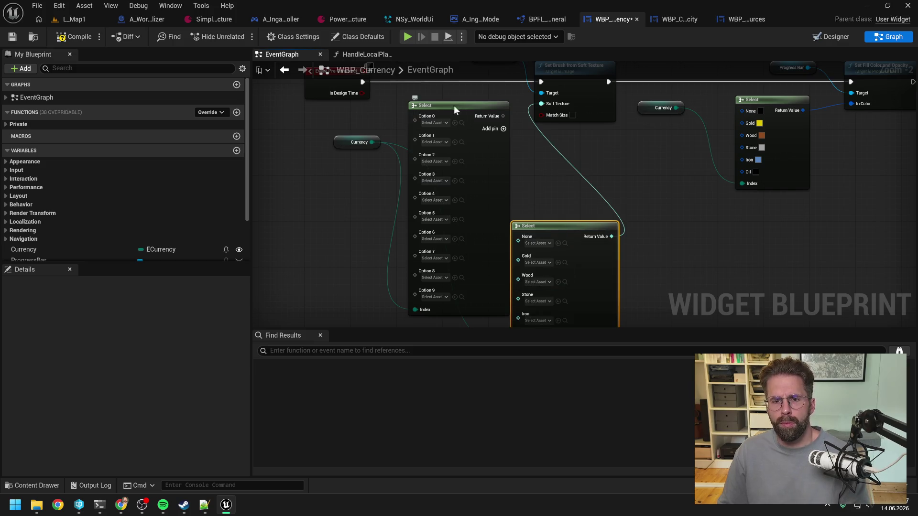
{"action": "key", "text": "Delete"}
{"action": "mouse_move", "coordinate": [558, 234]}
{"action": "left_mouse_down"}
{"action": "mouse_move", "coordinate": [461, 117]}
{"action": "mouse_move", "coordinate": [458, 96]}
{"action": "left_mouse_up"}
{"action": "key", "text": "Escape"}
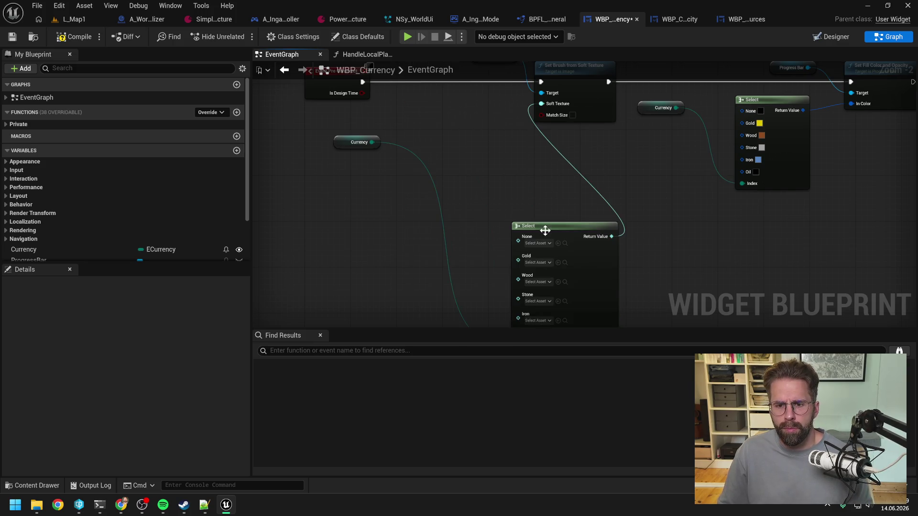
{"action": "left_click_drag", "start_coordinate": [545, 231], "coordinate": [447, 115]}
{"action": "left_click_drag", "start_coordinate": [500, 166], "coordinate": [536, 195]}
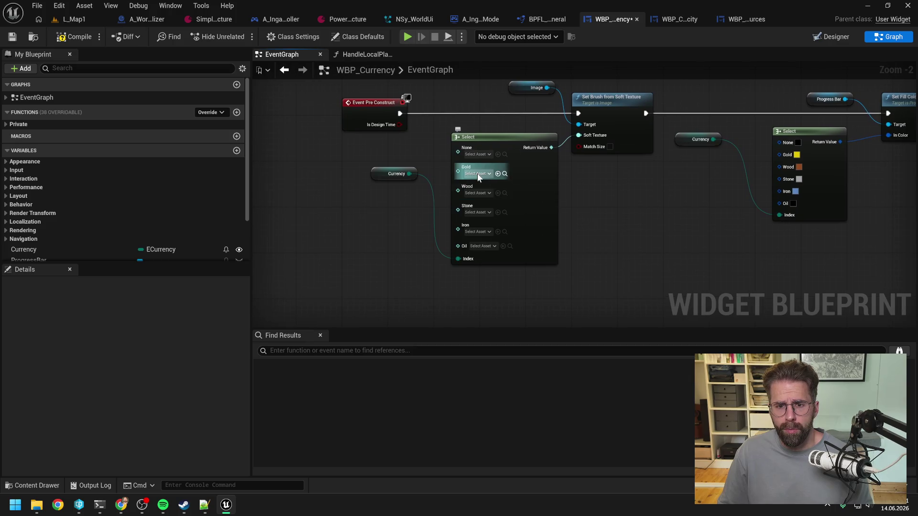
Assign T_Gold to the None and Gold pins and T_Wood to the Wood pin.
{"action": "left_click", "coordinate": [478, 155]}
{"action": "type", "text": "T_Gold"}
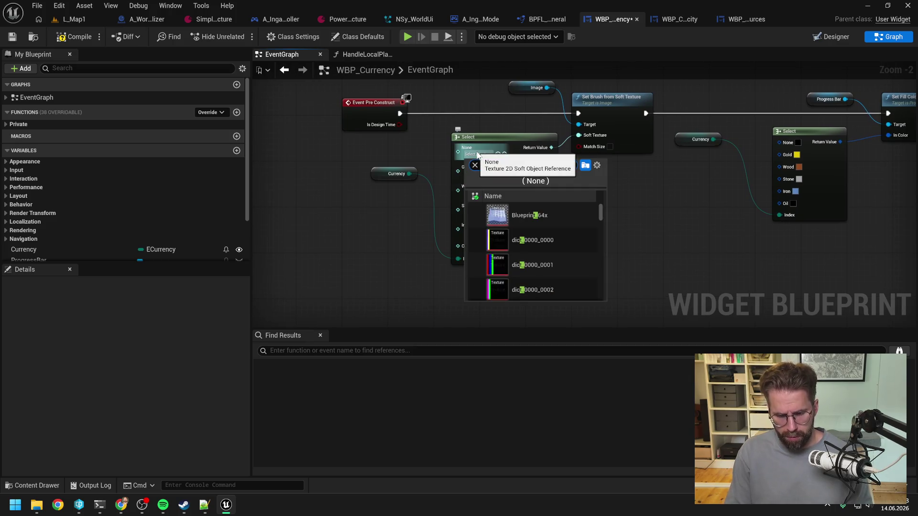
{"action": "left_click", "coordinate": [507, 215]}
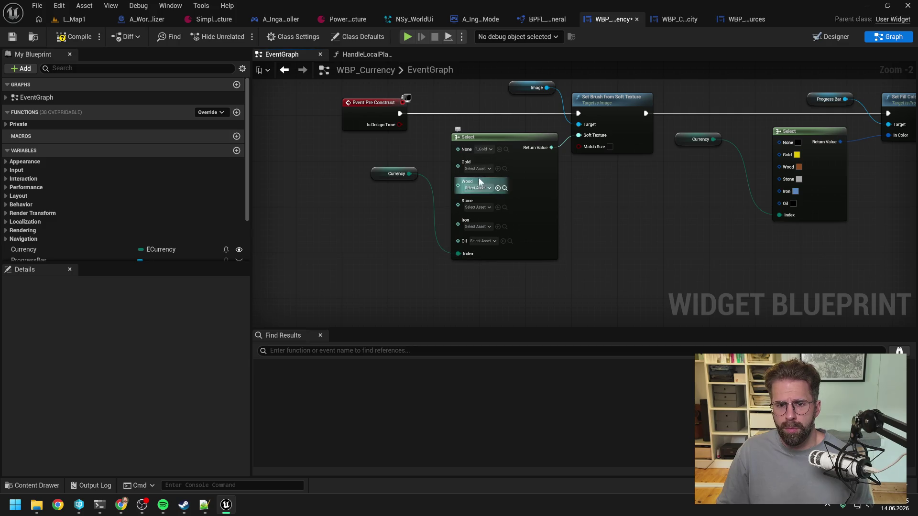
{"action": "left_click", "coordinate": [477, 168]}
{"action": "type", "text": "t_gold"}
{"action": "left_click", "coordinate": [520, 229]}
{"action": "left_click", "coordinate": [484, 183]}
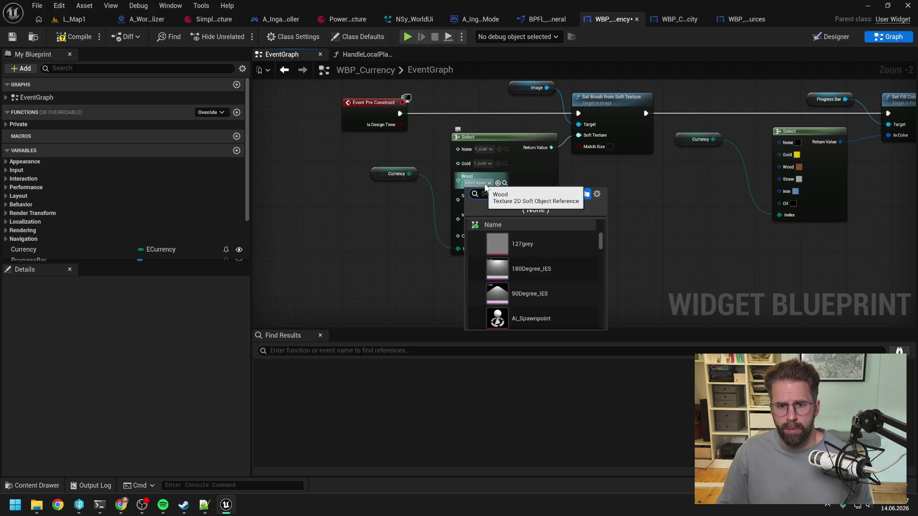
{"action": "type", "text": "t_wood"}
{"action": "left_click", "coordinate": [522, 244]}
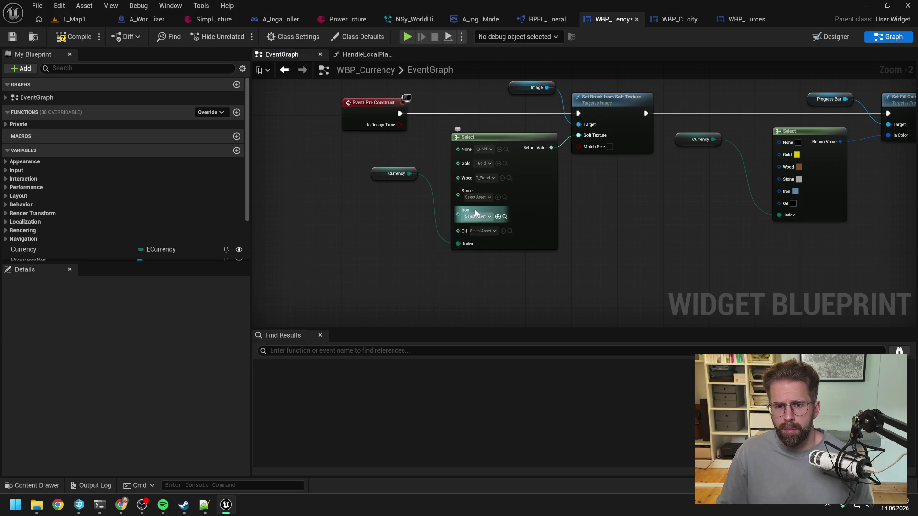
Assign T_Stone, T_Iron and T_Oil to the Stone, Iron and Oil pins.
{"action": "left_click", "coordinate": [475, 197]}
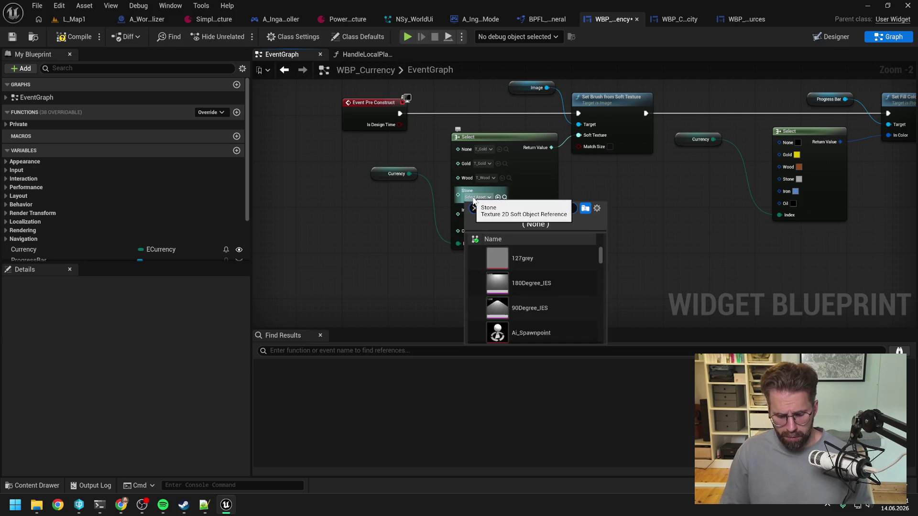
{"action": "type", "text": "t_stone"}
{"action": "left_click", "coordinate": [521, 257]}
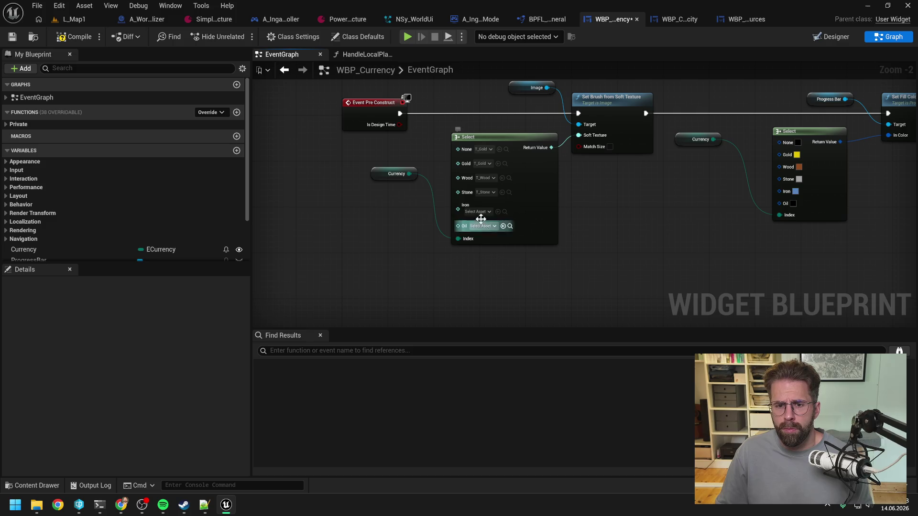
{"action": "left_click", "coordinate": [478, 212]}
{"action": "type", "text": "t_iron"}
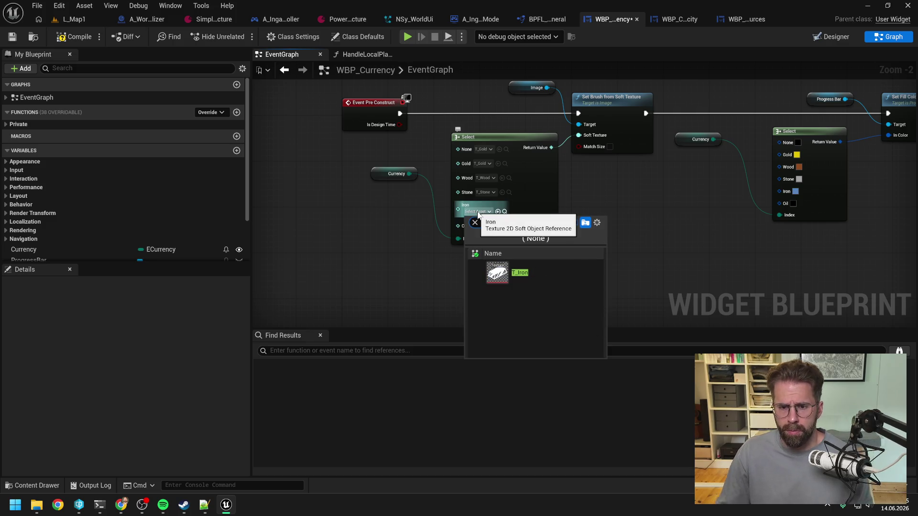
{"action": "left_click", "coordinate": [532, 268]}
{"action": "left_click", "coordinate": [477, 221]}
{"action": "type", "text": "t_oil"}
{"action": "left_click", "coordinate": [538, 276]}
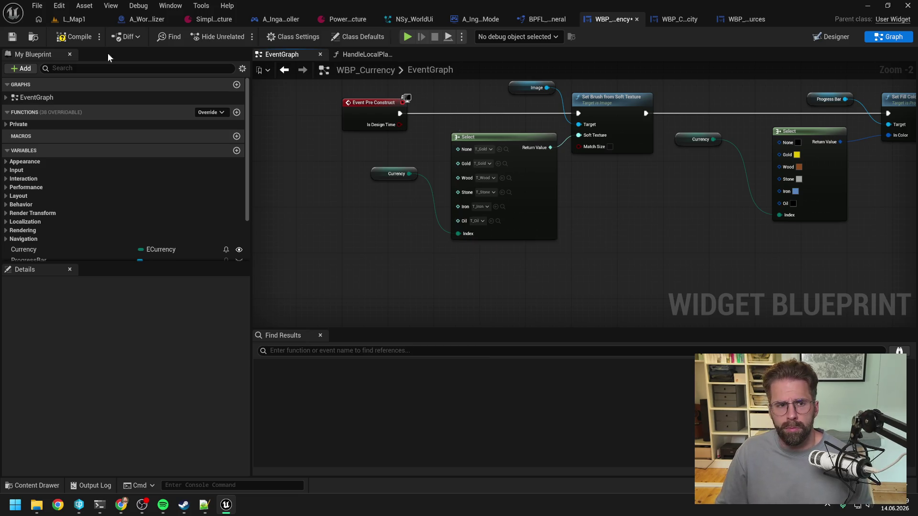
Play-test L_Map1 zoomed out to inspect the HUD resources, then stop and return to WBP_Currency.
{"action": "left_click", "coordinate": [75, 19]}
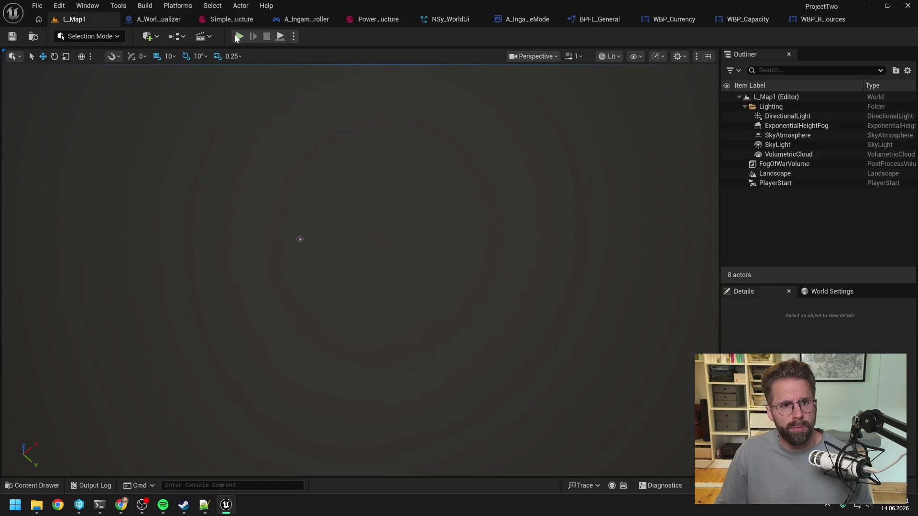
{"action": "left_click", "coordinate": [238, 37]}
{"action": "scroll", "coordinate": [256, 154], "scroll_direction": "down", "scroll_amount": 2}
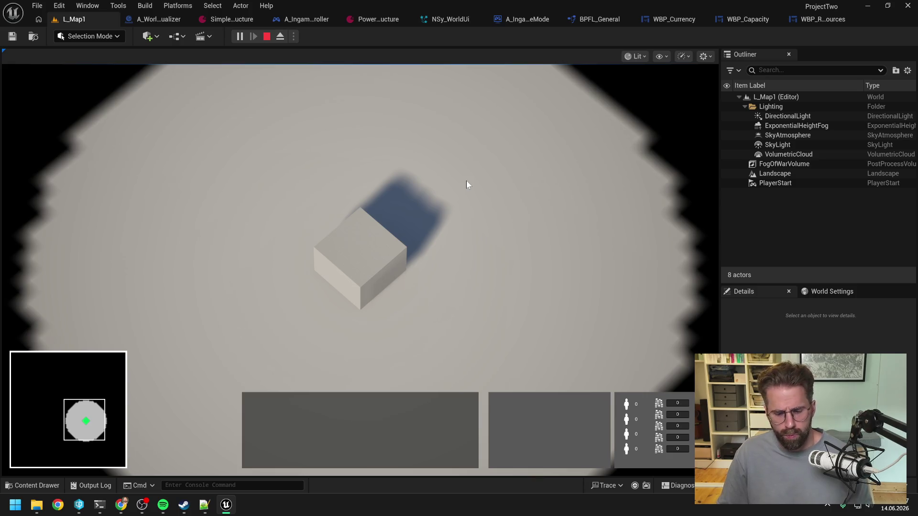
{"action": "key", "text": "Escape"}
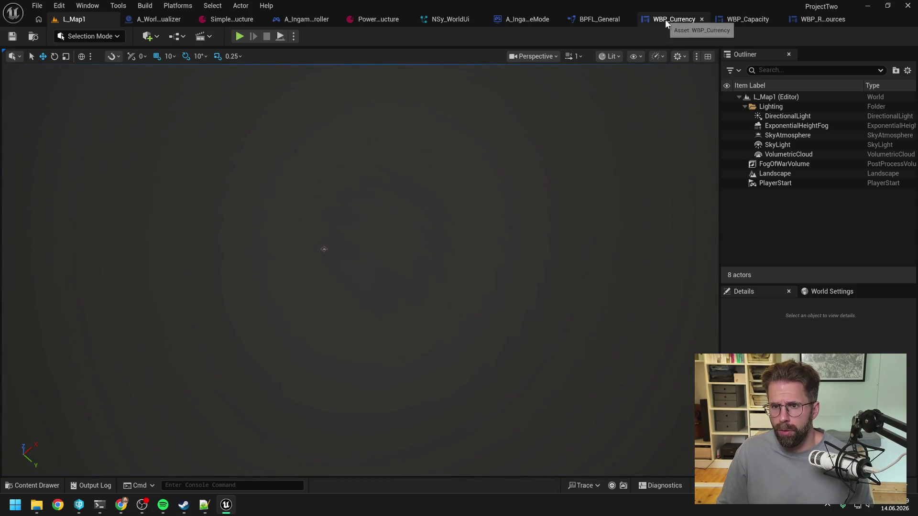
{"action": "left_click", "coordinate": [666, 20]}
Delete the three disabled event nodes in WBP_Resources and switch to the Designer.
{"action": "left_click", "coordinate": [746, 19]}
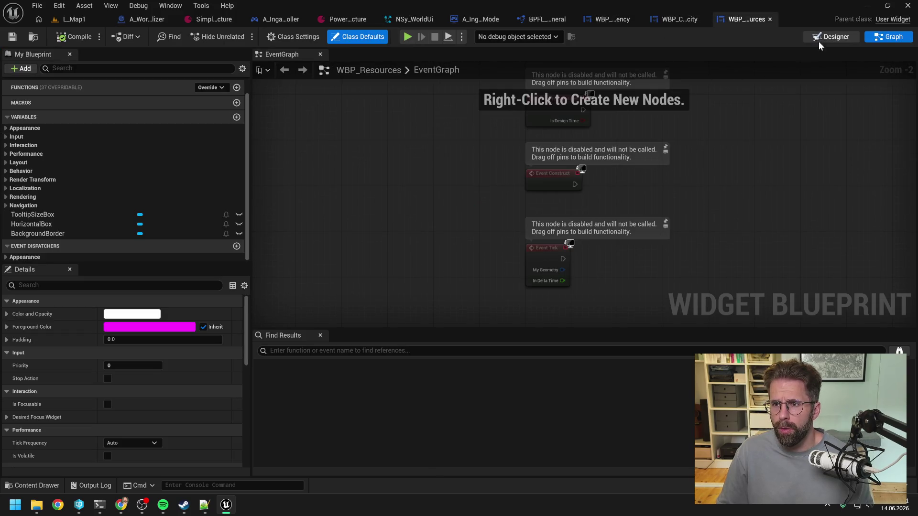
{"action": "left_click_drag", "start_coordinate": [717, 134], "coordinate": [509, 286]}
{"action": "key", "text": "Delete"}
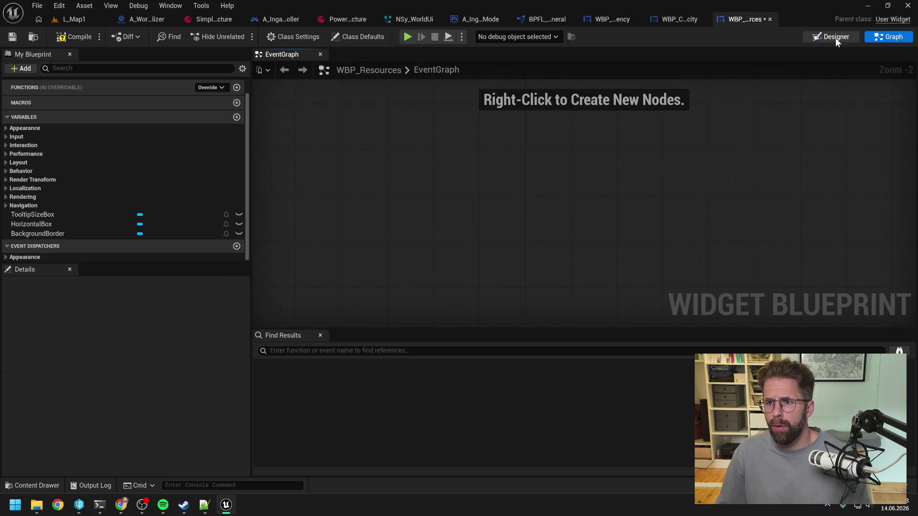
{"action": "left_click", "coordinate": [836, 38]}
{"action": "scroll", "coordinate": [353, 189], "scroll_direction": "up", "scroll_amount": 7}
Set the four uncapped slots' capacity types to None, Worker, Food and Energy.
{"action": "left_click", "coordinate": [303, 174]}
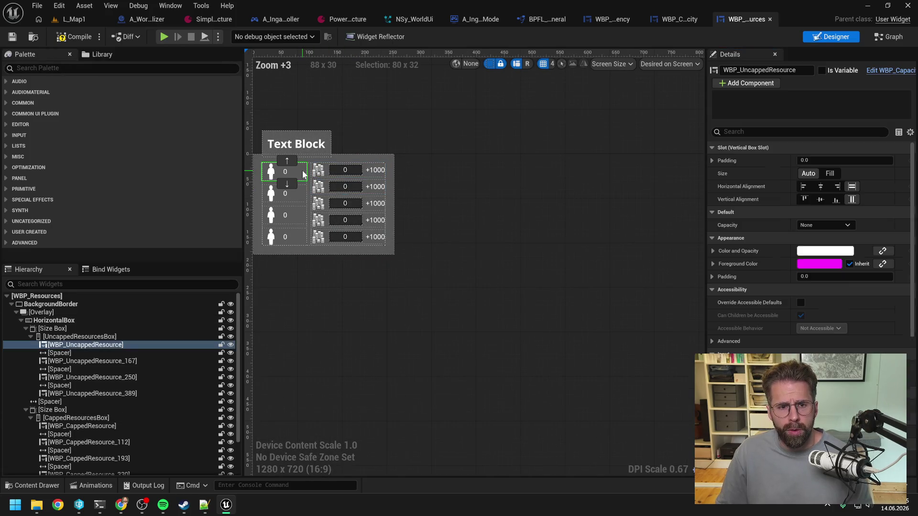
{"action": "left_click", "coordinate": [814, 225]}
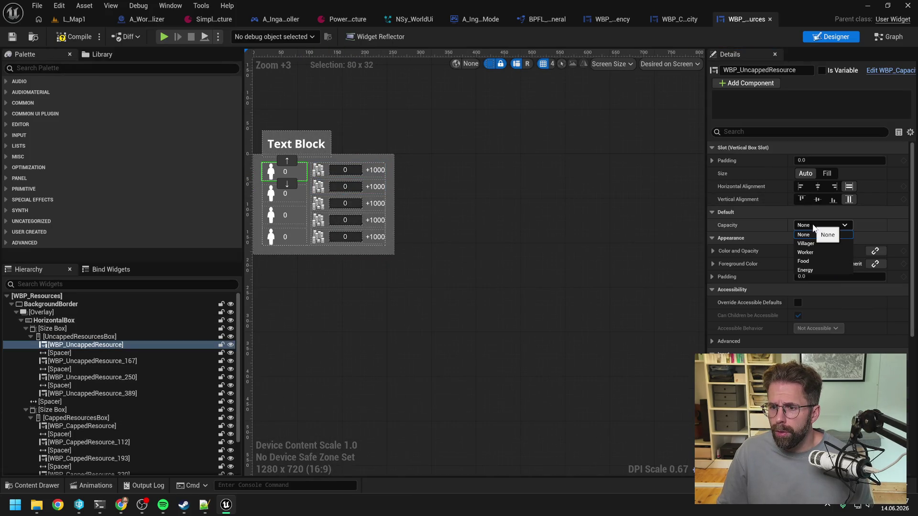
{"action": "left_click", "coordinate": [806, 234]}
{"action": "left_click", "coordinate": [289, 198]}
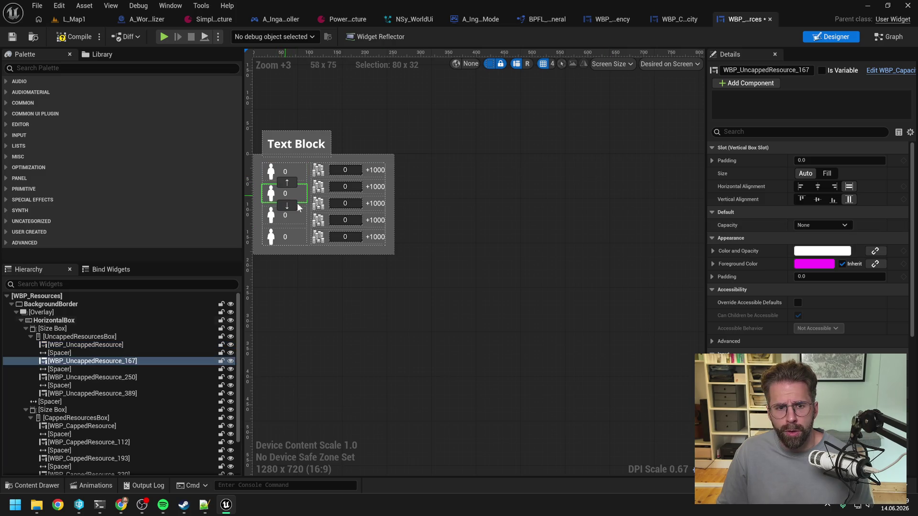
{"action": "left_click", "coordinate": [821, 226]}
{"action": "left_click", "coordinate": [808, 252]}
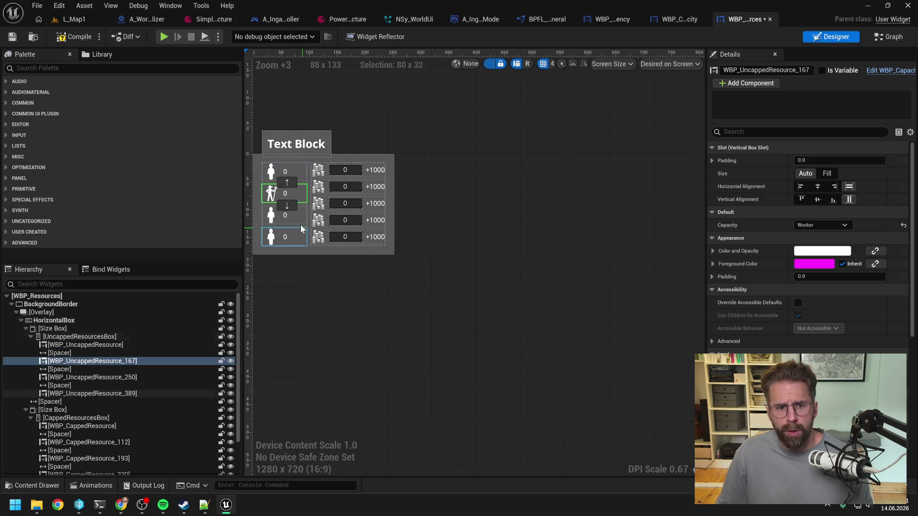
{"action": "left_click", "coordinate": [292, 217]}
{"action": "left_click", "coordinate": [822, 225]}
{"action": "left_click", "coordinate": [816, 263]}
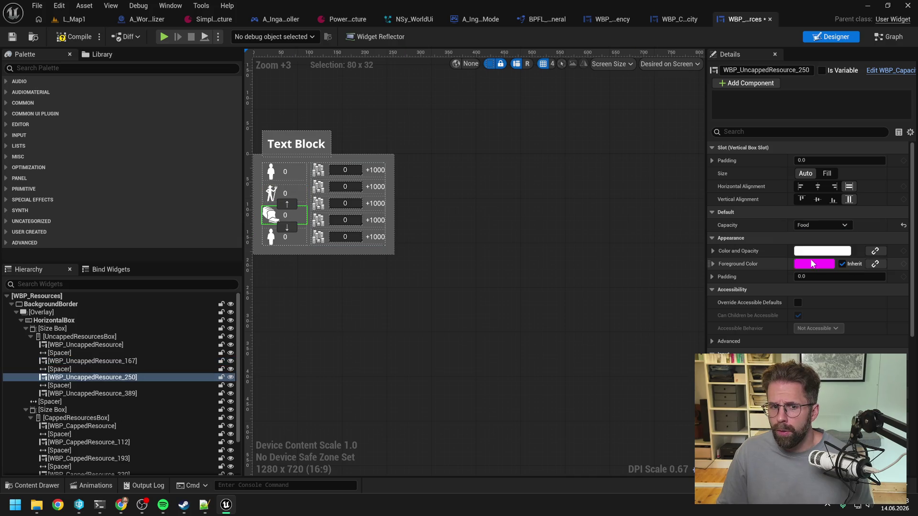
{"action": "left_click", "coordinate": [293, 238]}
{"action": "left_click", "coordinate": [822, 225]}
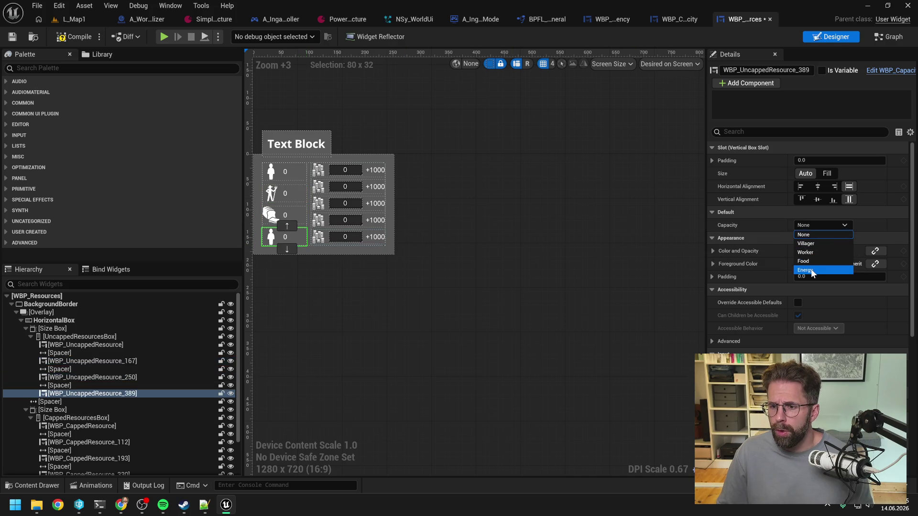
{"action": "left_click", "coordinate": [811, 271]}
Set the first three capped slots' currencies to None, the logs currency and the crate currency.
{"action": "left_click", "coordinate": [353, 175]}
{"action": "left_click", "coordinate": [819, 225]}
{"action": "left_click", "coordinate": [810, 240]}
{"action": "left_click", "coordinate": [366, 189]}
{"action": "left_click", "coordinate": [822, 225]}
{"action": "left_click", "coordinate": [811, 250]}
{"action": "left_click", "coordinate": [371, 203]}
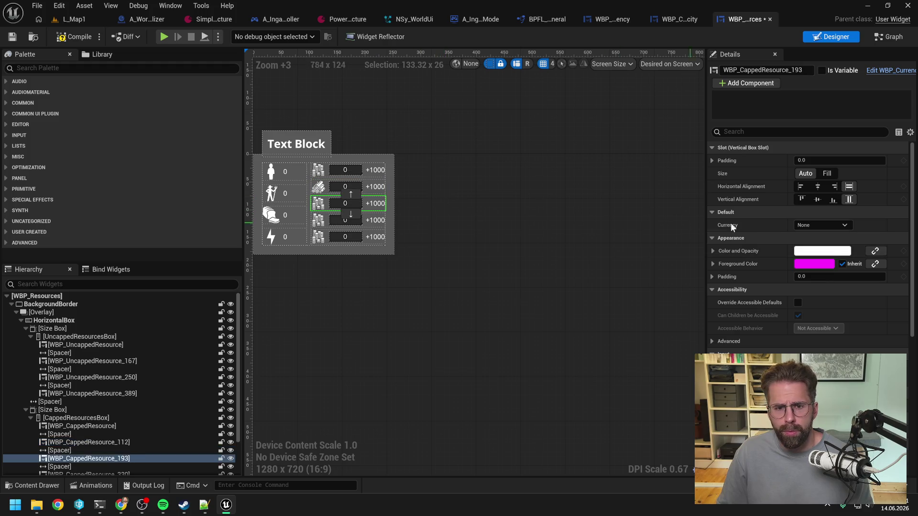
{"action": "left_click", "coordinate": [821, 225]}
{"action": "left_click", "coordinate": [811, 261]}
Set the fourth capped slot's currency to Iron and the fifth to the barrel currency.
{"action": "left_click", "coordinate": [378, 220]}
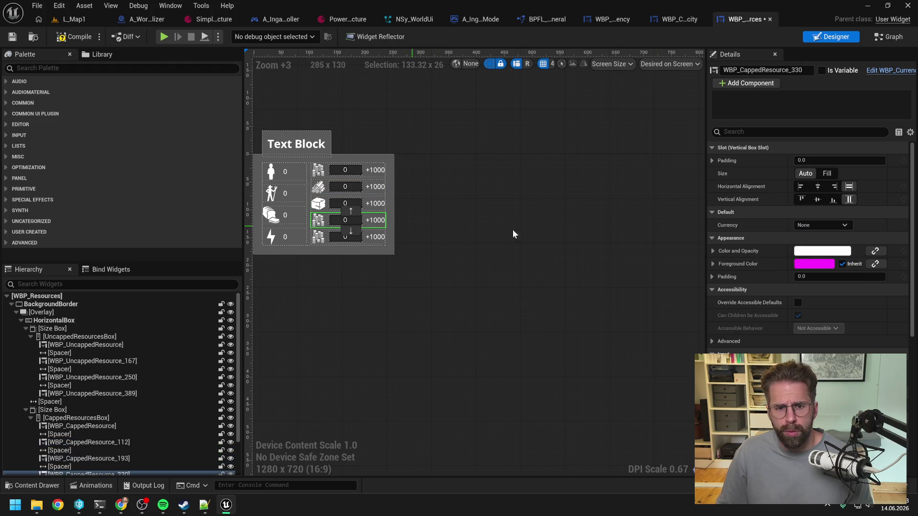
{"action": "left_click", "coordinate": [814, 226]}
{"action": "left_click", "coordinate": [810, 271]}
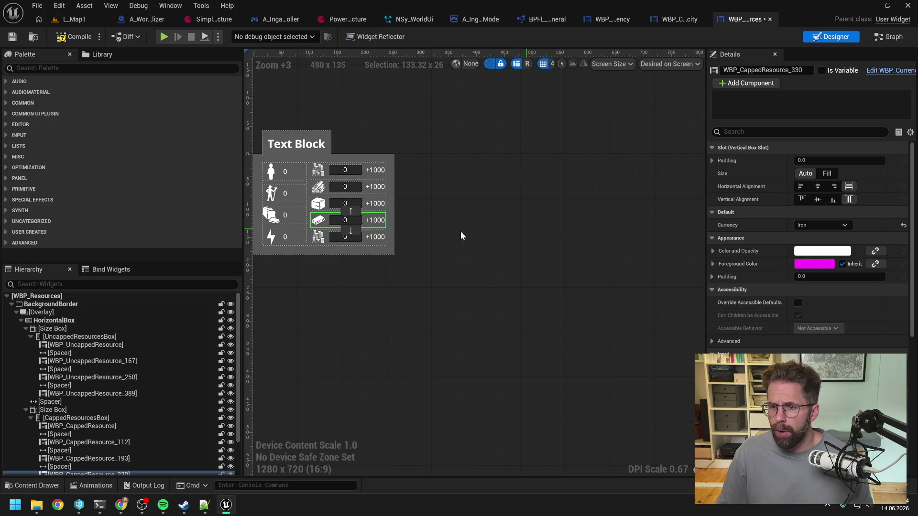
{"action": "left_click", "coordinate": [378, 239]}
{"action": "left_click", "coordinate": [822, 226]}
{"action": "left_click", "coordinate": [812, 281]}
{"action": "left_click", "coordinate": [523, 173]}
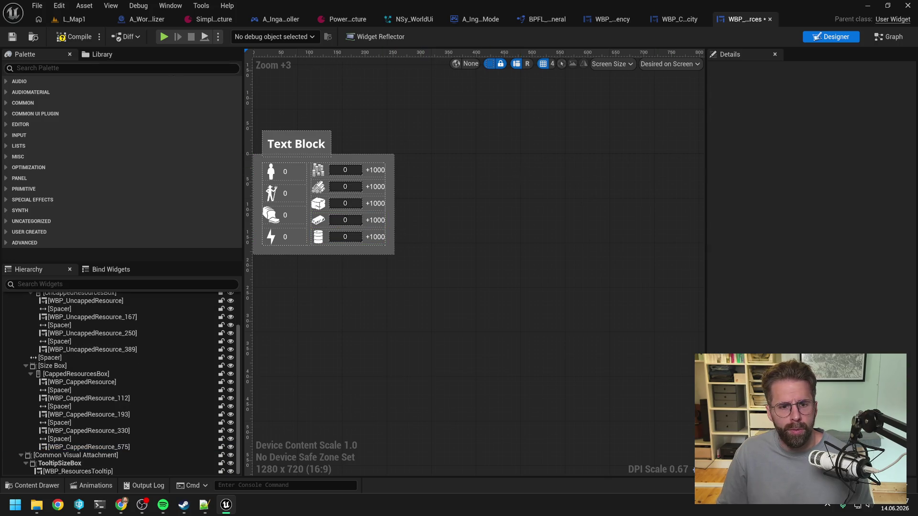
{"action": "left_click", "coordinate": [77, 21]}
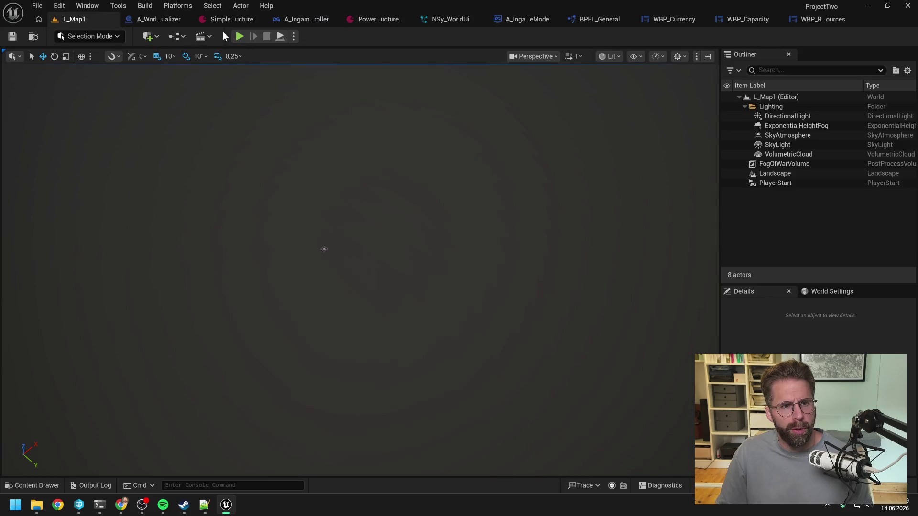
{"action": "left_click", "coordinate": [240, 36]}
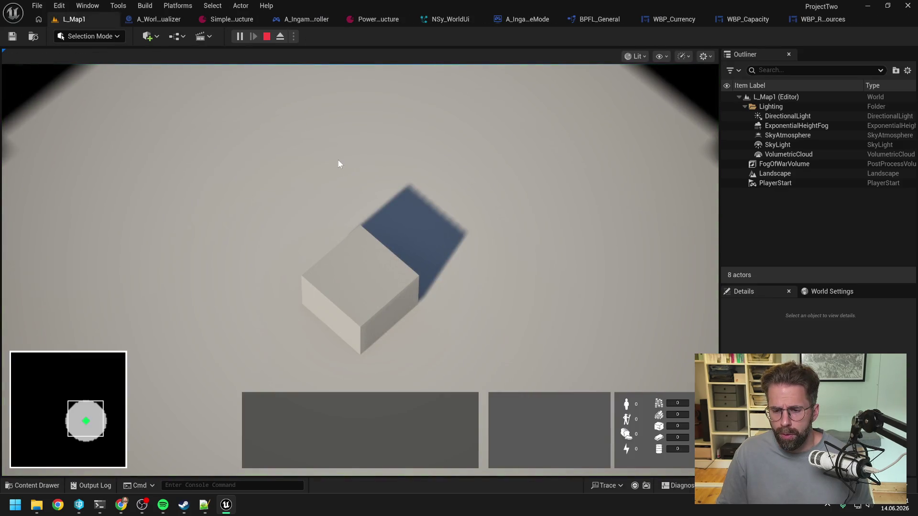
{"action": "scroll", "coordinate": [337, 160], "scroll_direction": "down", "scroll_amount": 2}
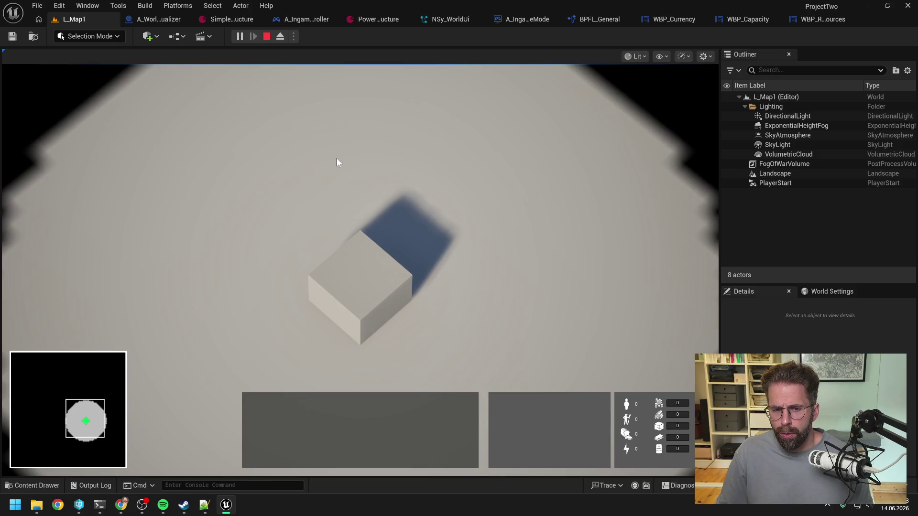
{"action": "mouse_move", "coordinate": [368, 285]}
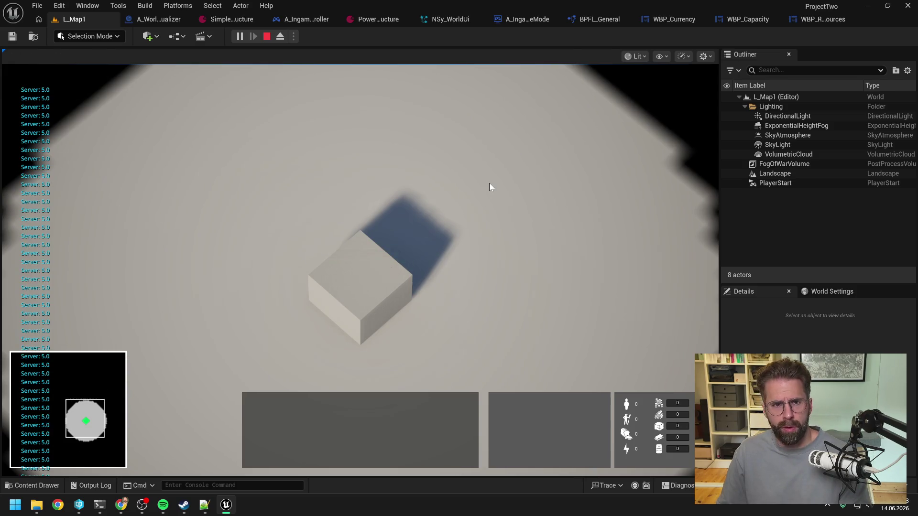
{"action": "key", "text": "Escape"}
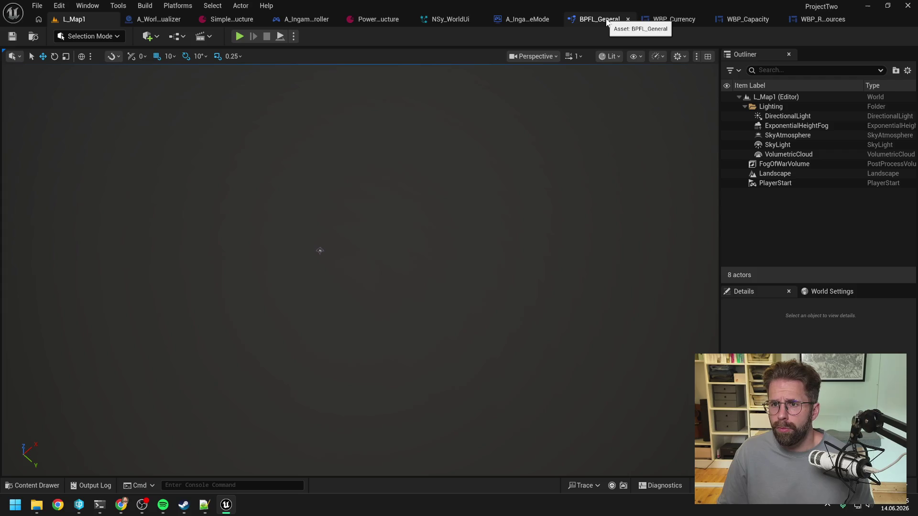
Disable the Export to Blueprint module in the NSy_WorldUi Niagara system.
{"action": "left_click", "coordinate": [434, 18]}
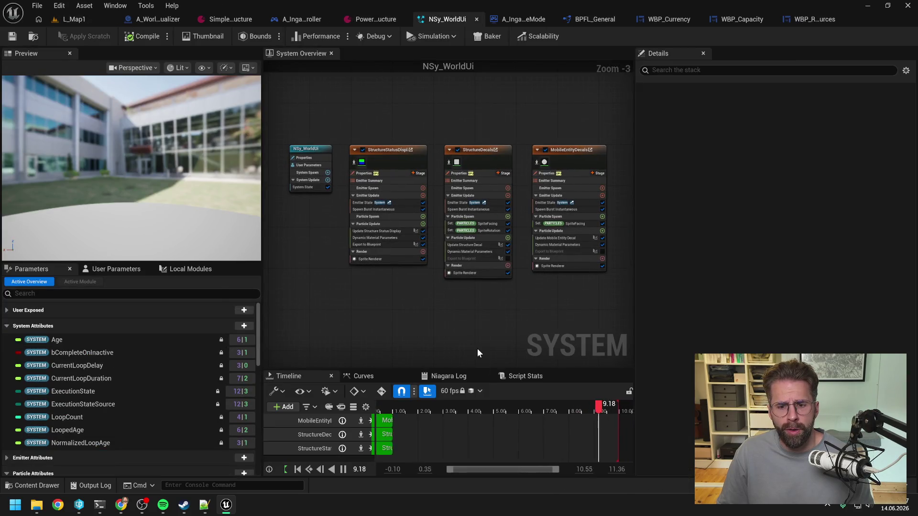
{"action": "scroll", "coordinate": [388, 272], "scroll_direction": "up", "scroll_amount": 3}
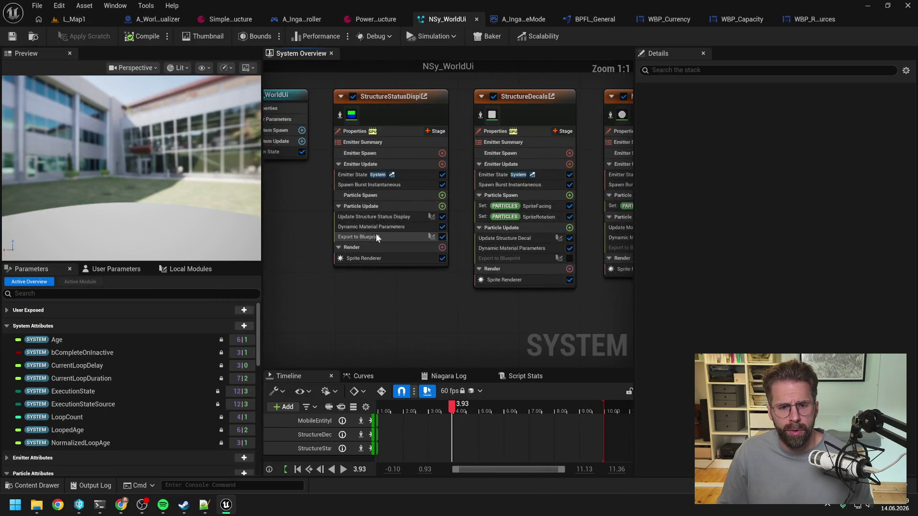
{"action": "left_click", "coordinate": [377, 238]}
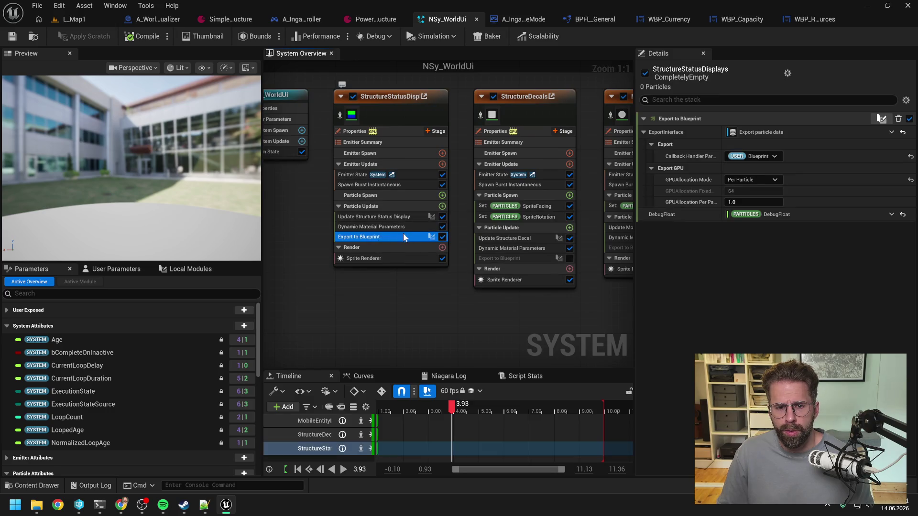
{"action": "left_click", "coordinate": [442, 237]}
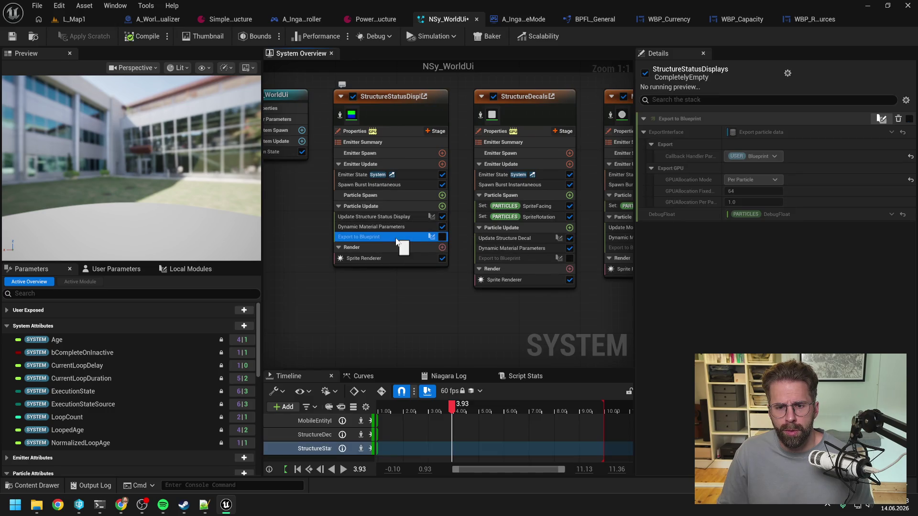
Strip the vector conversion nodes and Store Data wire from the Export to Blueprint graph, applying changes.
{"action": "double_click", "coordinate": [392, 238]}
{"action": "scroll", "coordinate": [429, 144], "scroll_direction": "up", "scroll_amount": 2}
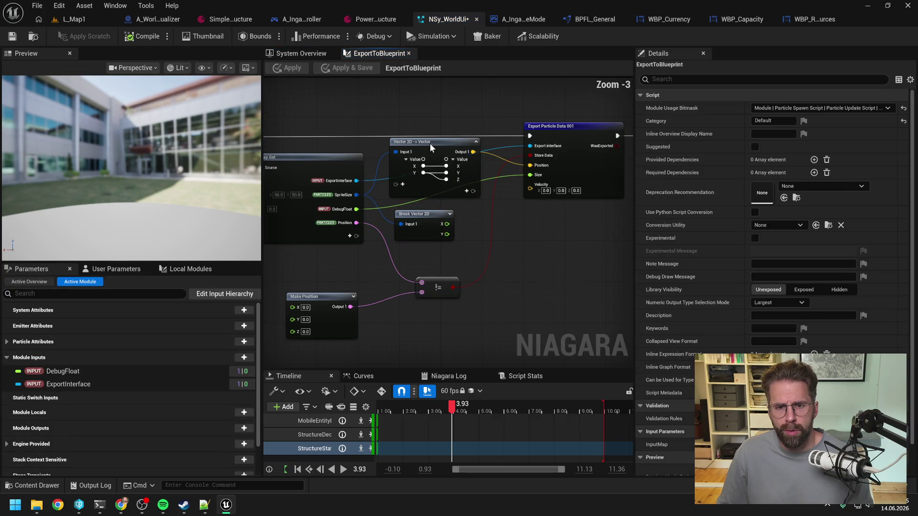
{"action": "key", "text": "Delete"}
{"action": "left_click", "coordinate": [423, 217]}
{"action": "key", "text": "Delete"}
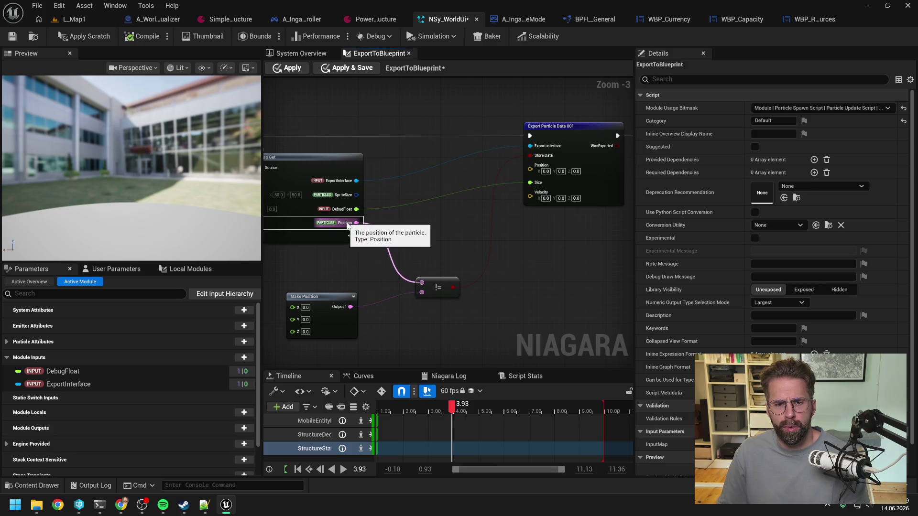
{"action": "left_click", "coordinate": [89, 37]}
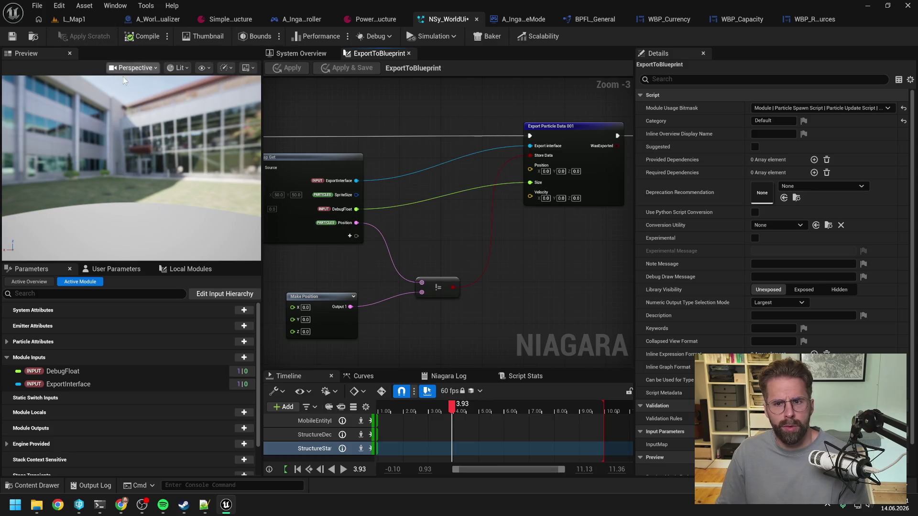
{"action": "left_click", "coordinate": [533, 157], "text": "alt"}
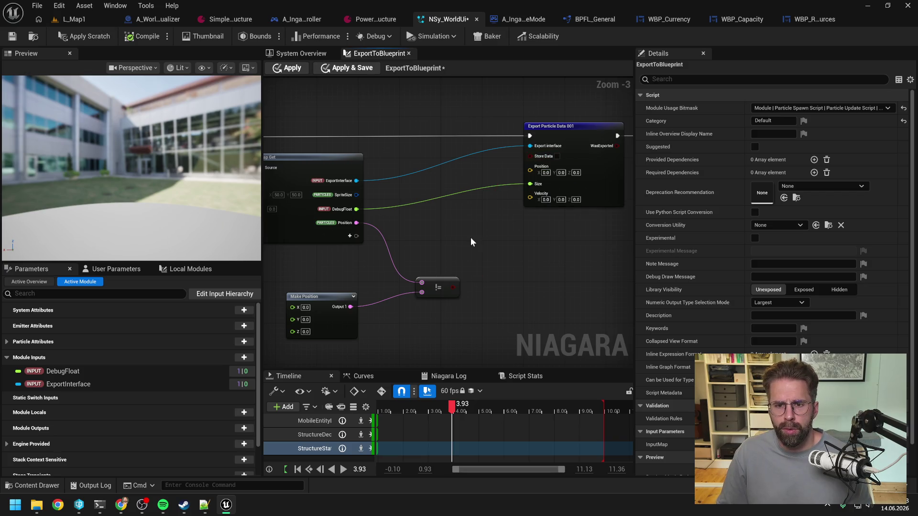
{"action": "left_click", "coordinate": [86, 36]}
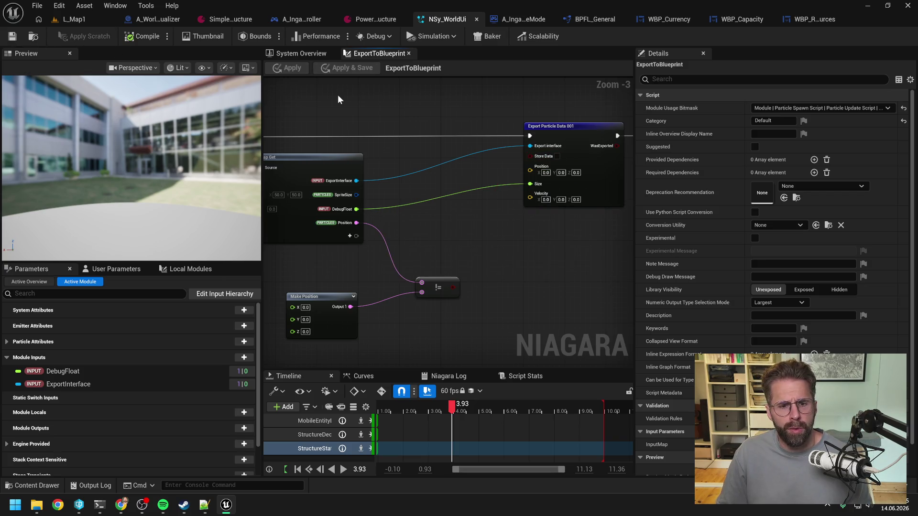
Reset the module's DebugFloat input to 0.0, leaving Export to Blueprint disabled.
{"action": "left_click", "coordinate": [304, 52]}
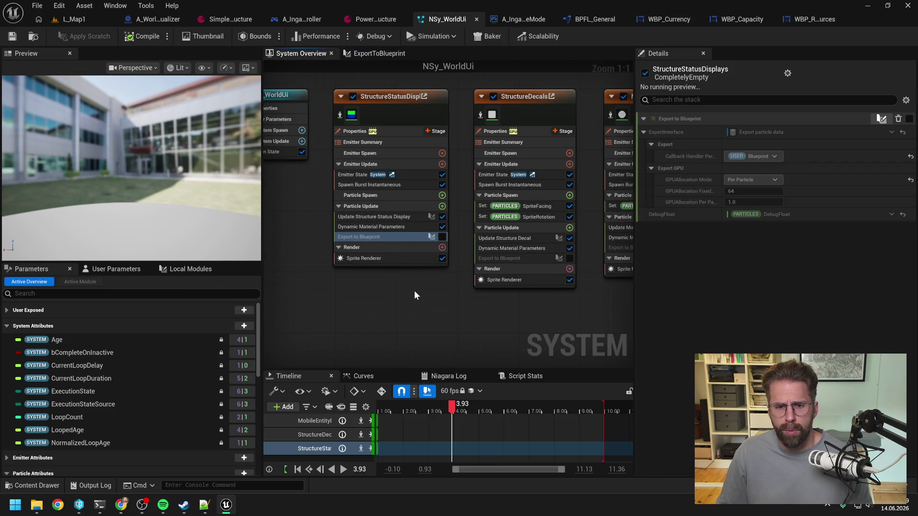
{"action": "left_click", "coordinate": [442, 237]}
{"action": "left_click", "coordinate": [903, 214]}
{"action": "left_click", "coordinate": [443, 237]}
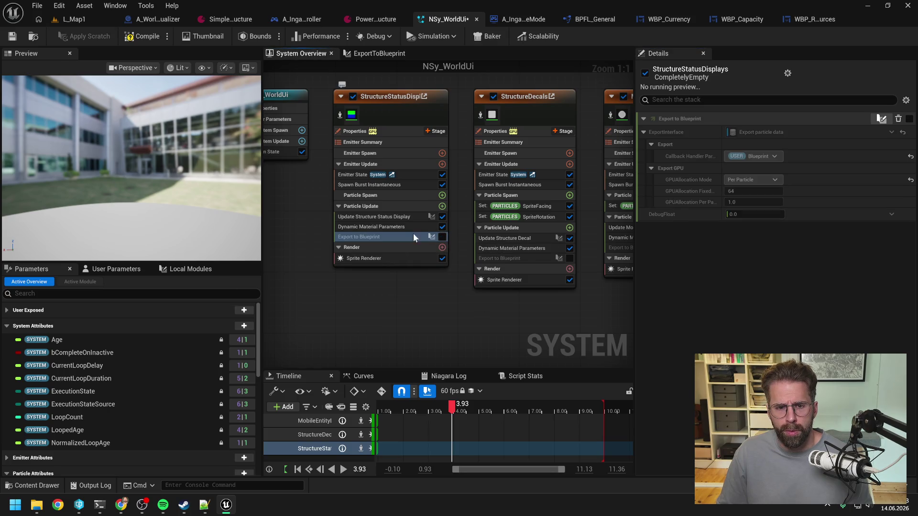
Remove the DebugFloat output pin from Update Structure Status Display and apply the script.
{"action": "left_click", "coordinate": [403, 216]}
{"action": "double_click", "coordinate": [404, 216]}
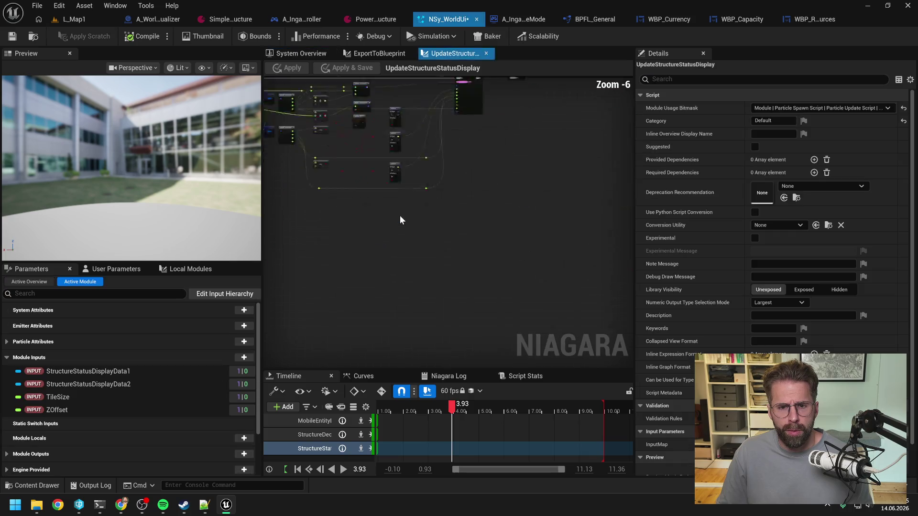
{"action": "scroll", "coordinate": [573, 225], "scroll_direction": "up", "scroll_amount": 6}
{"action": "right_click", "coordinate": [593, 262]}
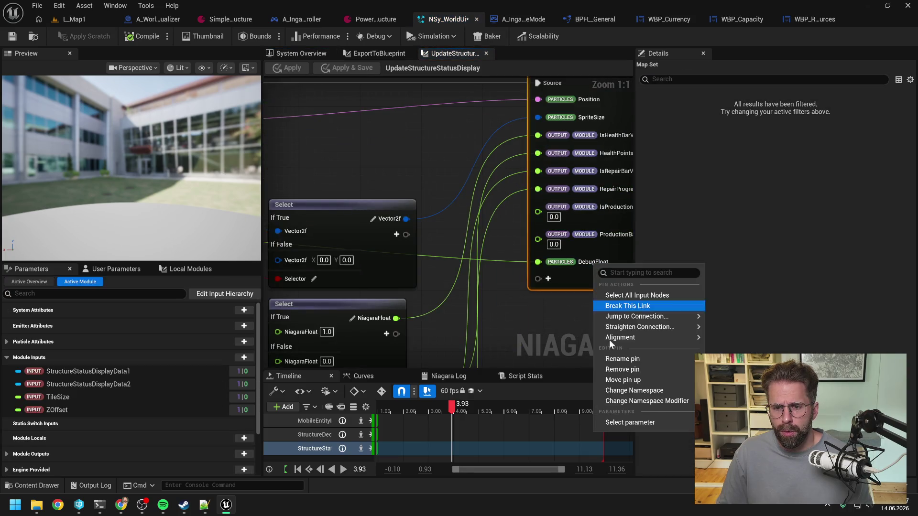
{"action": "left_click", "coordinate": [622, 370]}
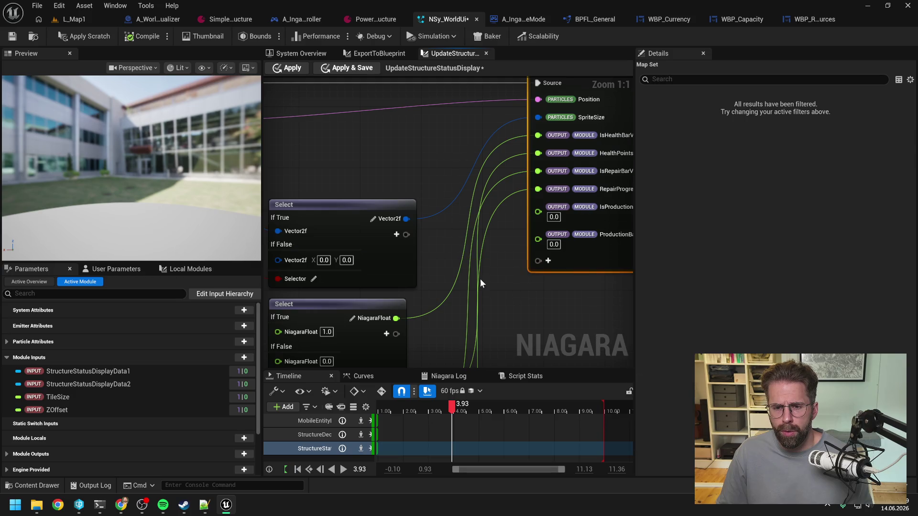
{"action": "scroll", "coordinate": [486, 283], "scroll_direction": "down", "scroll_amount": 5}
{"action": "left_click", "coordinate": [429, 227]}
{"action": "left_click", "coordinate": [84, 37]}
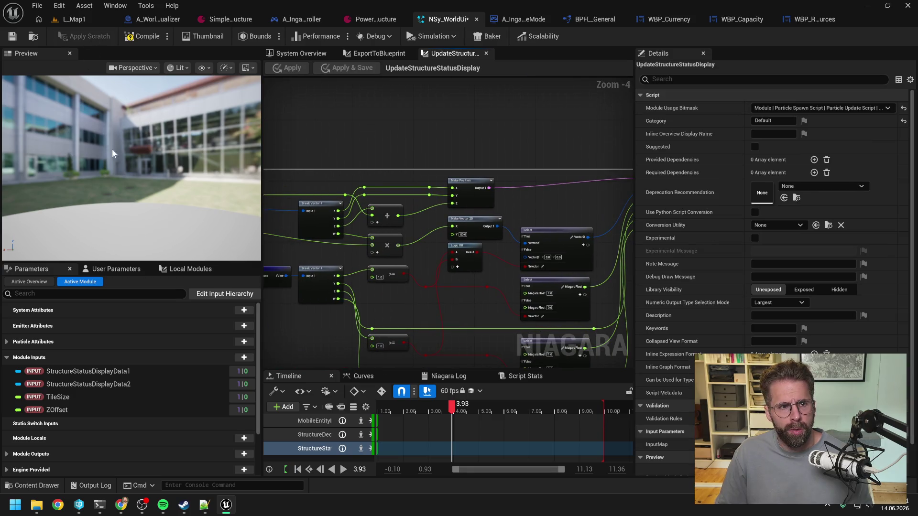
Send 'build war noch nicht aktuell, nun kommts an' in the World Ui Visualizer terminal.
{"action": "mouse_move", "coordinate": [100, 504]}
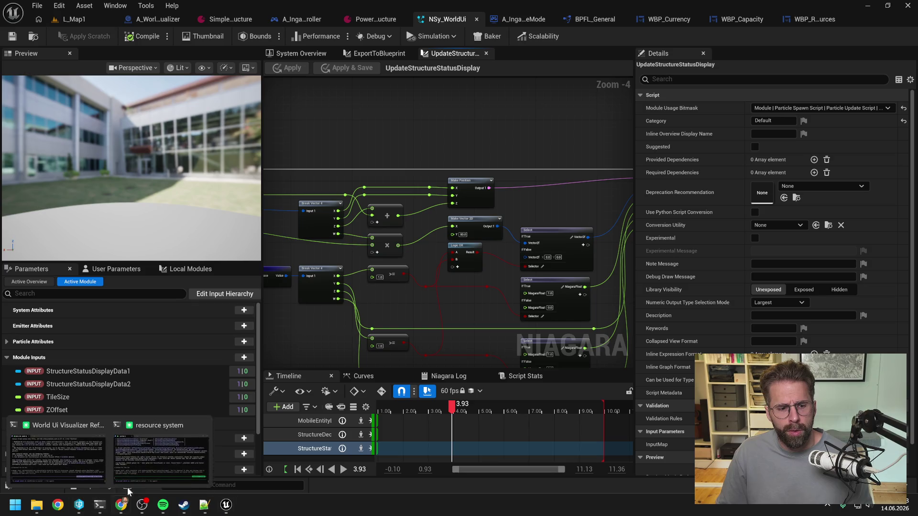
{"action": "left_click", "coordinate": [167, 451]}
{"action": "left_click", "coordinate": [58, 457]}
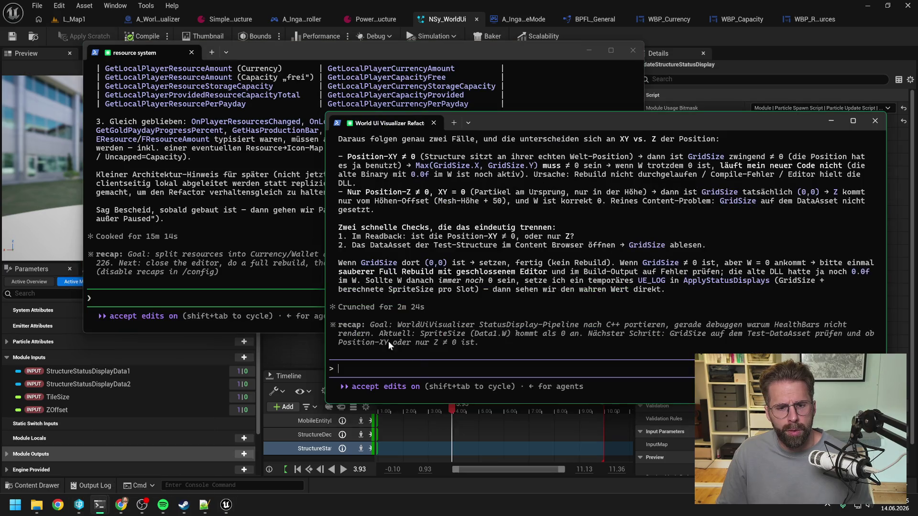
{"action": "type", "text": "build war noch nicht aktuell, nun ko"}
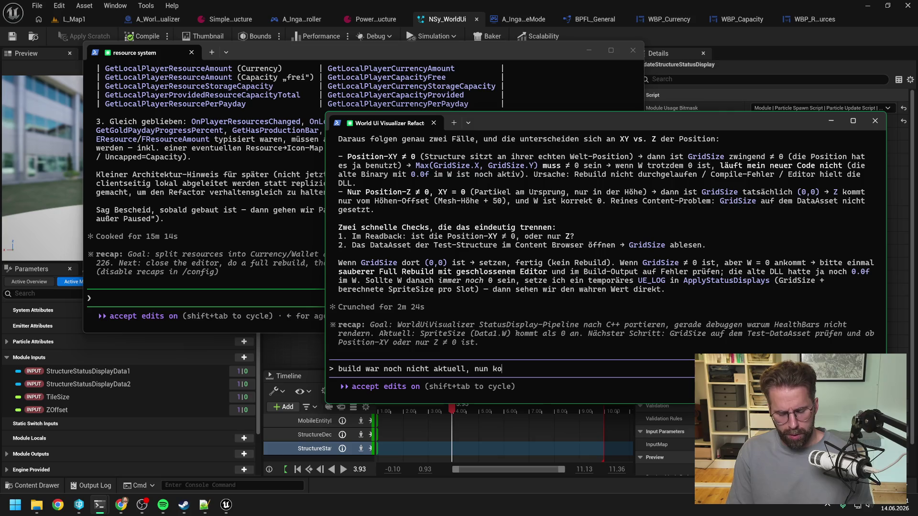
{"action": "type", "text": " an"}
{"action": "key", "text": "Return"}
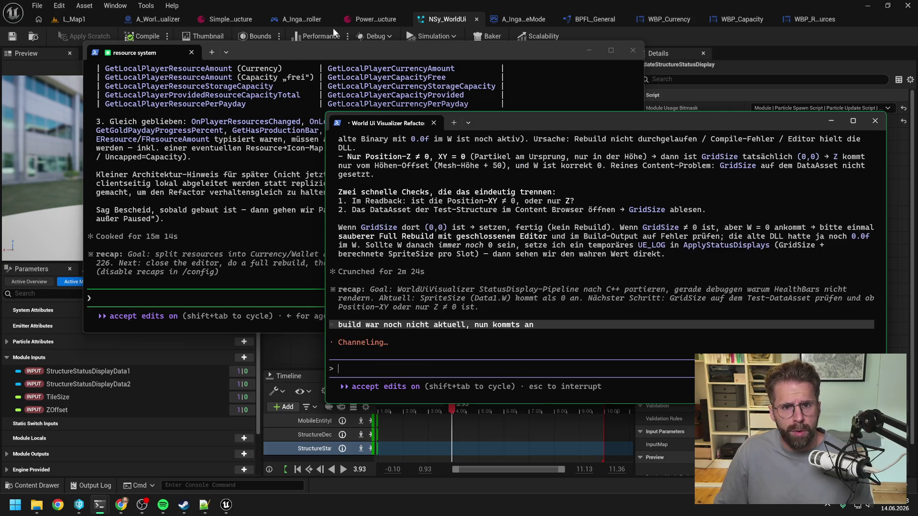
{"action": "left_click", "coordinate": [64, 22]}
Play L_Map1, select and deselect the cube twice to check its health bar, then stop.
{"action": "left_click", "coordinate": [239, 36]}
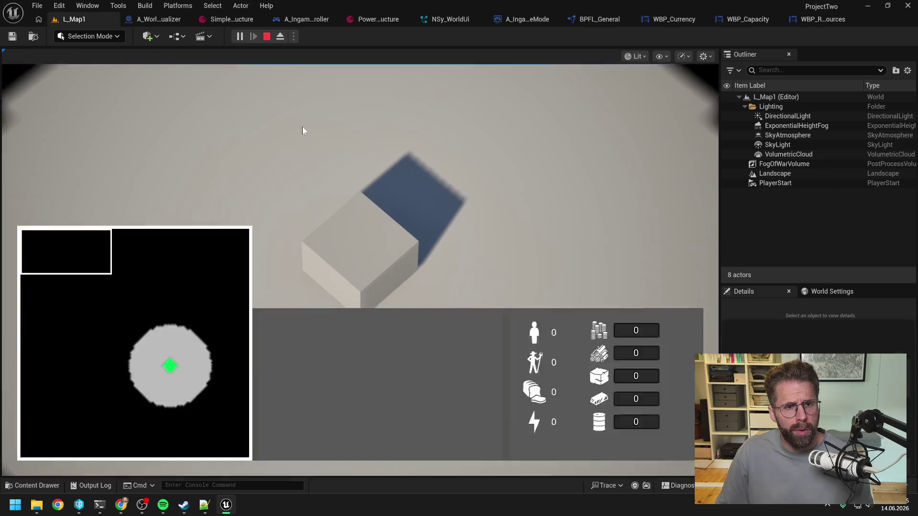
{"action": "left_click", "coordinate": [373, 263]}
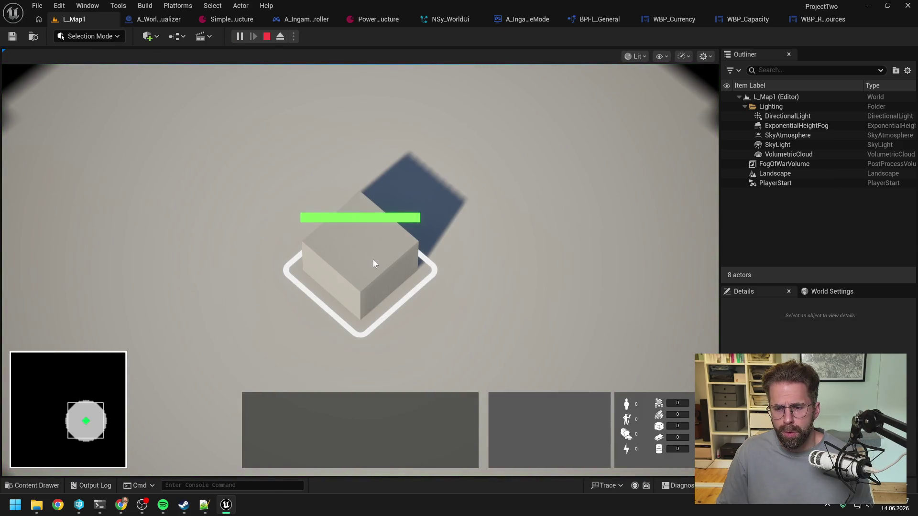
{"action": "left_click", "coordinate": [512, 228]}
{"action": "scroll", "coordinate": [512, 228], "scroll_direction": "down", "scroll_amount": 3}
{"action": "left_click", "coordinate": [355, 251]}
{"action": "left_click", "coordinate": [520, 249]}
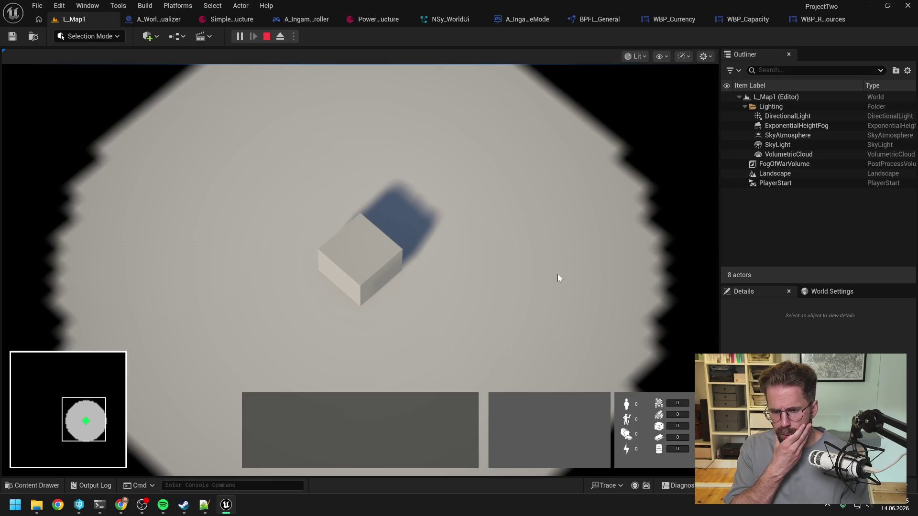
{"action": "key", "text": "Escape"}
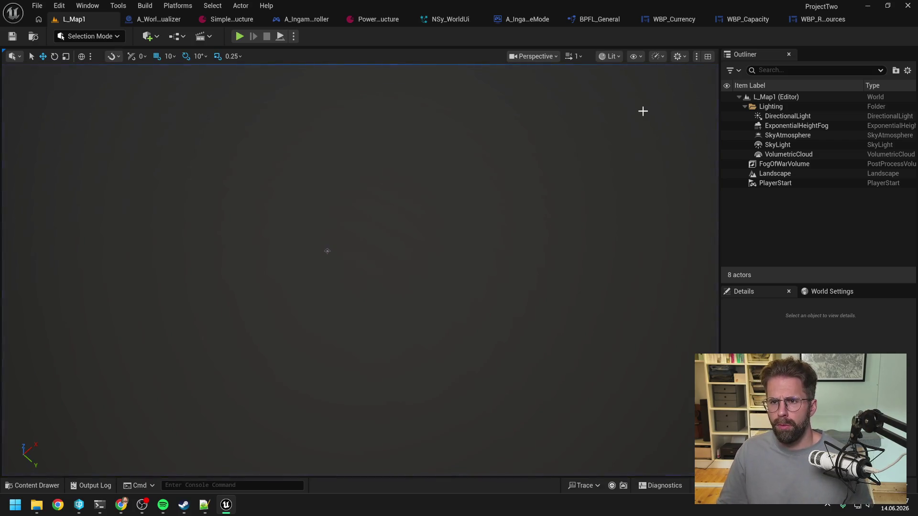
{"action": "left_click", "coordinate": [683, 21]}
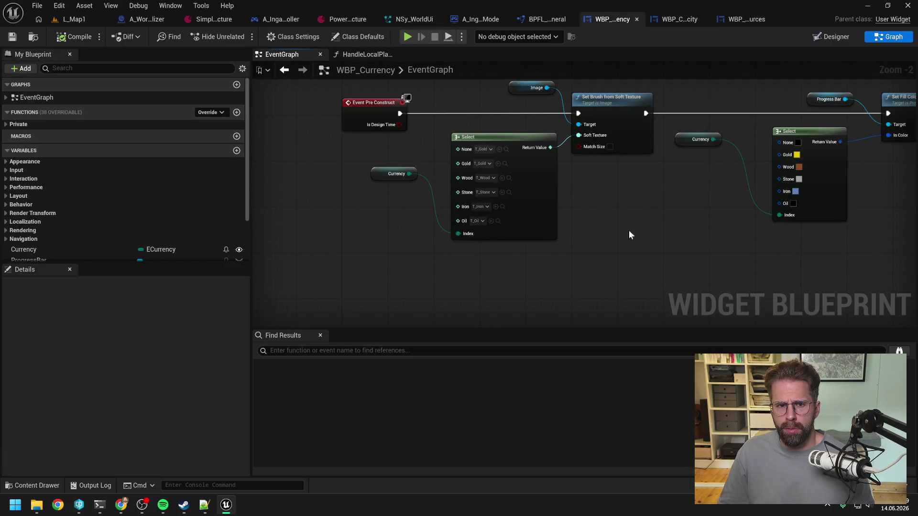
Breakpoint WBP_Currency's HandleLocalPlayerResourcesChanged entry and run a brief L_Map1 play test.
{"action": "left_click", "coordinate": [362, 57]}
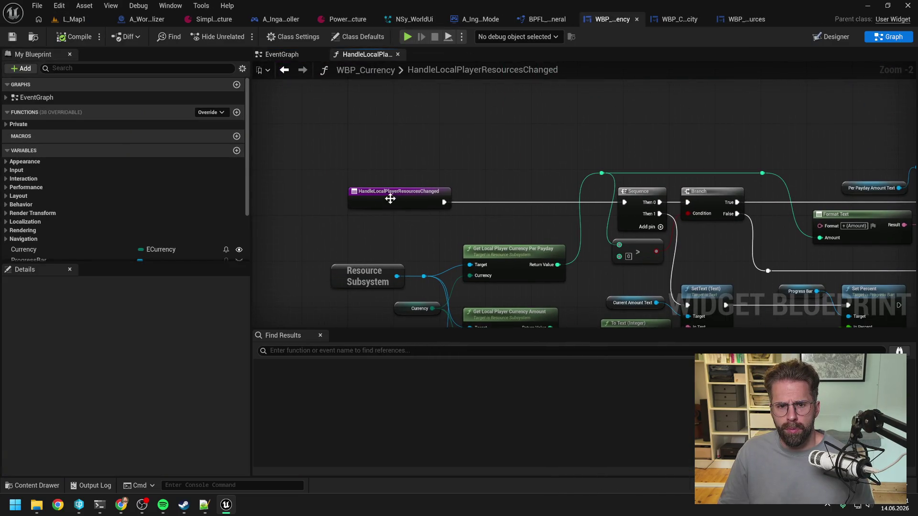
{"action": "left_click", "coordinate": [389, 199]}
{"action": "key", "text": "F9"}
{"action": "left_click", "coordinate": [502, 155]}
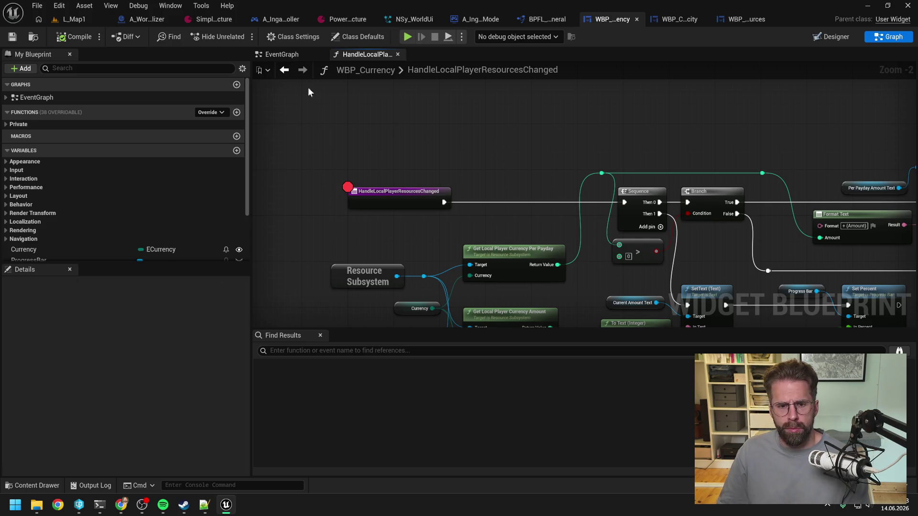
{"action": "left_click", "coordinate": [82, 19]}
{"action": "left_click", "coordinate": [239, 37]}
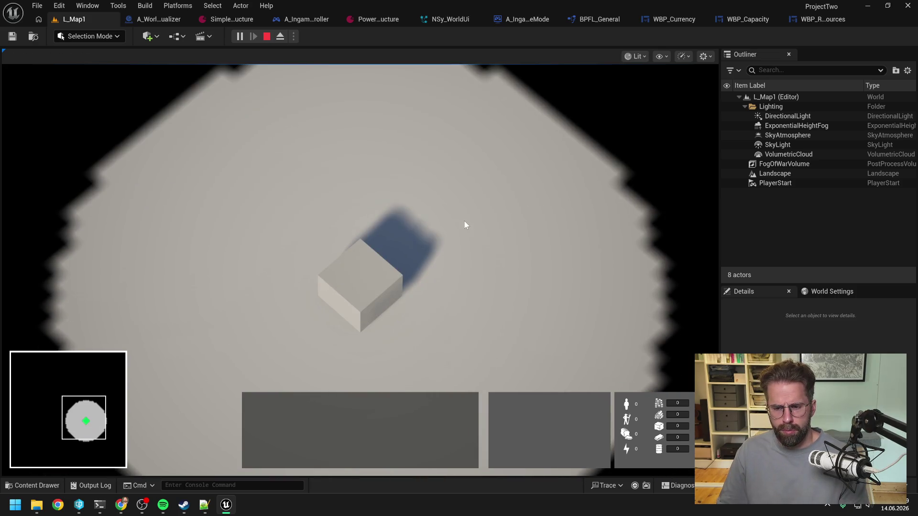
{"action": "key", "text": "Escape"}
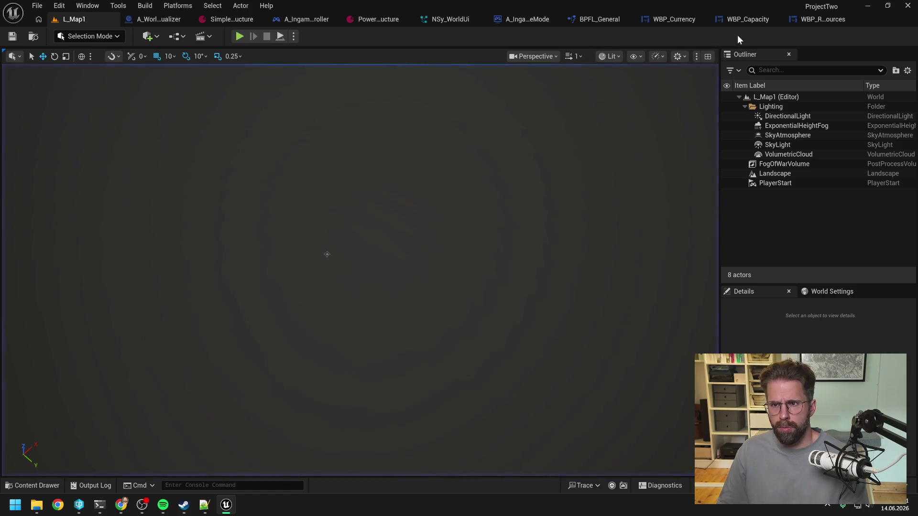
Add the same entry breakpoint in WBP_Capacity's handler and run another quick L_Map1 play test.
{"action": "left_click", "coordinate": [741, 19]}
{"action": "left_click", "coordinate": [420, 136]}
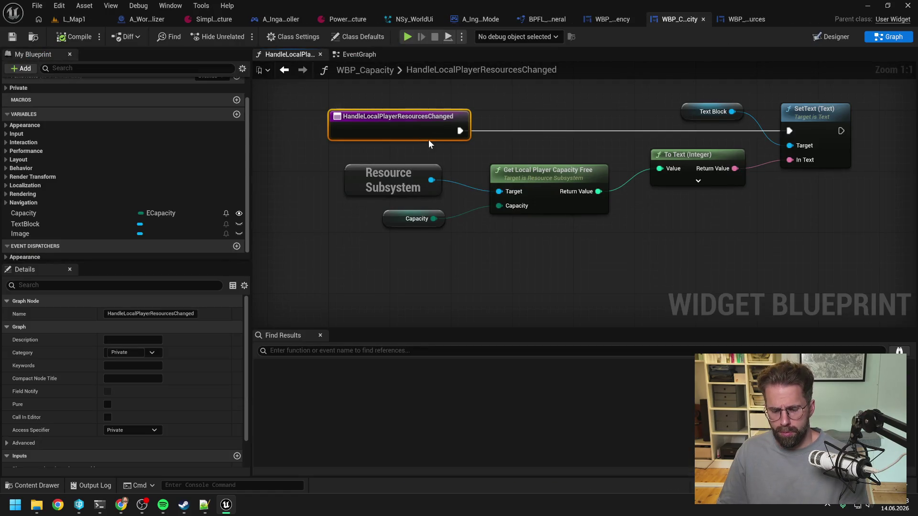
{"action": "key", "text": "F9"}
{"action": "left_click_drag", "start_coordinate": [529, 102], "coordinate": [549, 122]}
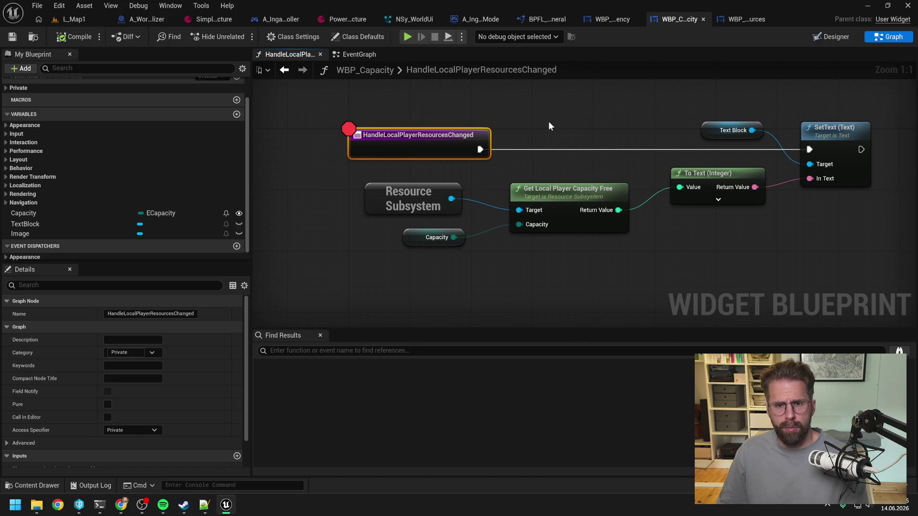
{"action": "left_click", "coordinate": [53, 21]}
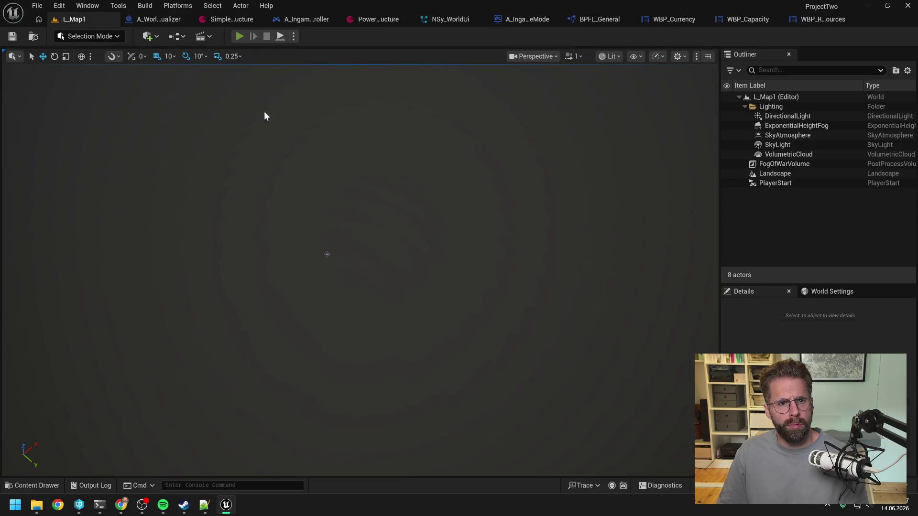
{"action": "key", "text": "alt+p"}
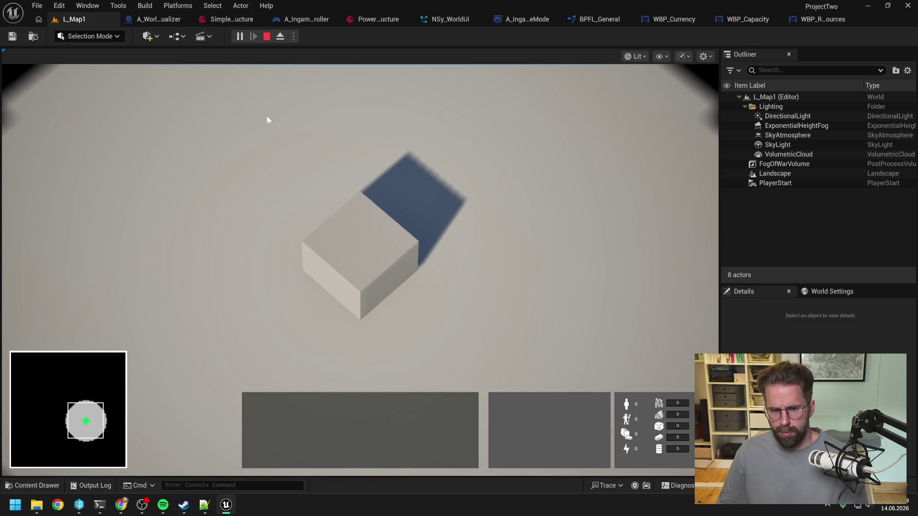
{"action": "key", "text": "Escape"}
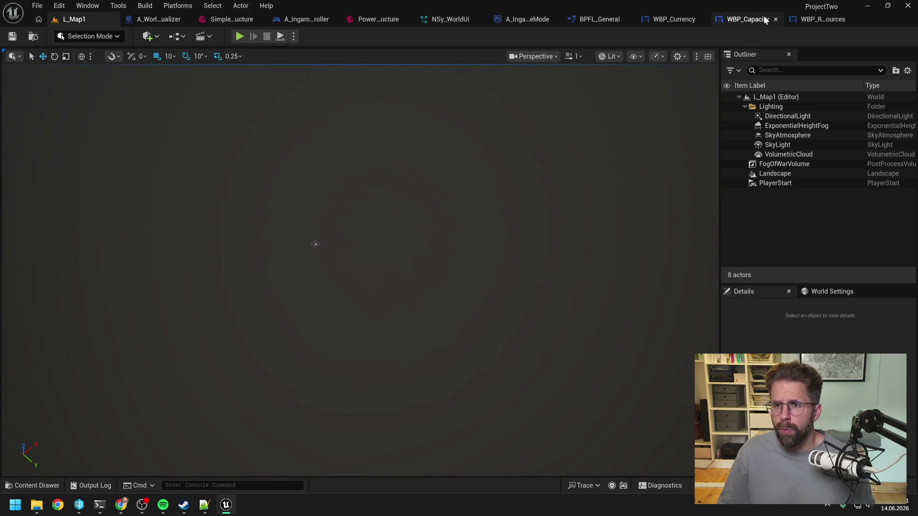
{"action": "left_click", "coordinate": [820, 19]}
{"action": "left_click", "coordinate": [679, 19]}
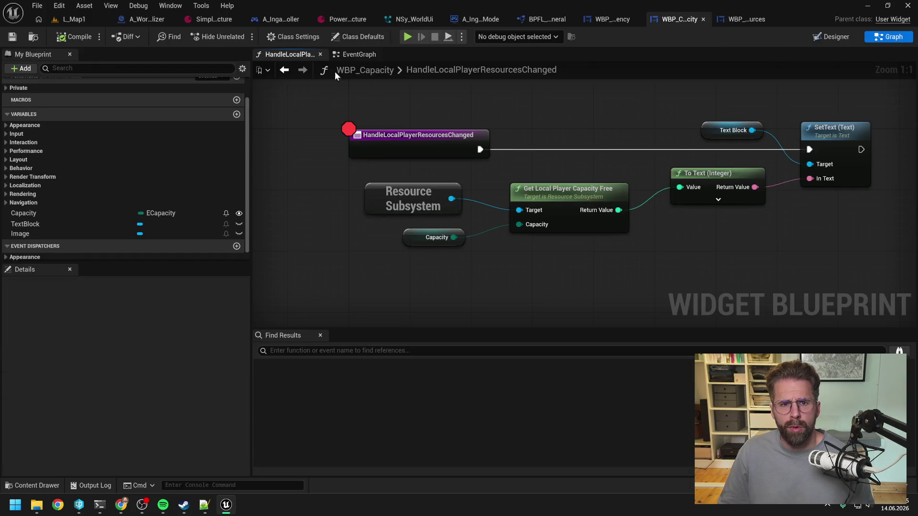
From Resource Subsystem in WBP_Capacity's EventGraph, add a Bind Event to On Local Player Resources Changed node.
{"action": "left_click", "coordinate": [361, 54]}
{"action": "mouse_move", "coordinate": [452, 116]}
{"action": "left_mouse_down"}
{"action": "mouse_move", "coordinate": [505, 214]}
{"action": "mouse_move", "coordinate": [529, 230]}
{"action": "left_mouse_up"}
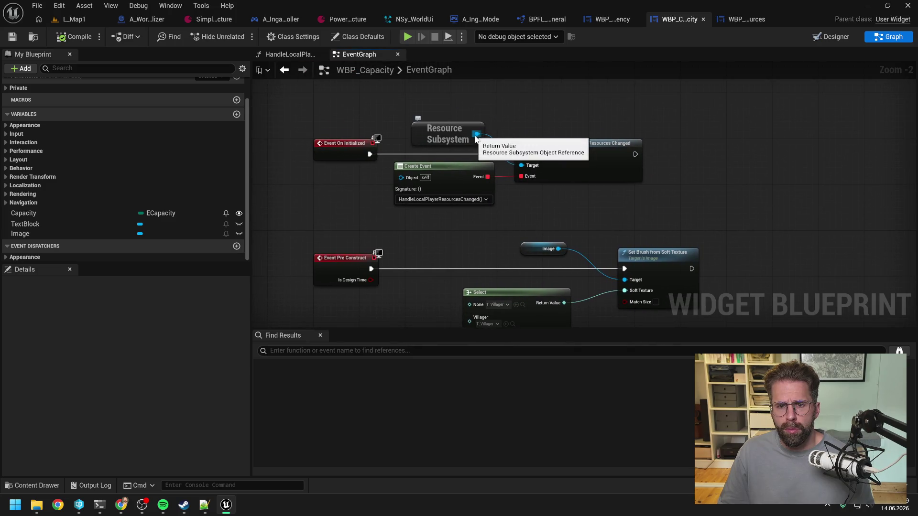
{"action": "left_click_drag", "start_coordinate": [477, 134], "coordinate": [534, 108]}
{"action": "type", "text": "local pla"}
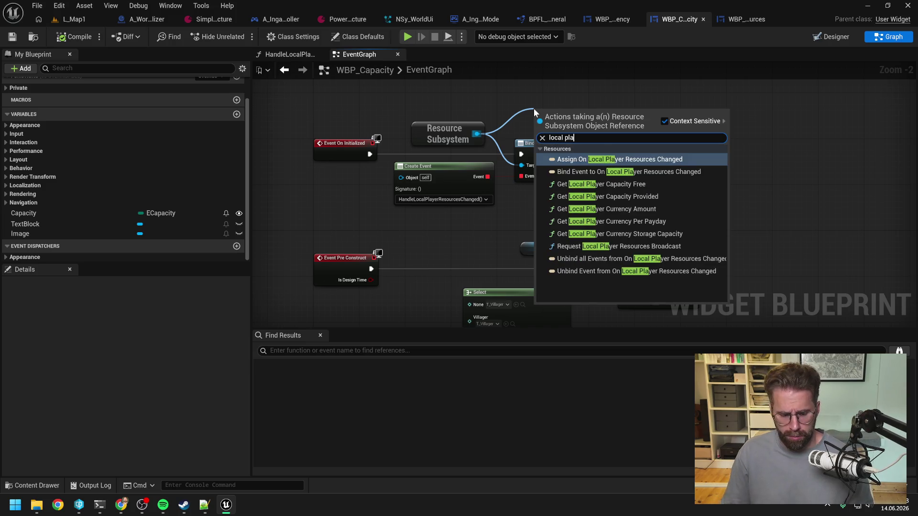
{"action": "type", "text": " bind"}
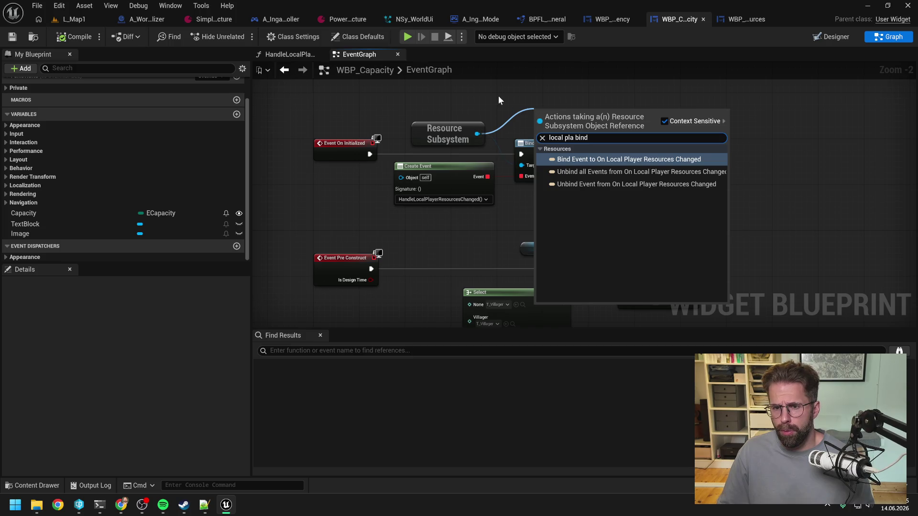
{"action": "key", "text": "Return"}
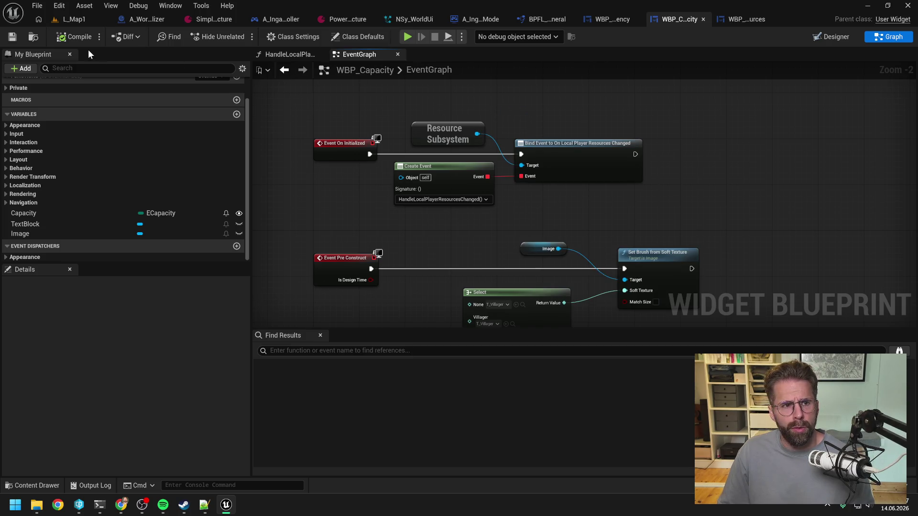
Report to the resource system session that OnLocalPlayerResourcesChanged pushes stop arriving after the rebuild.
{"action": "mouse_move", "coordinate": [101, 506]}
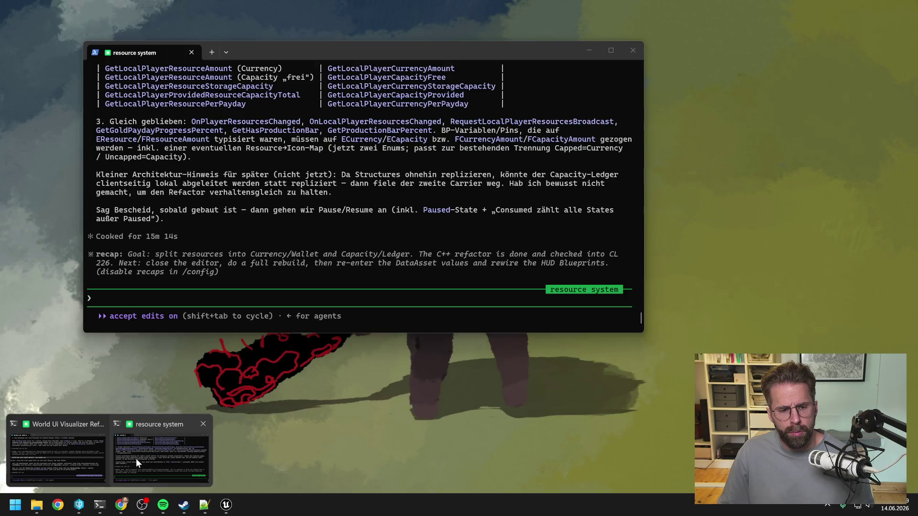
{"action": "left_click", "coordinate": [140, 455]}
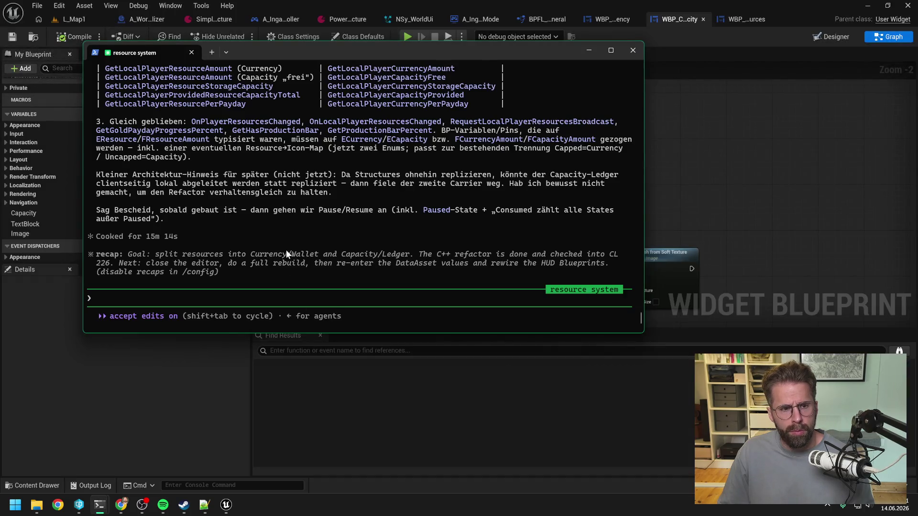
{"action": "scroll", "coordinate": [296, 230], "scroll_direction": "up", "scroll_amount": 6}
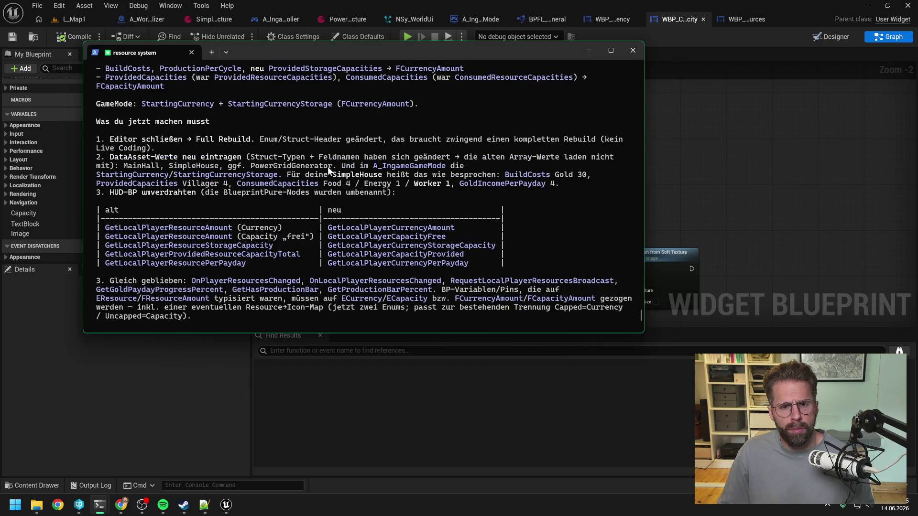
{"action": "scroll", "coordinate": [421, 181], "scroll_direction": "down", "scroll_amount": 6}
{"action": "type", "text": "bp ha"}
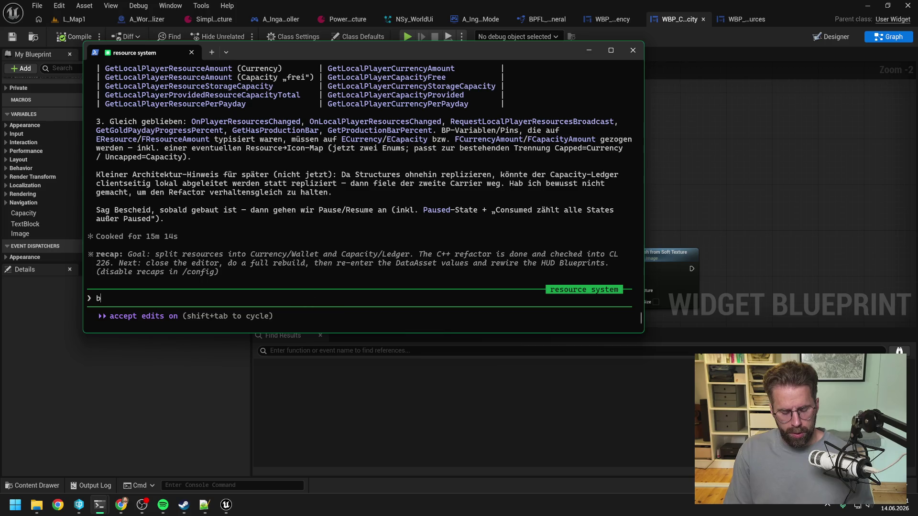
{"action": "type", "text": "b ich "}
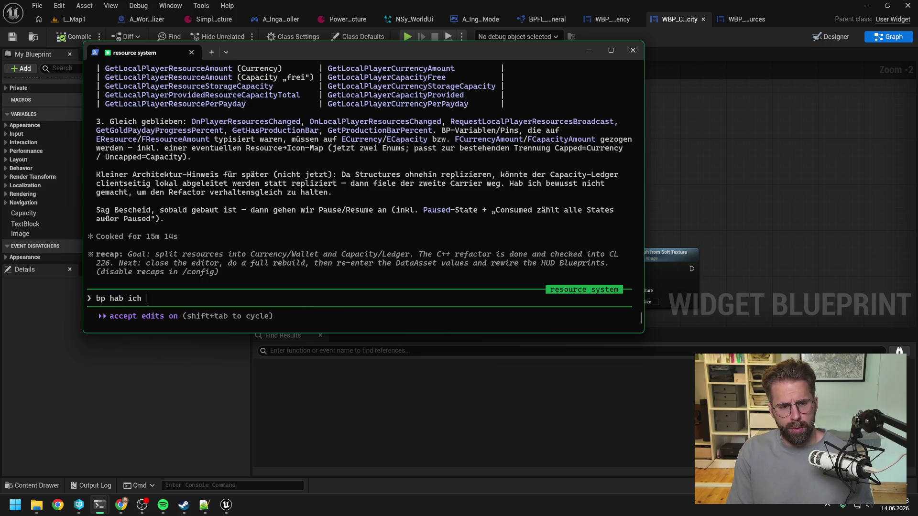
{"action": "type", "text": "geupdated nach dem build, es ko"}
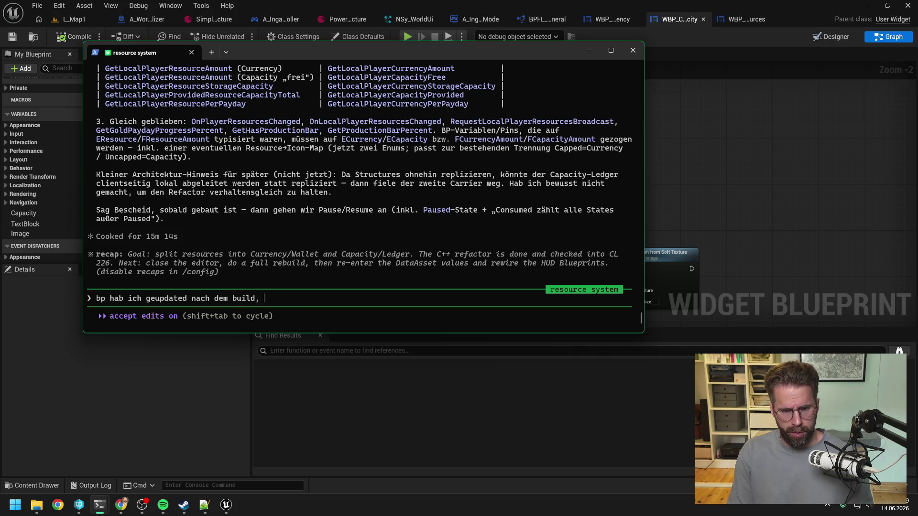
{"action": "type", "text": "mmen nun die OnResource"}
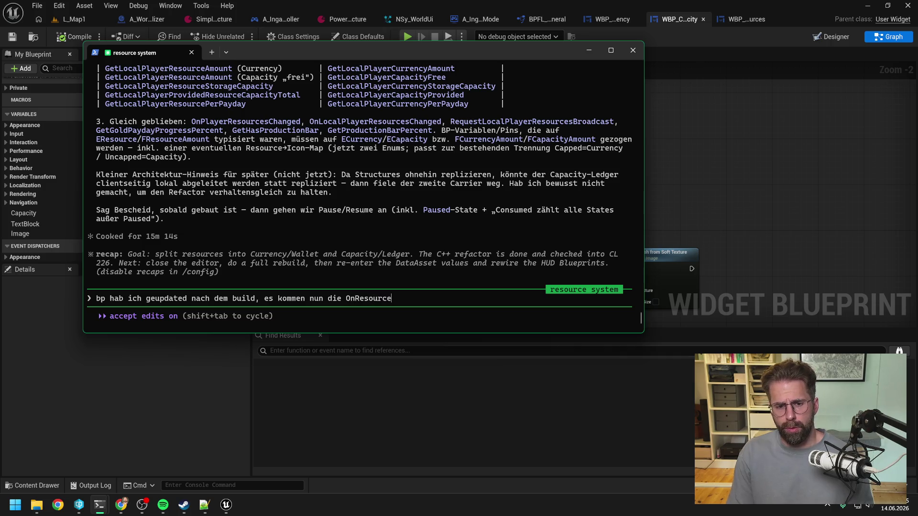
{"action": "left_click", "coordinate": [673, 191]}
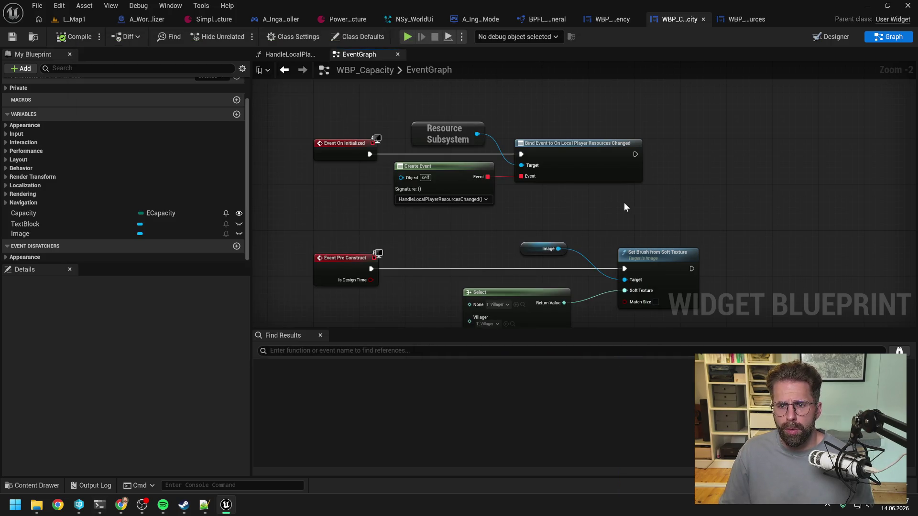
{"action": "mouse_move", "coordinate": [99, 504]}
{"action": "left_click", "coordinate": [162, 455]}
{"action": "key", "text": "BackSpace"}
{"action": "key", "text": "BackSpace"}
{"action": "key", "text": "BackSpace"}
{"action": "type", "text": "LocalPlayerResourcesChanged "}
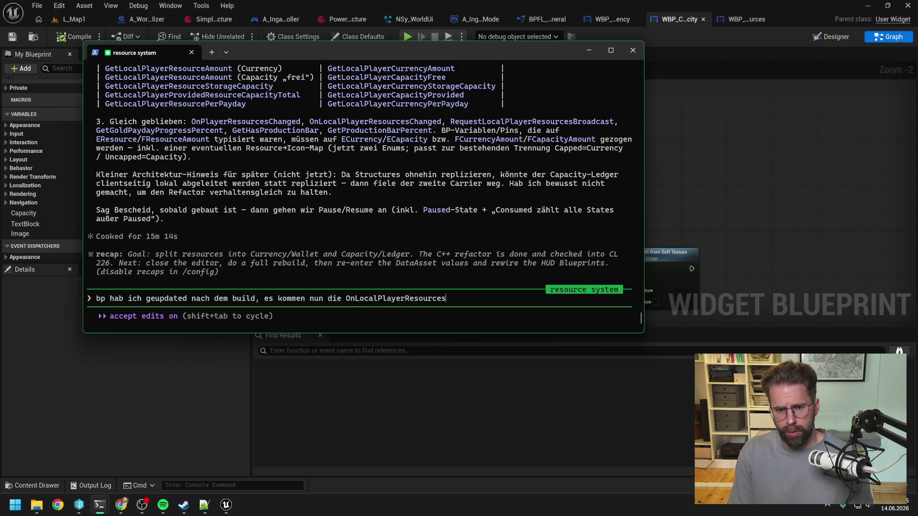
{"action": "type", "text": "Pushe"}
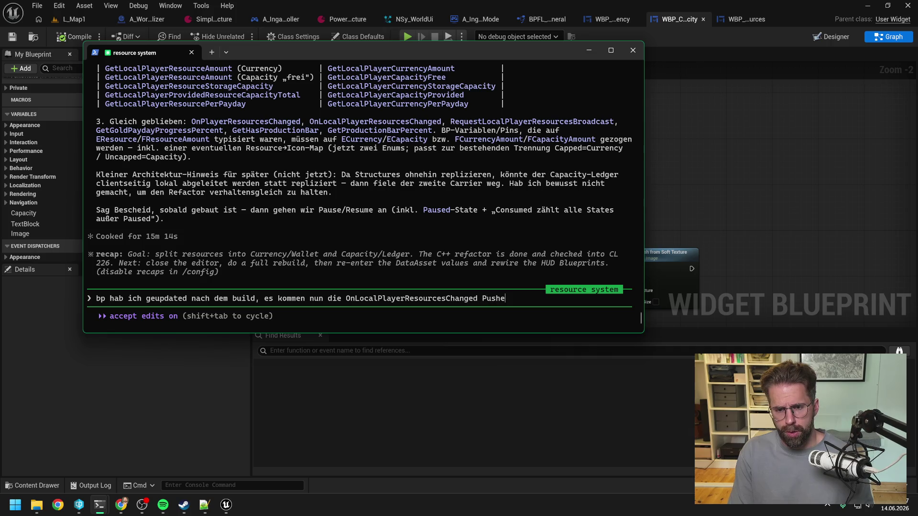
{"action": "type", "text": "s nicht mehr an ak"}
{"action": "type", "text": "tuie"}
{"action": "key", "text": "BackSpace"}
{"action": "key", "text": "BackSpace"}
{"action": "key", "text": "BackSpace"}
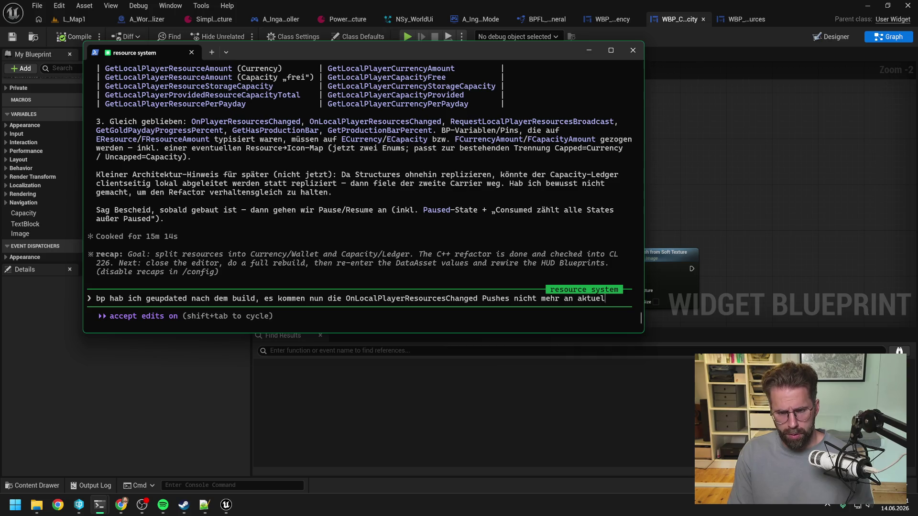
{"action": "key", "text": "Return"}
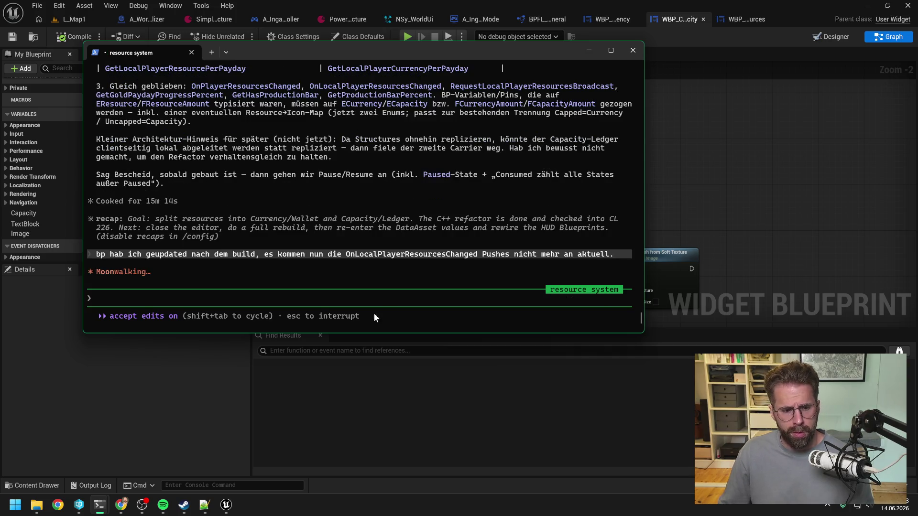
Go back from the terminal sessions to the L_Map1 level in Unreal.
{"action": "mouse_move", "coordinate": [137, 476]}
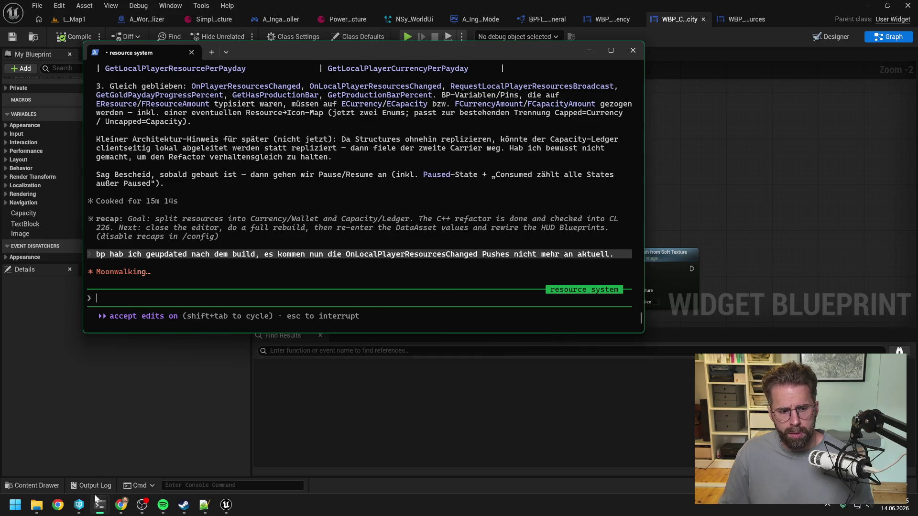
{"action": "left_click", "coordinate": [57, 454]}
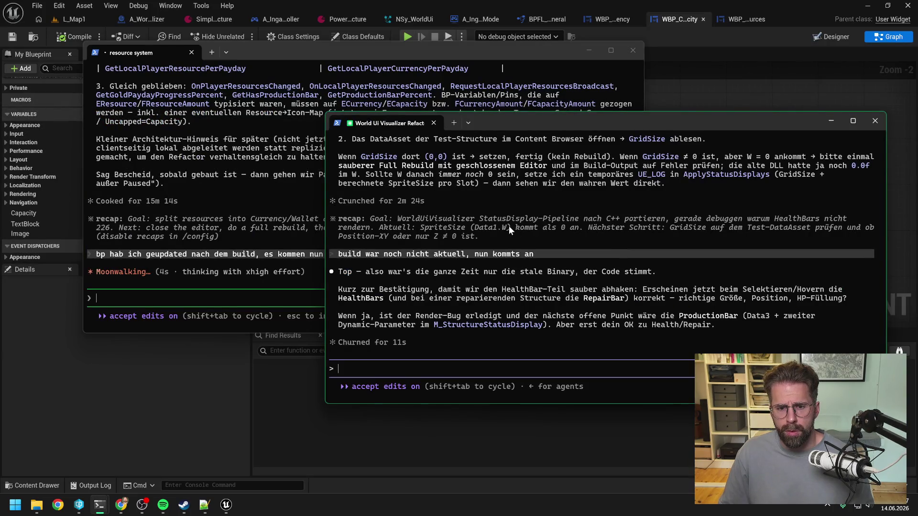
{"action": "left_click", "coordinate": [730, 91]}
{"action": "left_click", "coordinate": [74, 20]}
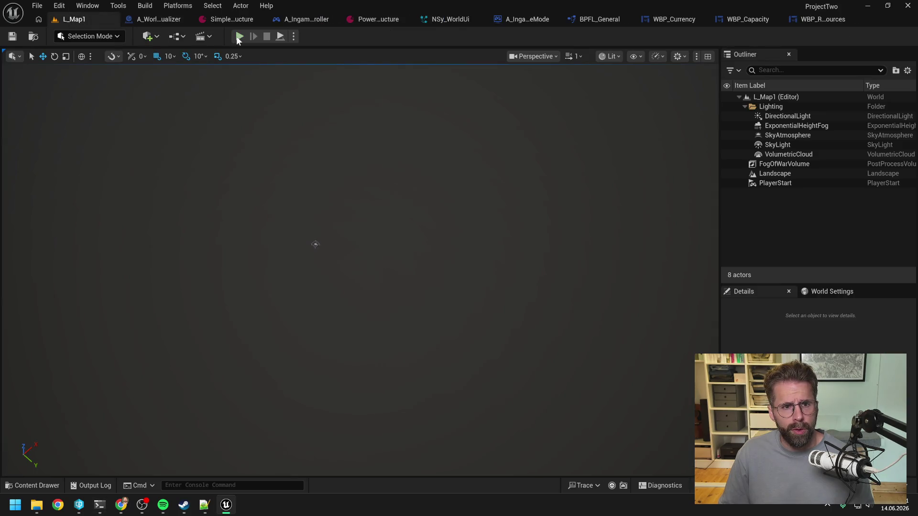
Play L_Map1, select the Main Hall, and resume past both widgets' resources-changed breakpoints.
{"action": "left_click", "coordinate": [239, 37]}
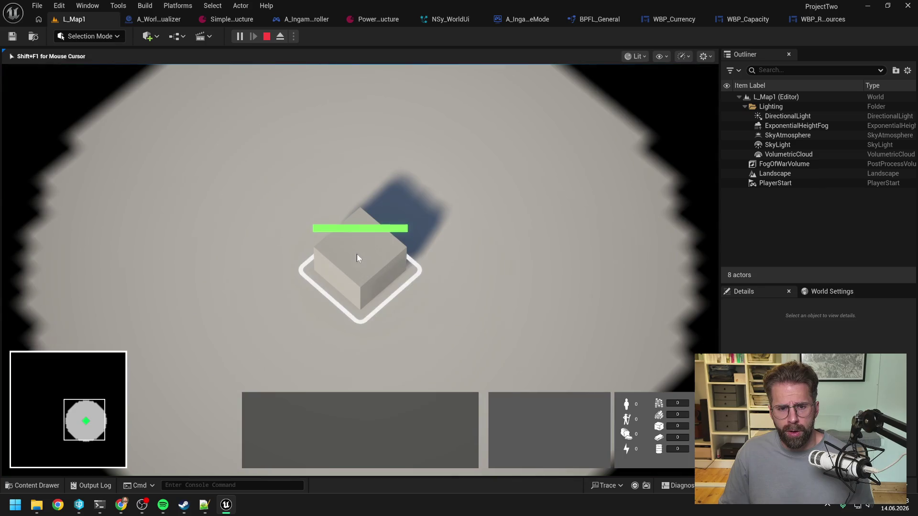
{"action": "left_click", "coordinate": [356, 254]}
{"action": "left_click", "coordinate": [555, 269]}
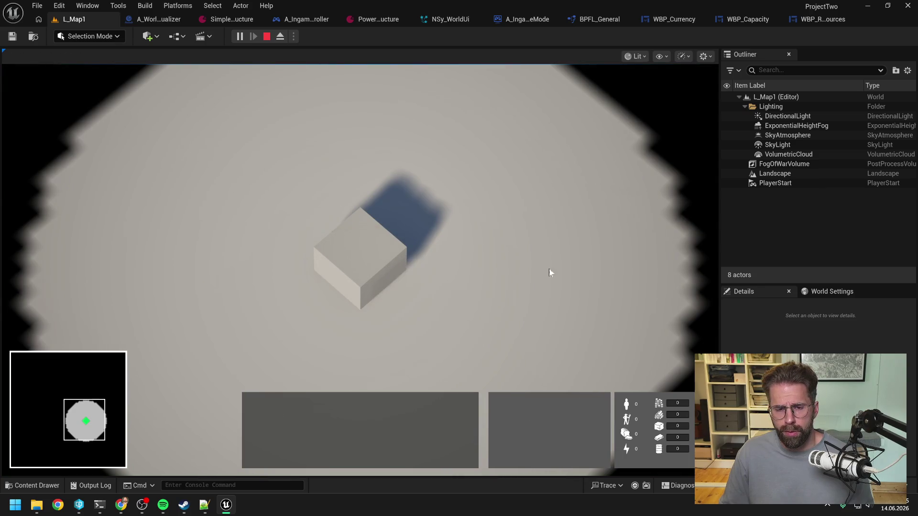
{"action": "left_click", "coordinate": [359, 261]}
{"action": "left_click", "coordinate": [504, 403]}
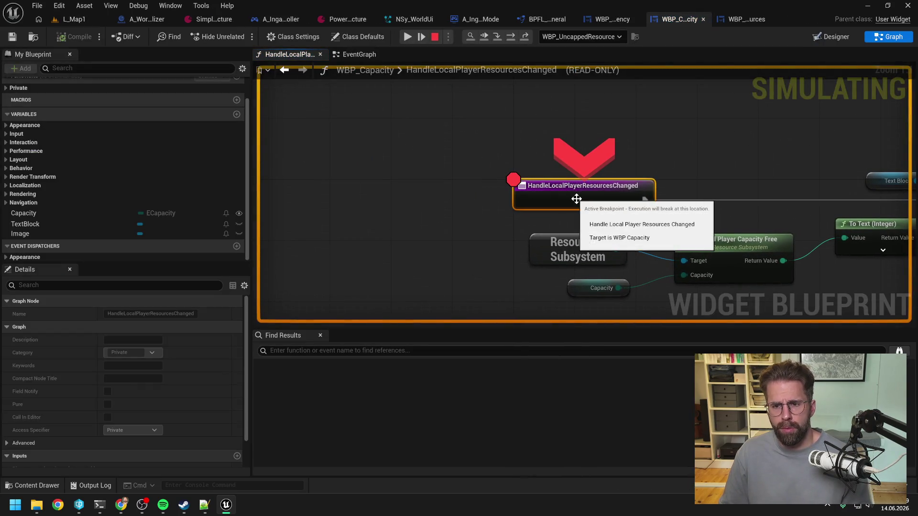
{"action": "key", "text": "F9"}
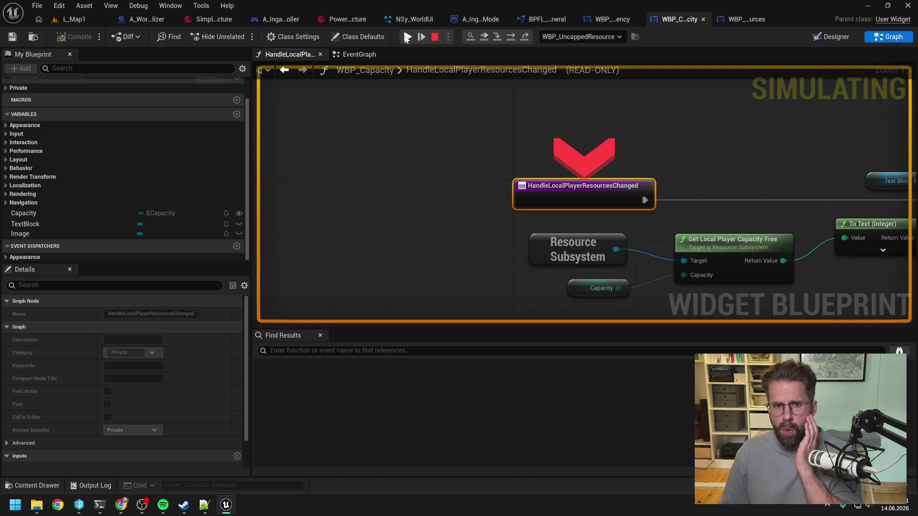
{"action": "left_click", "coordinate": [408, 37]}
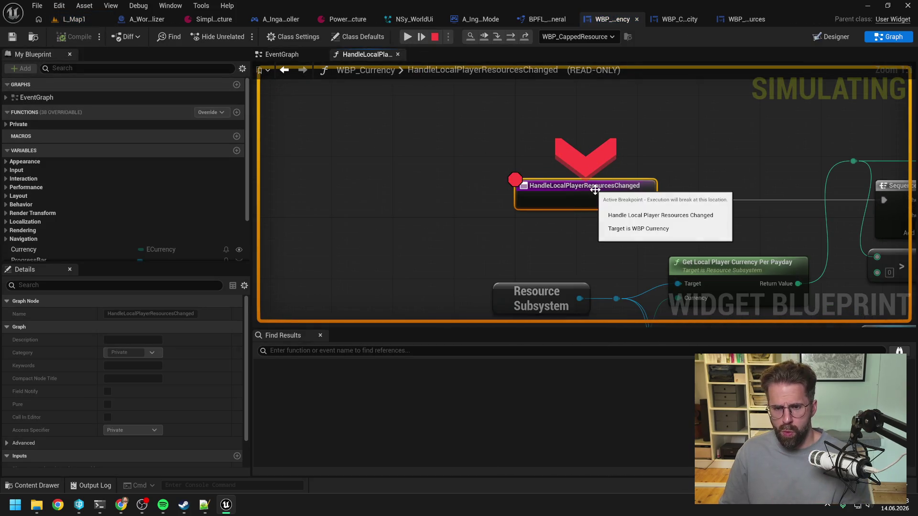
{"action": "left_click", "coordinate": [408, 37]}
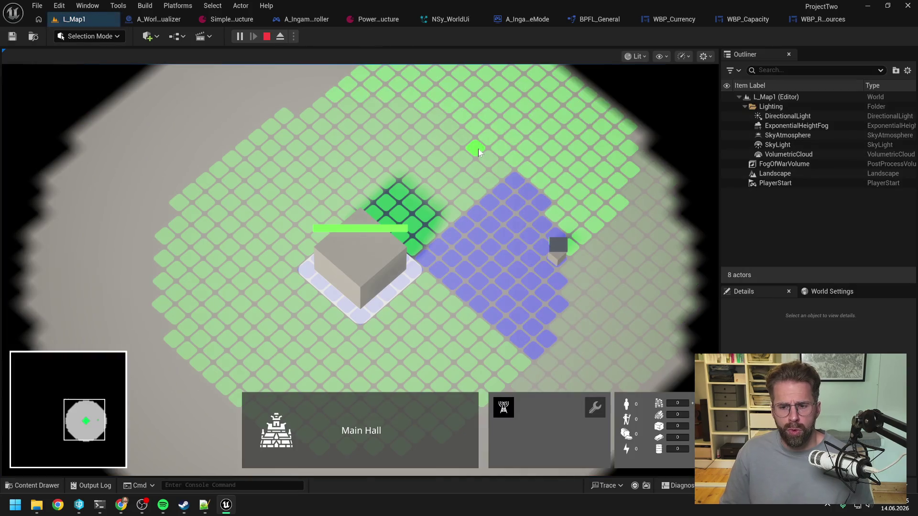
{"action": "left_click", "coordinate": [460, 158]}
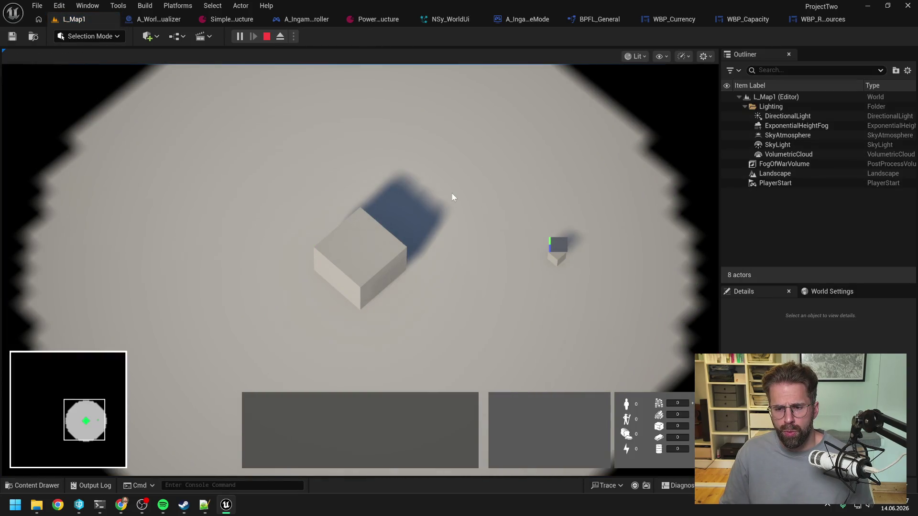
Place eight Power Grid Generators on the grid around the Main Hall.
{"action": "left_click", "coordinate": [361, 248]}
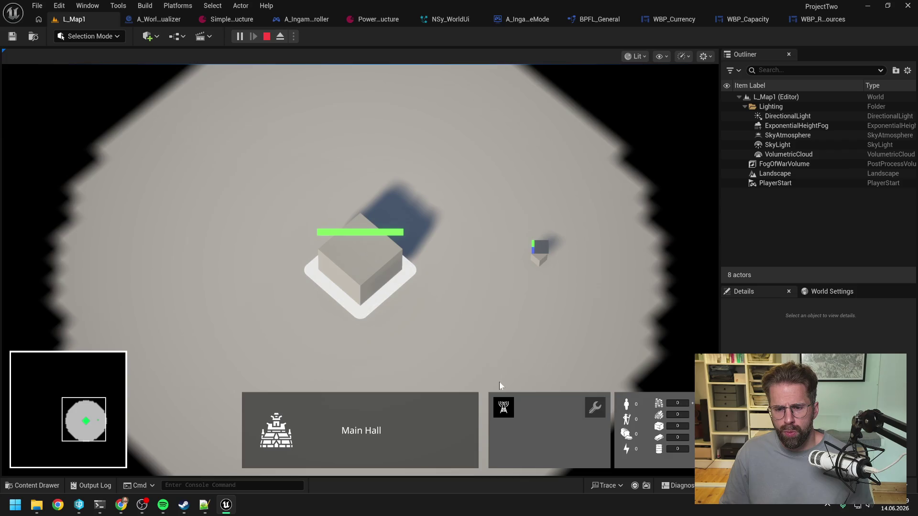
{"action": "left_click", "coordinate": [505, 409]}
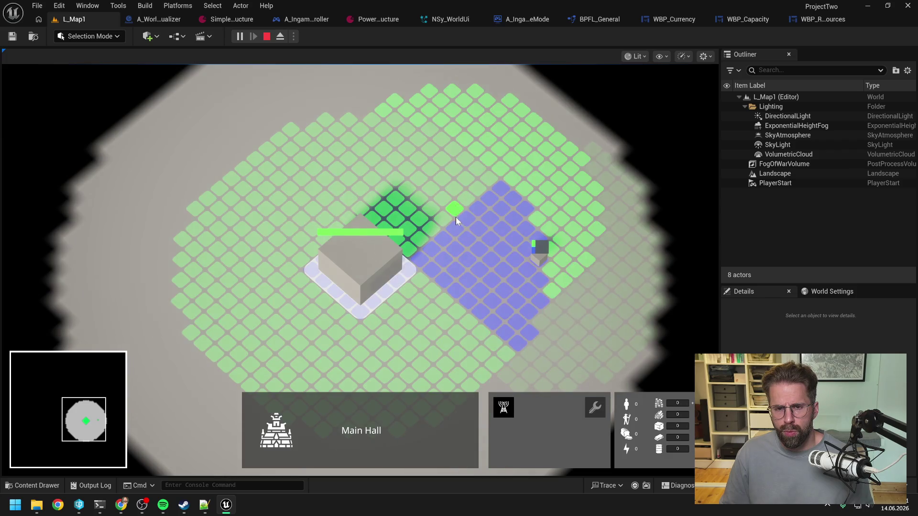
{"action": "left_click", "coordinate": [486, 179]}
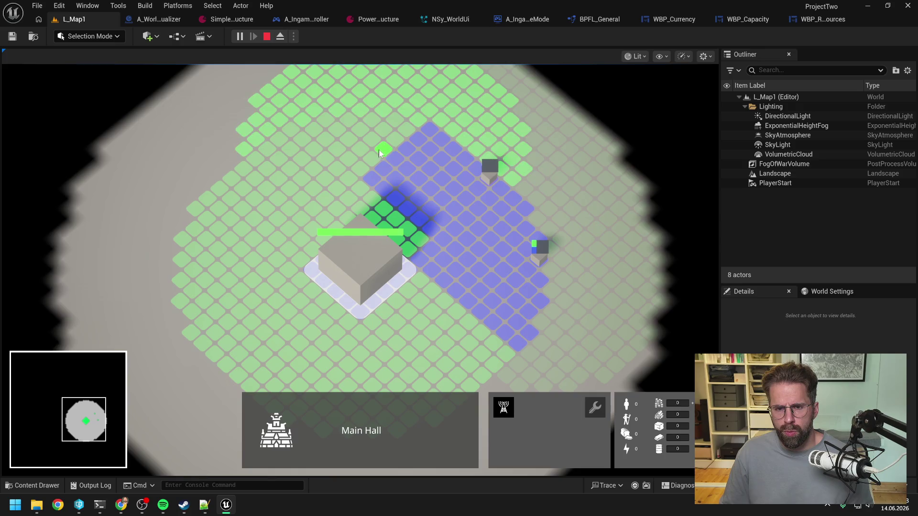
{"action": "left_click", "coordinate": [406, 129]}
{"action": "left_click", "coordinate": [276, 140]}
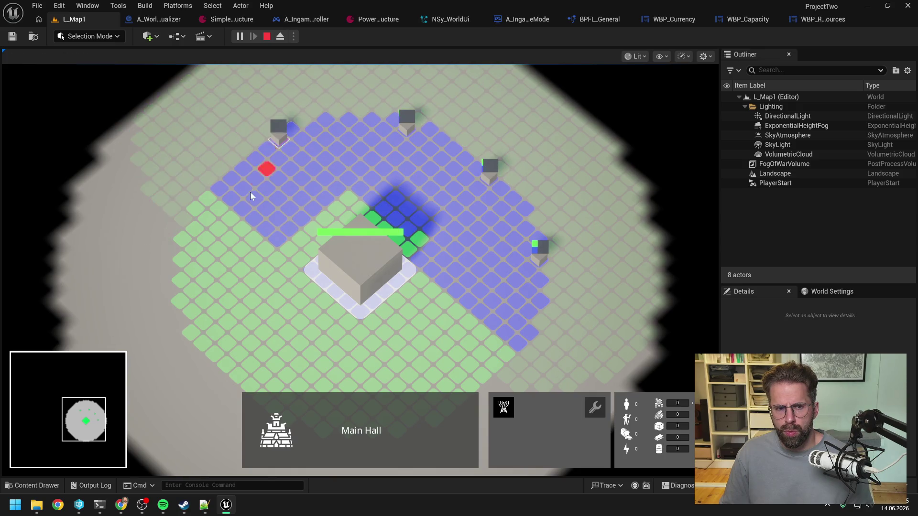
{"action": "left_click", "coordinate": [207, 201]}
{"action": "key", "text": "s"}
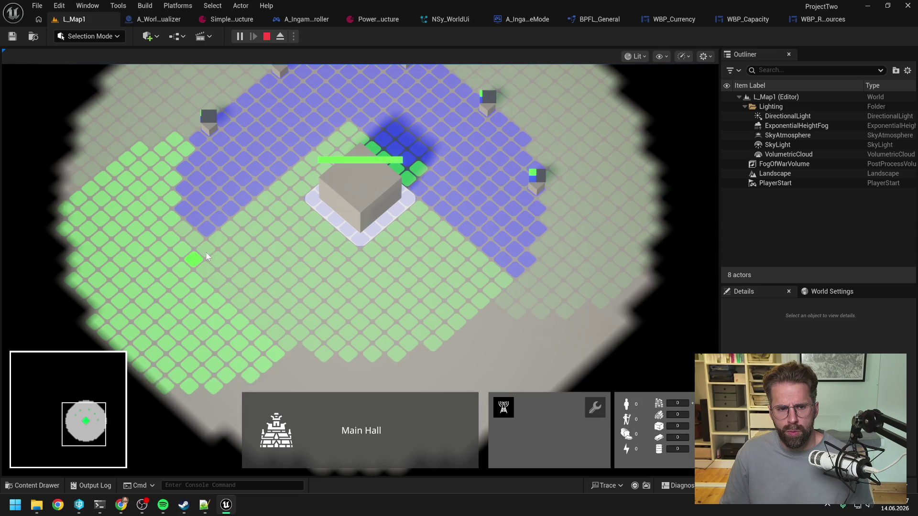
{"action": "left_click", "coordinate": [206, 252]}
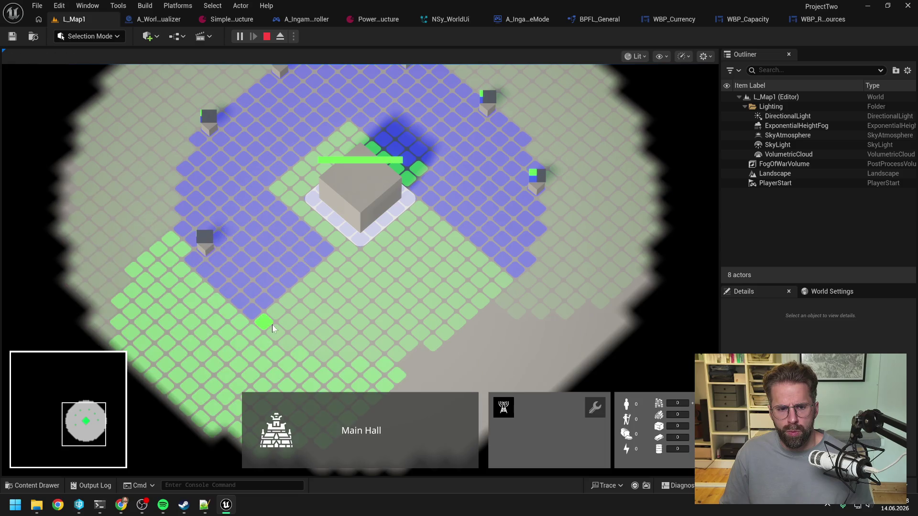
{"action": "left_click", "coordinate": [272, 327]}
{"action": "left_click", "coordinate": [372, 353]}
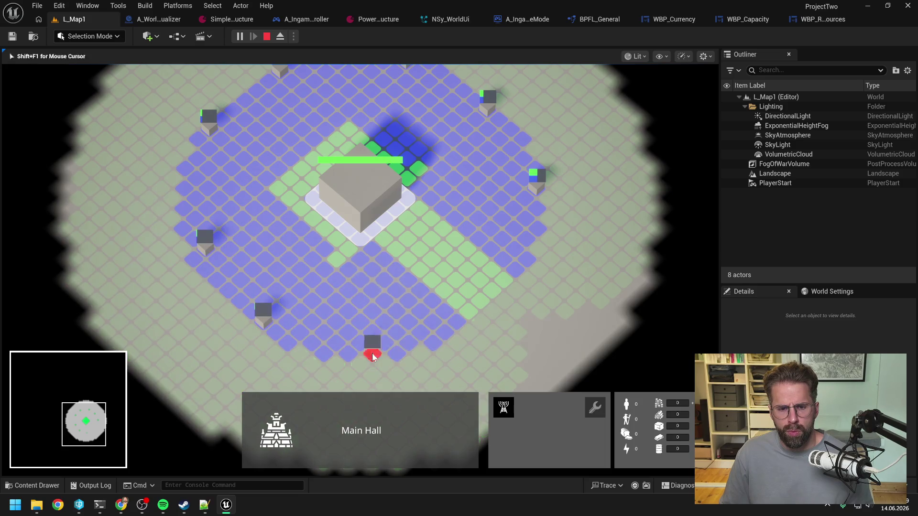
{"action": "left_click", "coordinate": [471, 311]}
{"action": "right_click", "coordinate": [473, 310]}
{"action": "scroll", "coordinate": [526, 296], "scroll_direction": "down", "scroll_amount": 2}
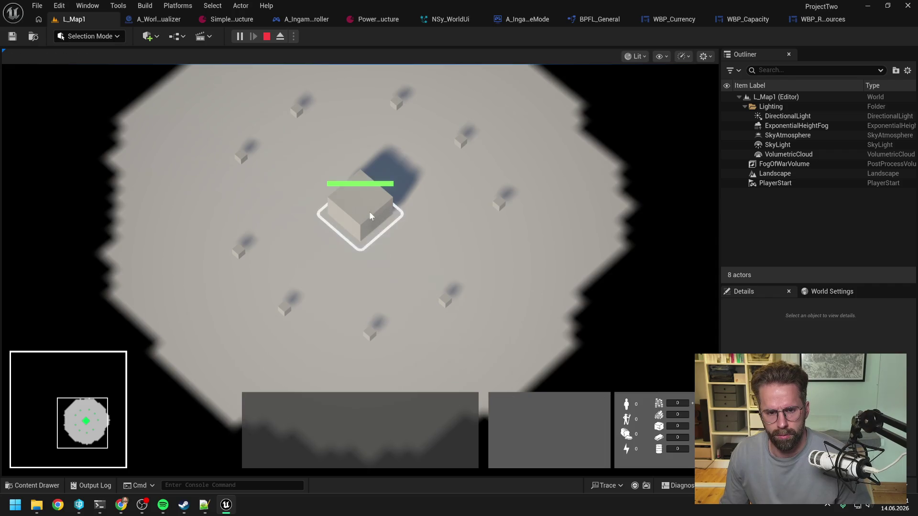
Place two more power grid generators near the right edge.
{"action": "left_click", "coordinate": [503, 406]}
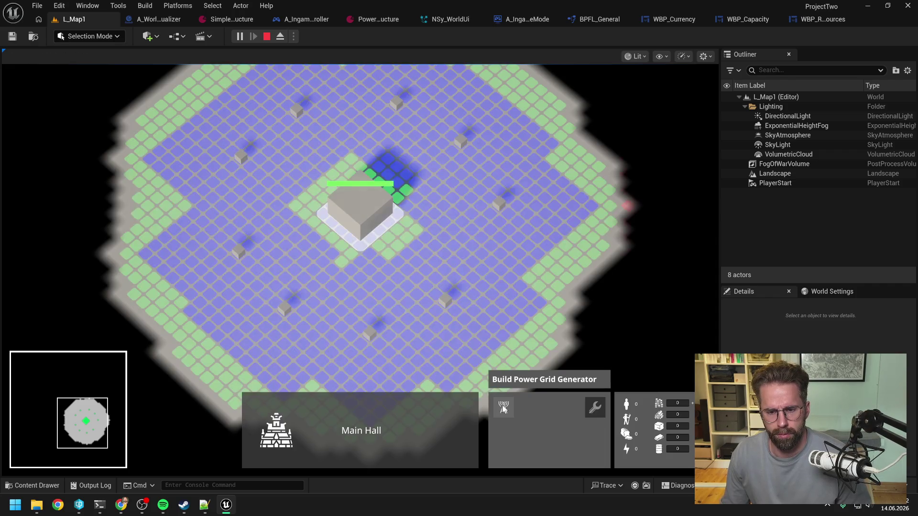
{"action": "left_click", "coordinate": [553, 328]}
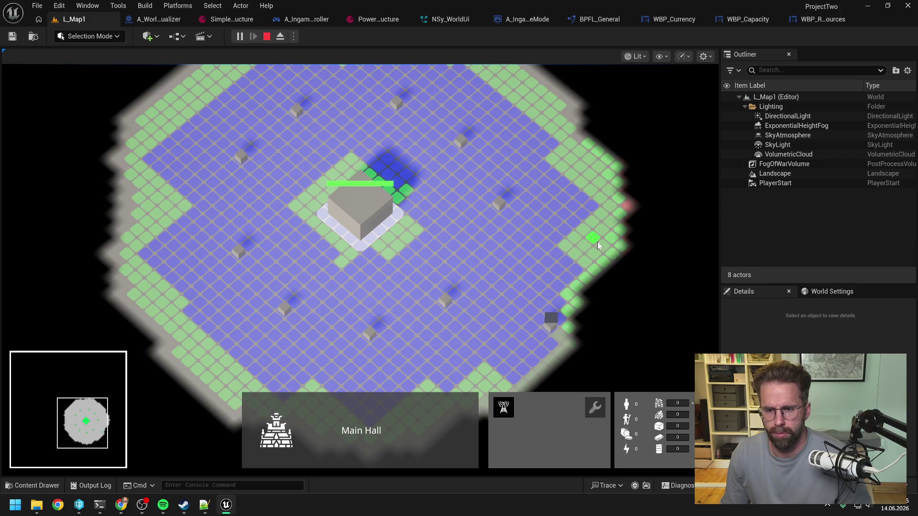
{"action": "left_click", "coordinate": [598, 242]}
{"action": "scroll", "coordinate": [597, 242], "scroll_direction": "down", "scroll_amount": 2}
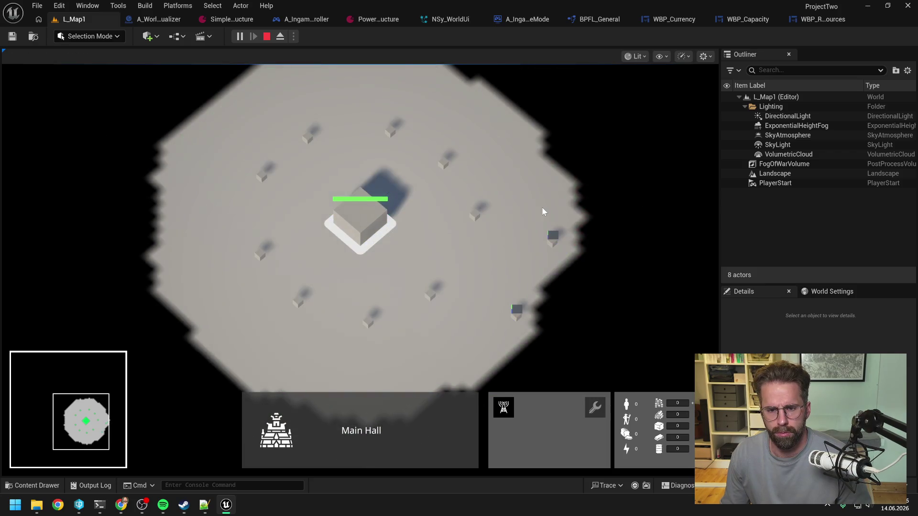
Select and deselect individual generators and the Main Hall to check single selection.
{"action": "left_click", "coordinate": [542, 208]}
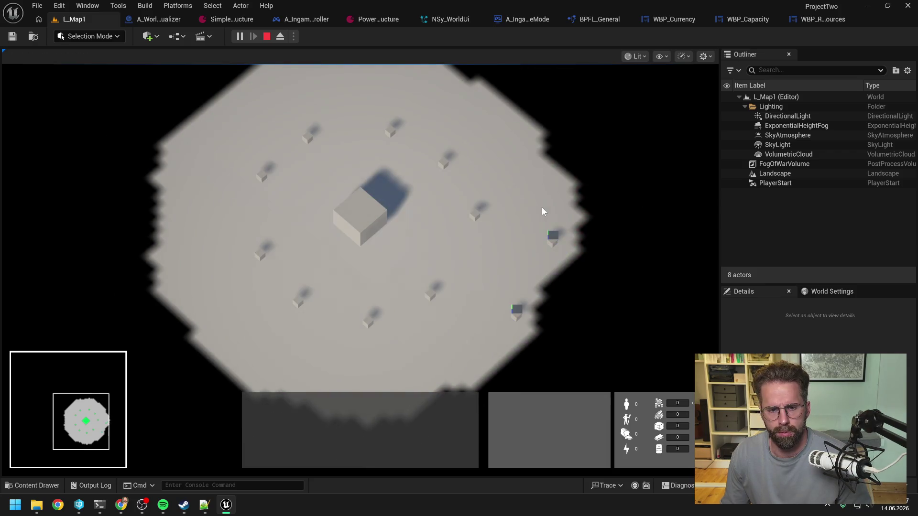
{"action": "left_click", "coordinate": [474, 215]}
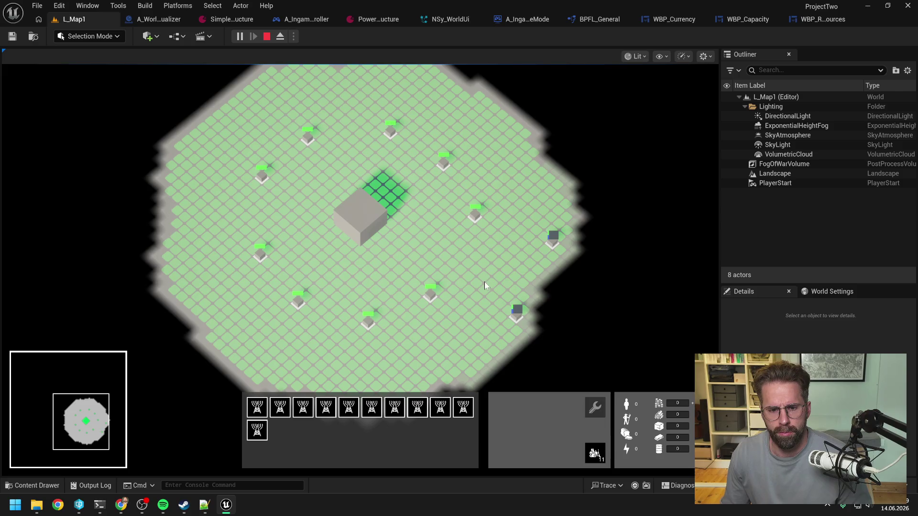
{"action": "left_click", "coordinate": [484, 283]}
{"action": "left_click", "coordinate": [435, 296]}
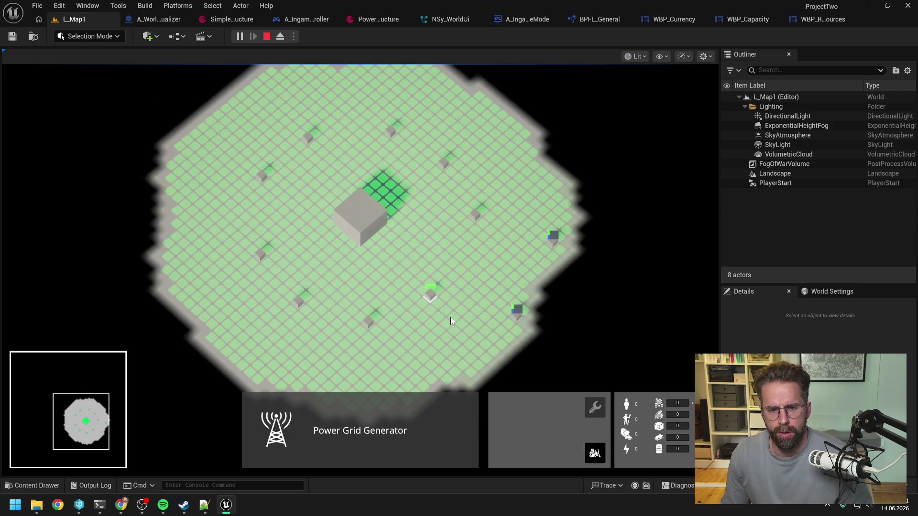
{"action": "left_click", "coordinate": [365, 283]}
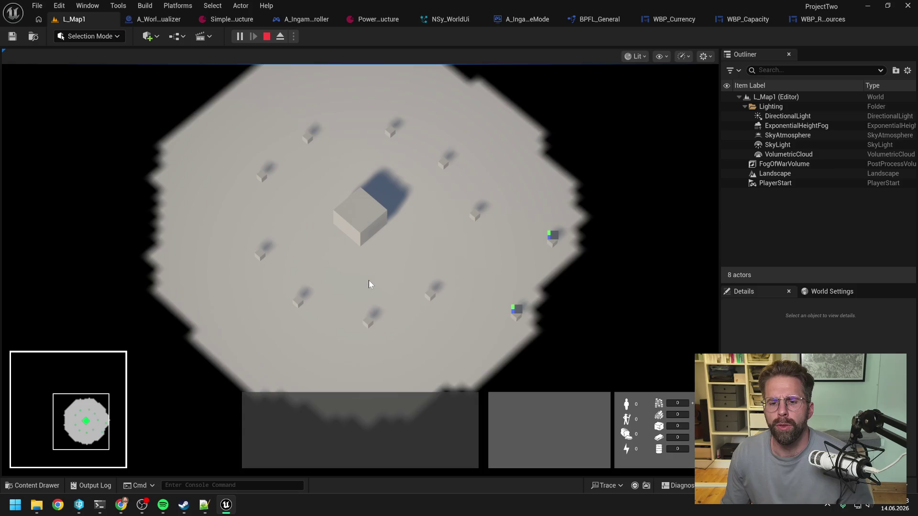
{"action": "left_click", "coordinate": [347, 227]}
{"action": "left_click", "coordinate": [304, 293]}
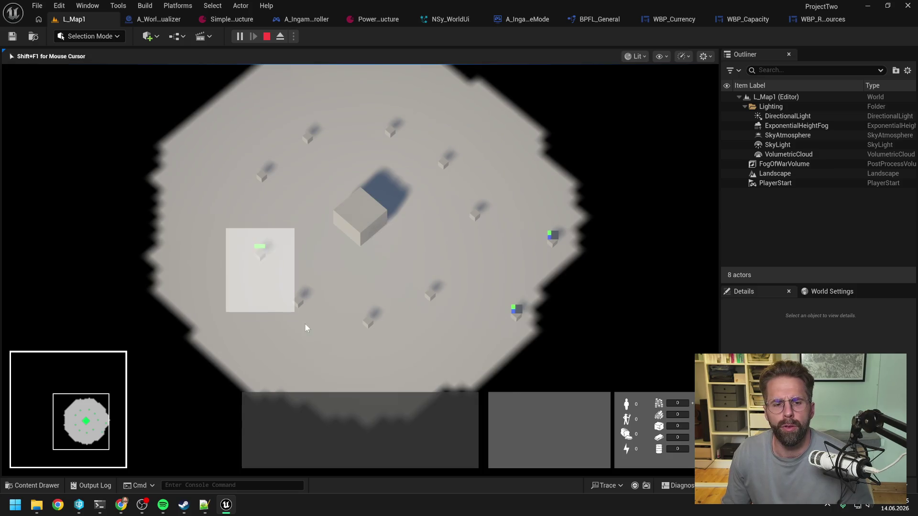
{"action": "left_click", "coordinate": [340, 279]}
Build a five-generator multi-selection, clear it, and stop the play session.
{"action": "left_click", "coordinate": [262, 176]}
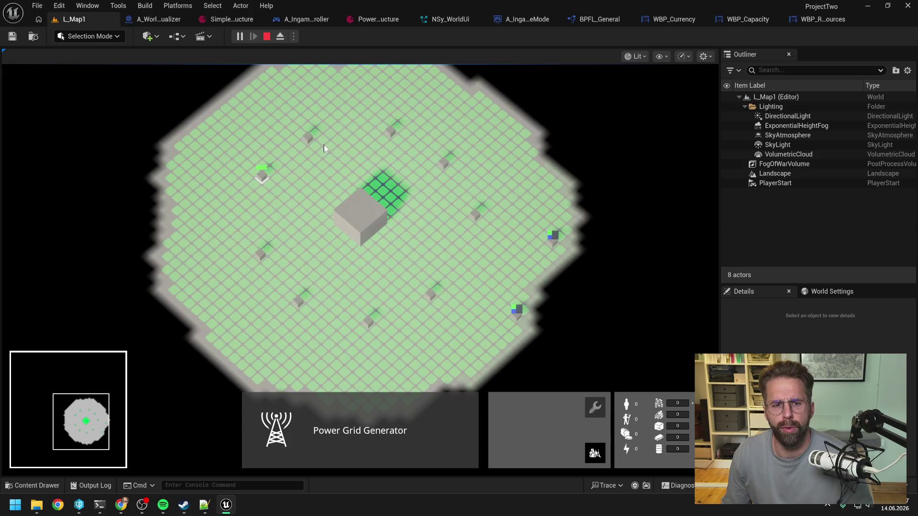
{"action": "left_click", "coordinate": [307, 137], "text": "shift"}
{"action": "left_click", "coordinate": [444, 163], "text": "shift"}
{"action": "left_click", "coordinate": [475, 214], "text": "shift"}
{"action": "left_click", "coordinate": [391, 130], "text": "shift"}
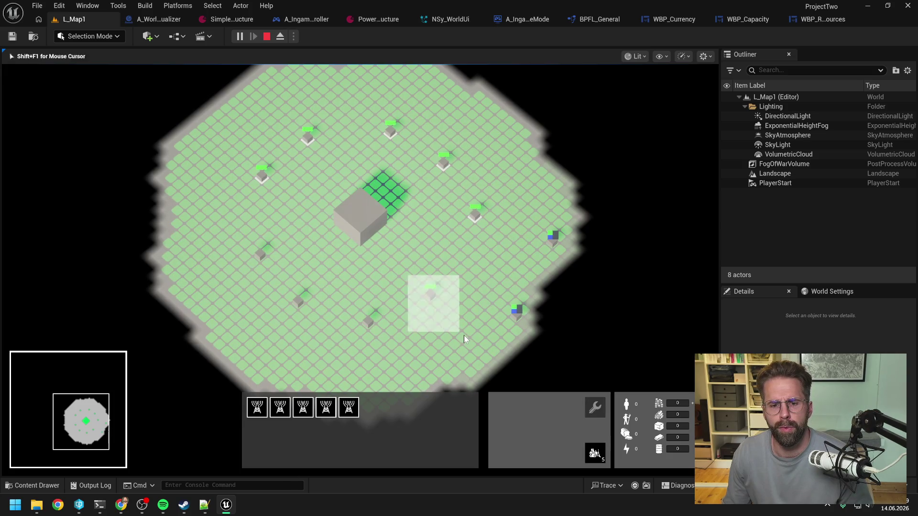
{"action": "left_click", "coordinate": [469, 257]}
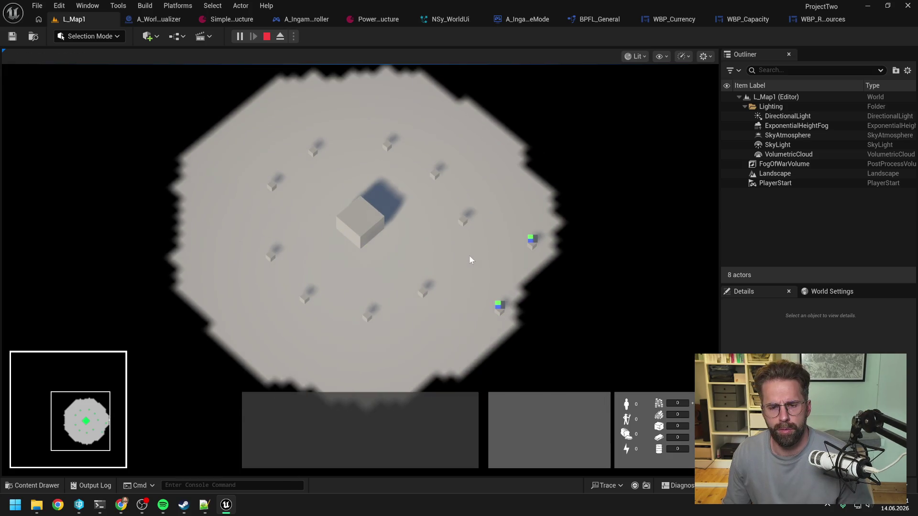
{"action": "key", "text": "Escape"}
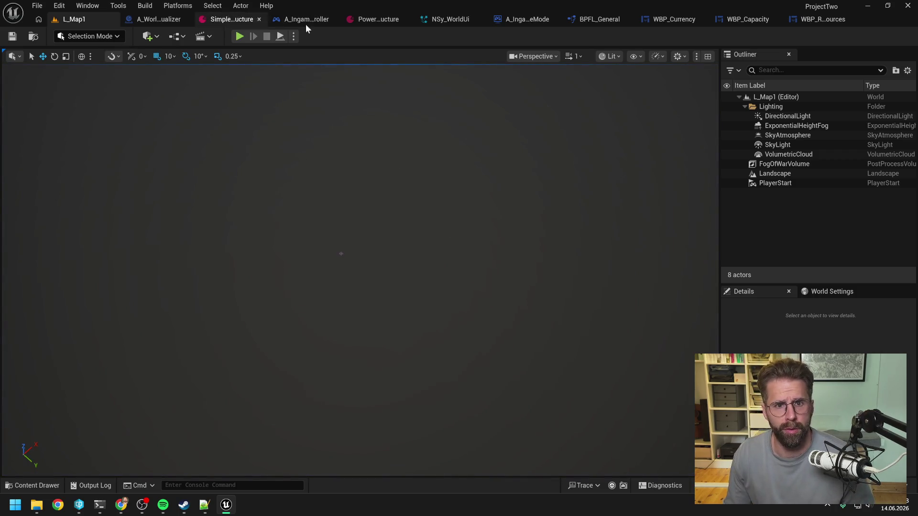
Set the play test to 2 players and start a Play session of L_Map1.
{"action": "left_click", "coordinate": [529, 19]}
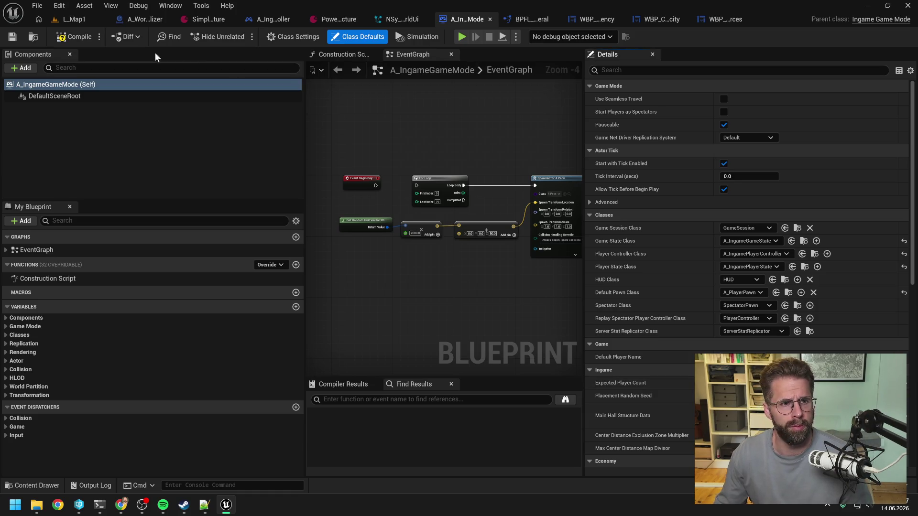
{"action": "left_click", "coordinate": [67, 19]}
{"action": "left_click", "coordinate": [293, 37]}
{"action": "left_click", "coordinate": [397, 221]}
{"action": "type", "text": "2"}
{"action": "left_click", "coordinate": [239, 37]}
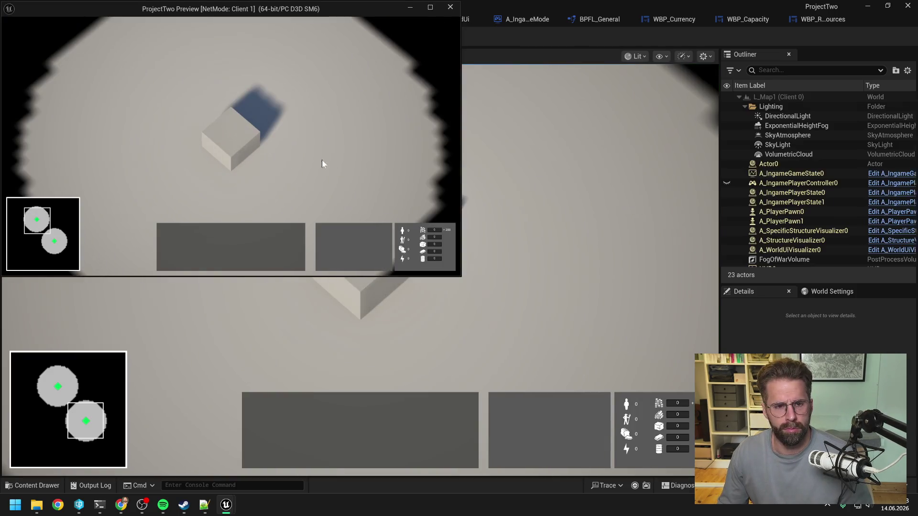
As the client, place two small generators near the Main Hall.
{"action": "left_click", "coordinate": [237, 141]}
{"action": "left_click", "coordinate": [382, 233]}
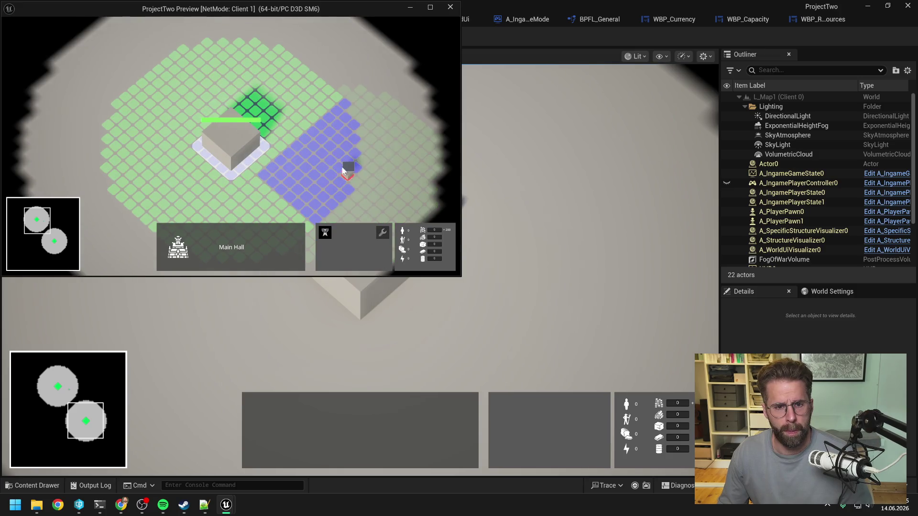
{"action": "left_click", "coordinate": [346, 176]}
{"action": "left_click", "coordinate": [308, 91]}
{"action": "left_click", "coordinate": [348, 168]}
{"action": "left_click", "coordinate": [379, 202]}
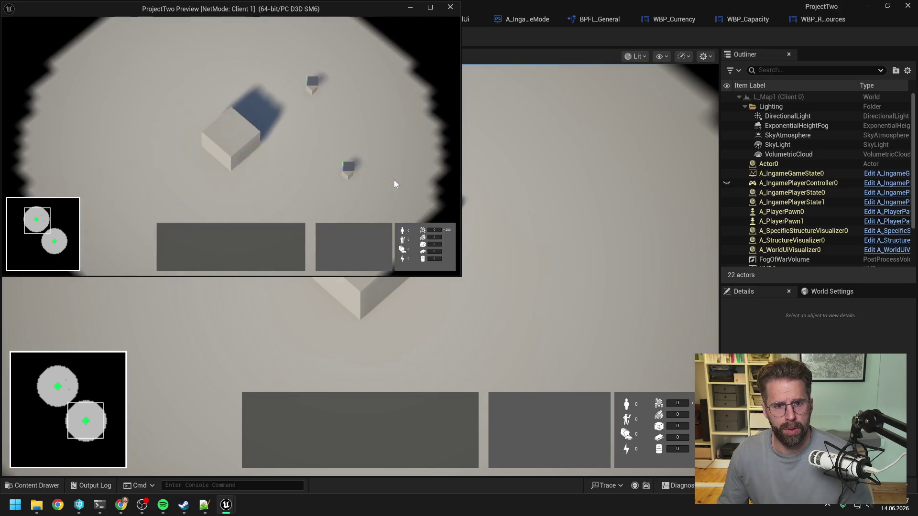
Check the Main Hall's health bar on selection and box-select both new generators.
{"action": "left_click", "coordinate": [275, 148]}
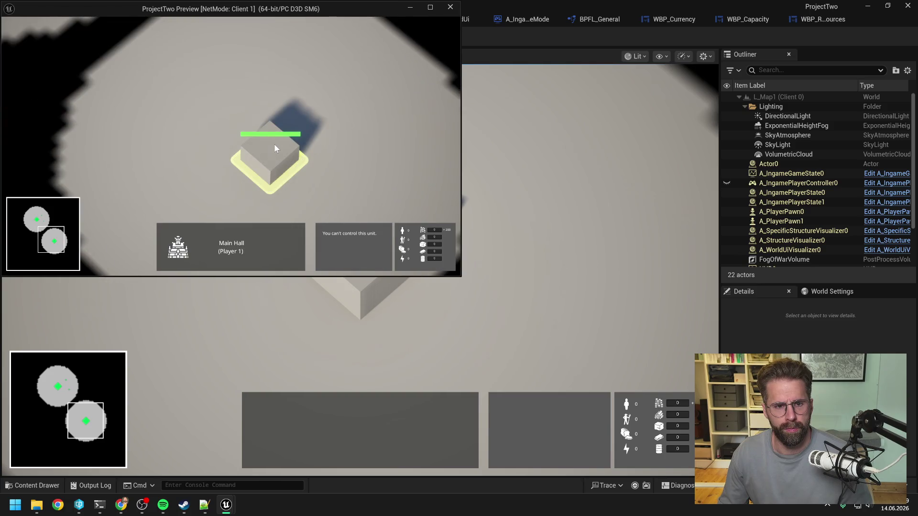
{"action": "left_click", "coordinate": [382, 136]}
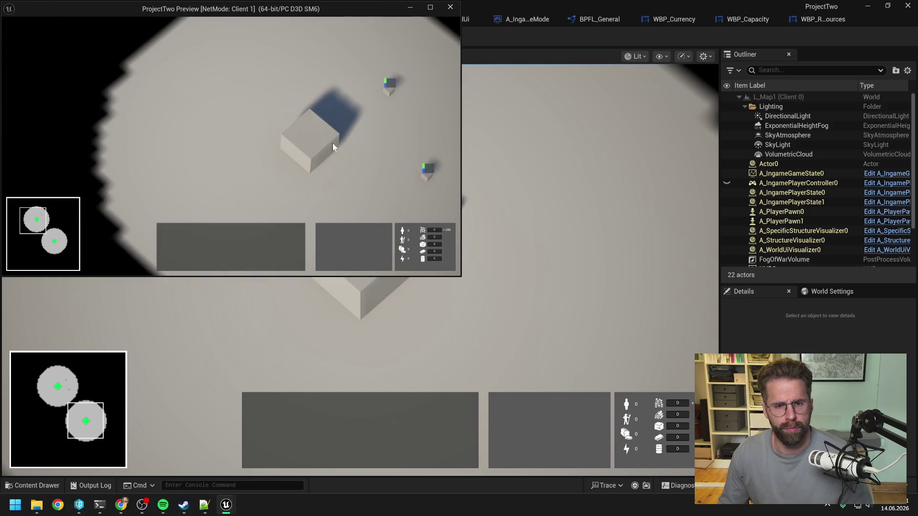
{"action": "left_click", "coordinate": [333, 146]}
{"action": "left_click", "coordinate": [386, 132]}
{"action": "left_click", "coordinate": [347, 89]}
{"action": "left_click_drag", "start_coordinate": [347, 90], "coordinate": [396, 182]}
{"action": "left_click", "coordinate": [351, 139]}
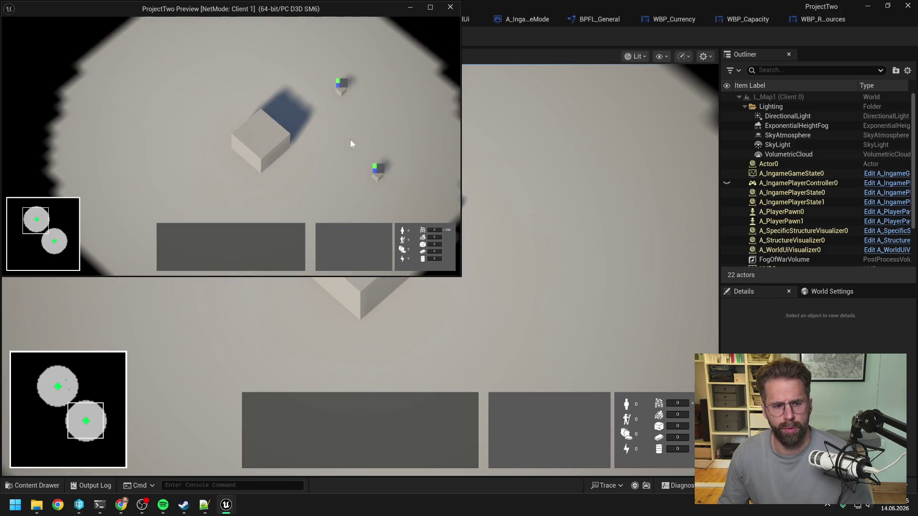
Pan to the other player's Main Hall, check its health bar, and stop the test.
{"action": "key", "text": "a"}
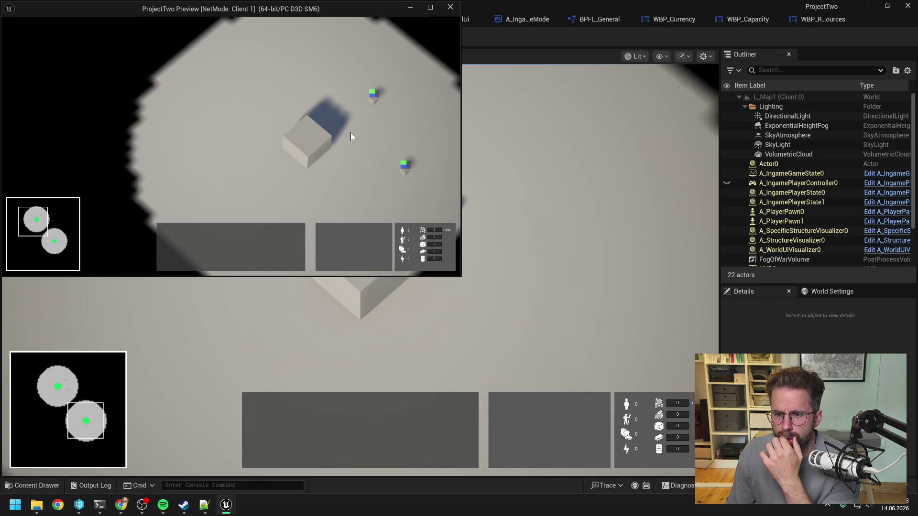
{"action": "key", "text": "d"}
{"action": "key", "text": "s"}
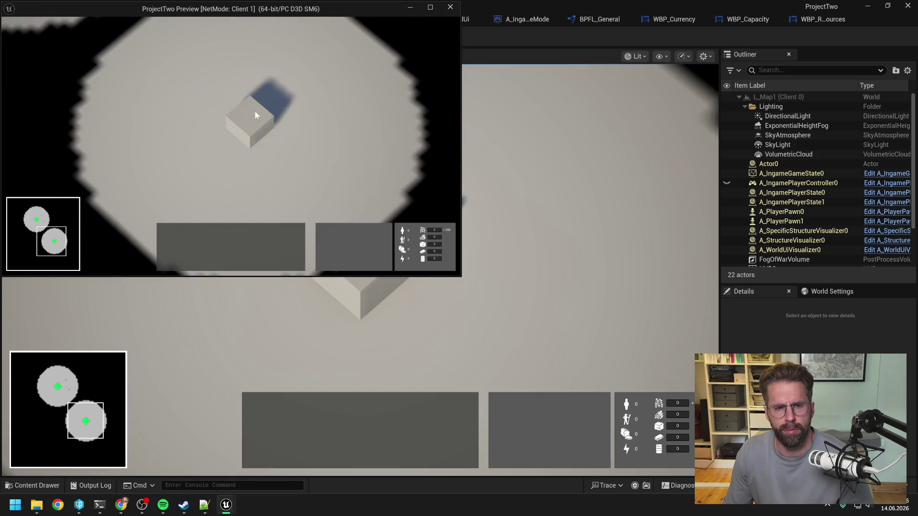
{"action": "left_click", "coordinate": [259, 112]}
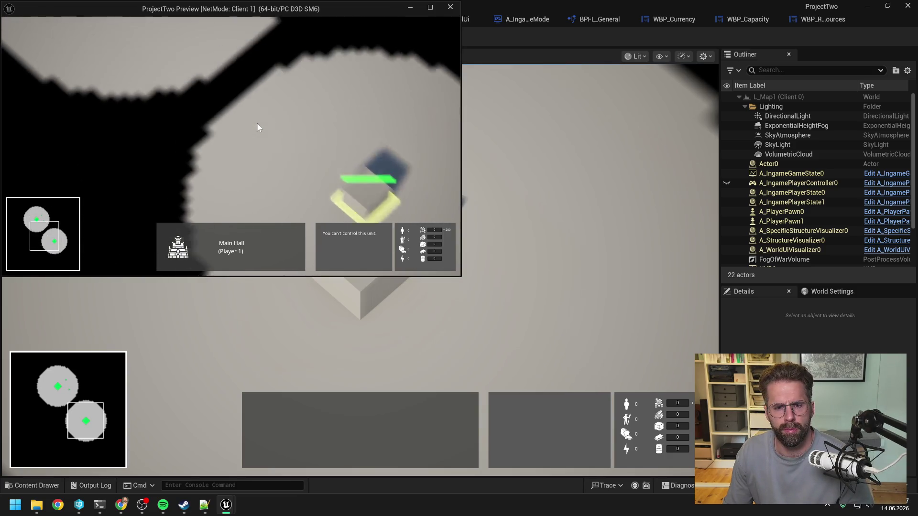
{"action": "left_click", "coordinate": [286, 138]}
{"action": "left_click", "coordinate": [308, 127]}
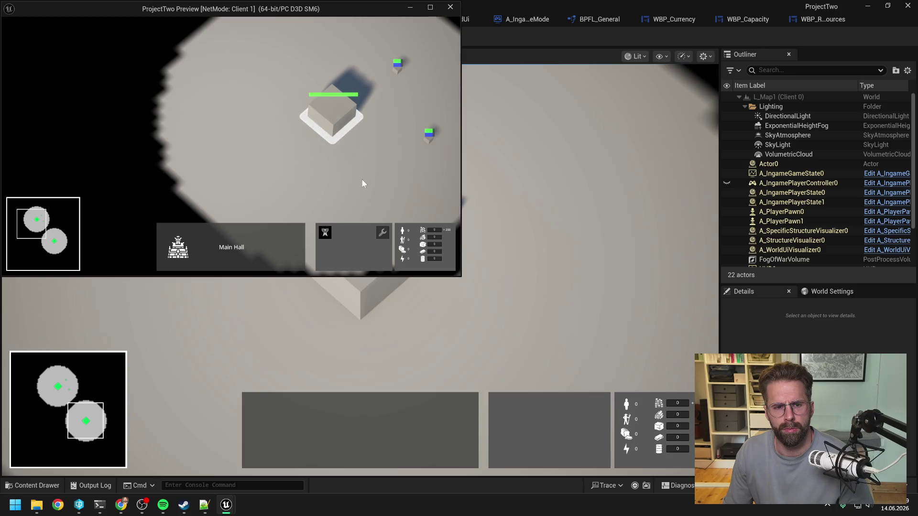
{"action": "left_click", "coordinate": [365, 184]}
{"action": "key", "text": "d"}
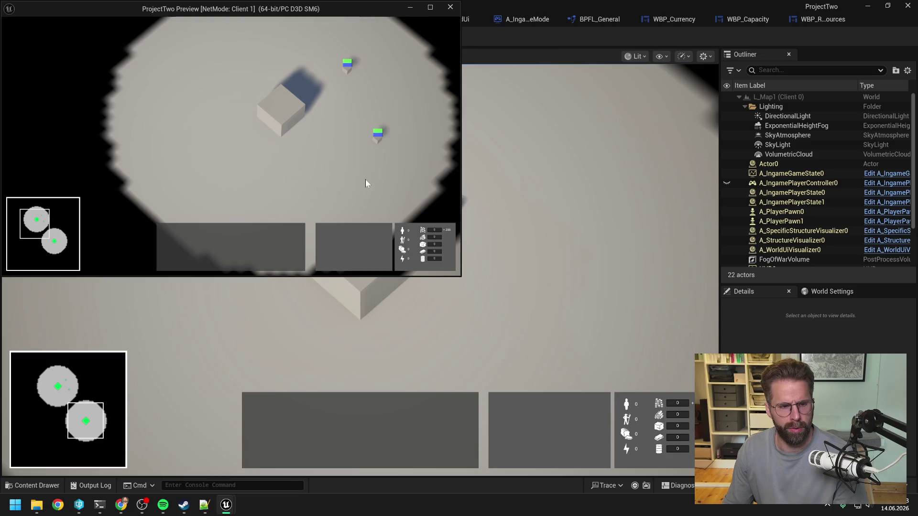
{"action": "key", "text": "Escape"}
{"action": "left_click", "coordinate": [99, 505]}
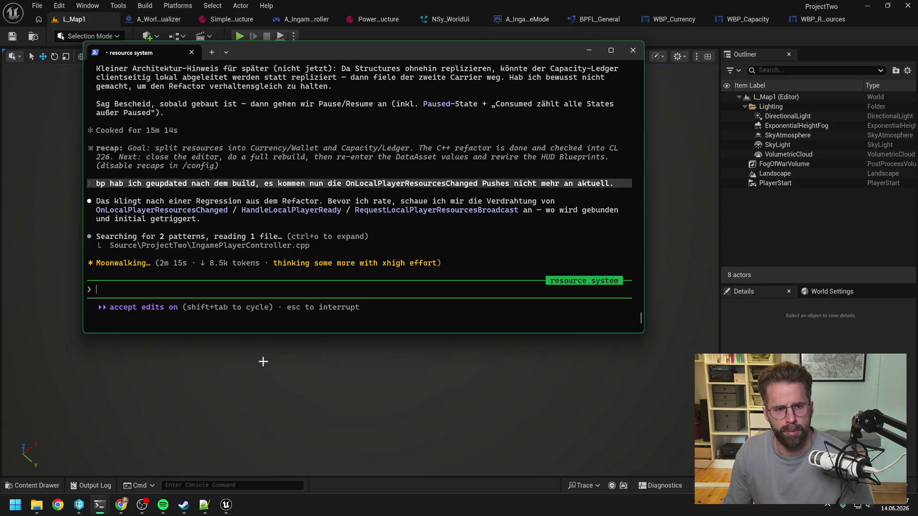
Run /compact in the World Ui Visualizer Refactoring session and rearrange the terminal windows.
{"action": "left_click", "coordinate": [99, 505]}
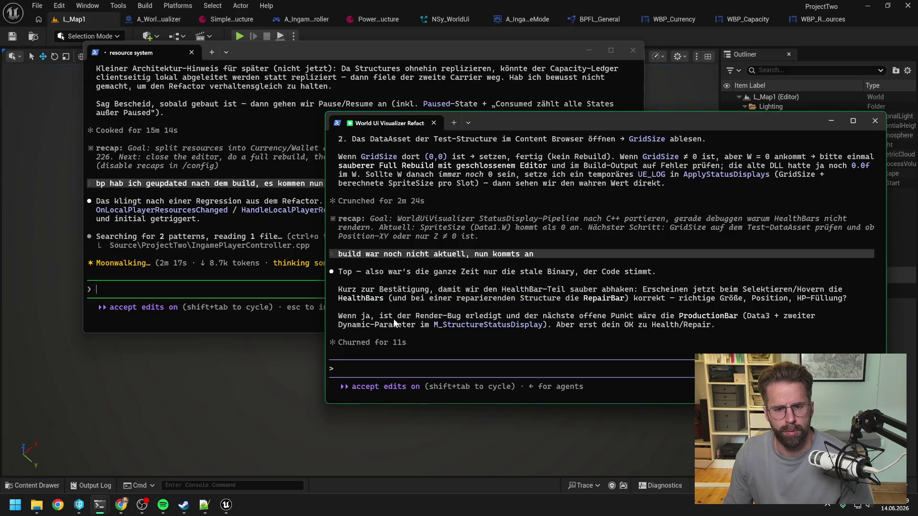
{"action": "type", "text": "/cim"}
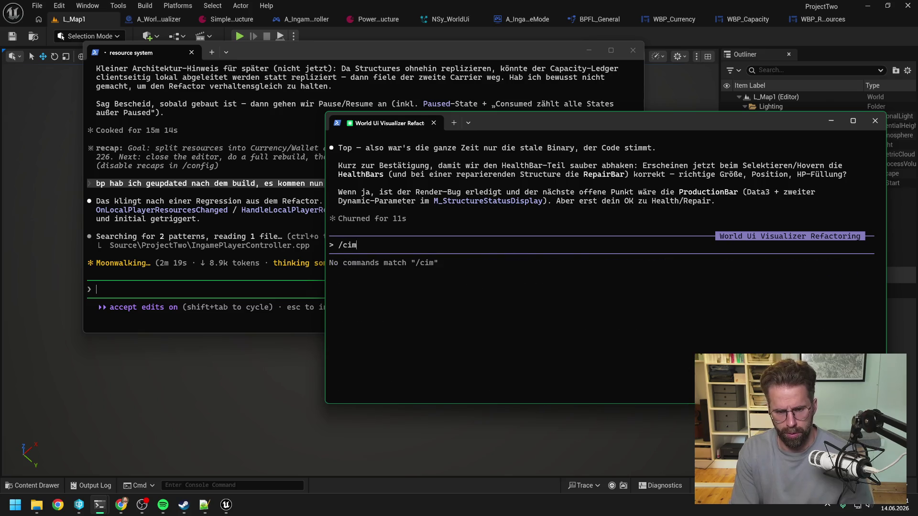
{"action": "key", "text": "BackSpace"}
{"action": "key", "text": "BackSpace"}
{"action": "type", "text": "ompact"}
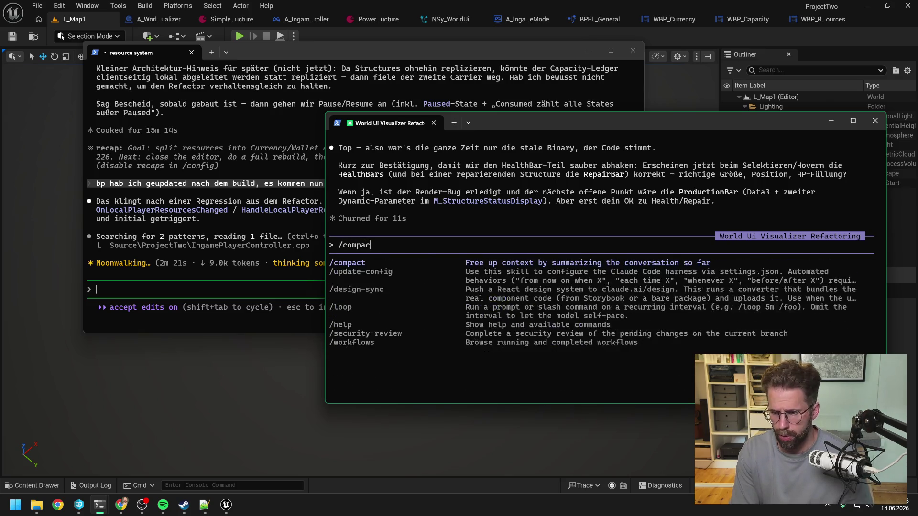
{"action": "key", "text": "Return"}
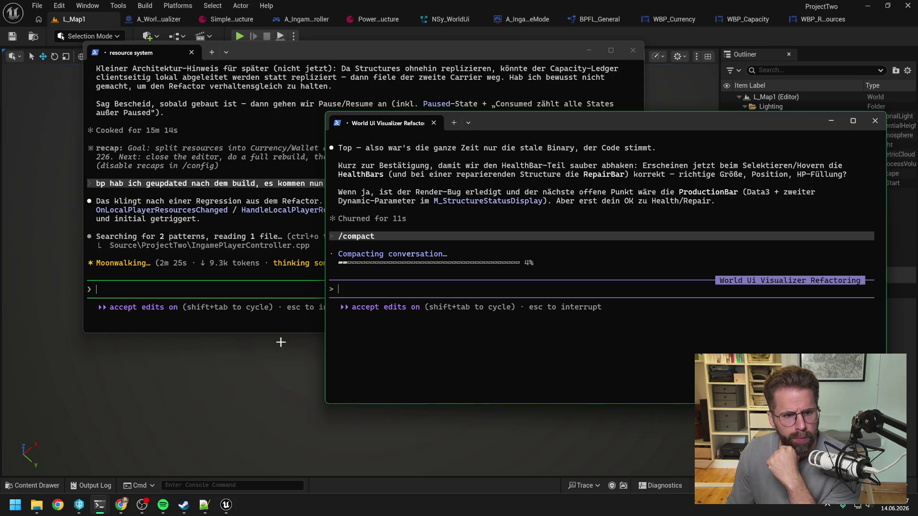
{"action": "left_click", "coordinate": [282, 323]}
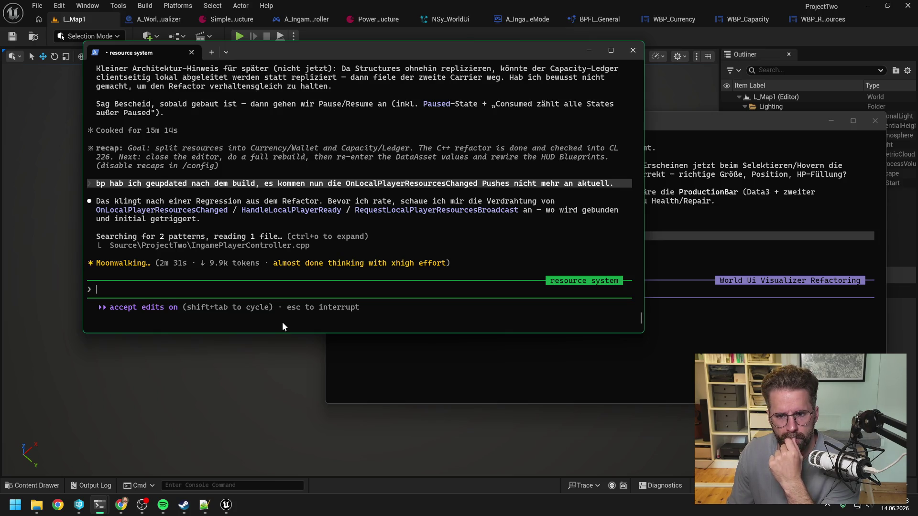
{"action": "left_click_drag", "start_coordinate": [685, 131], "coordinate": [706, 145]}
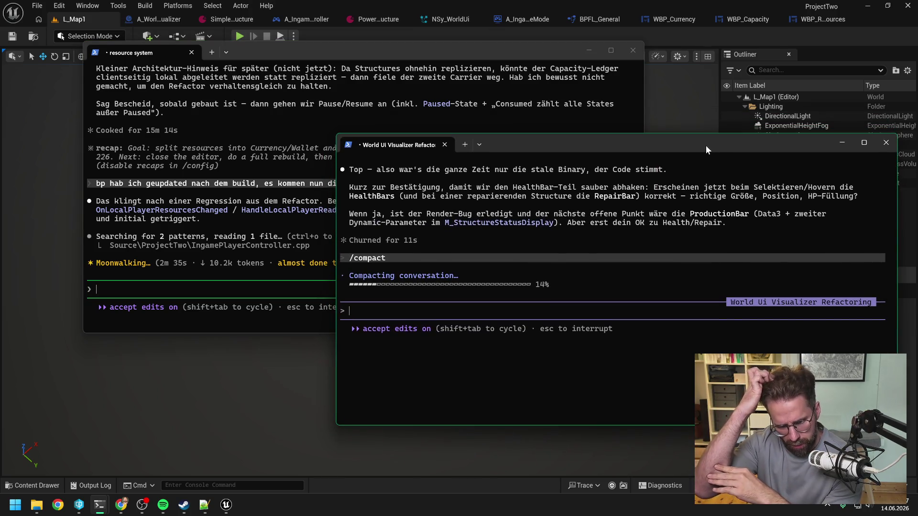
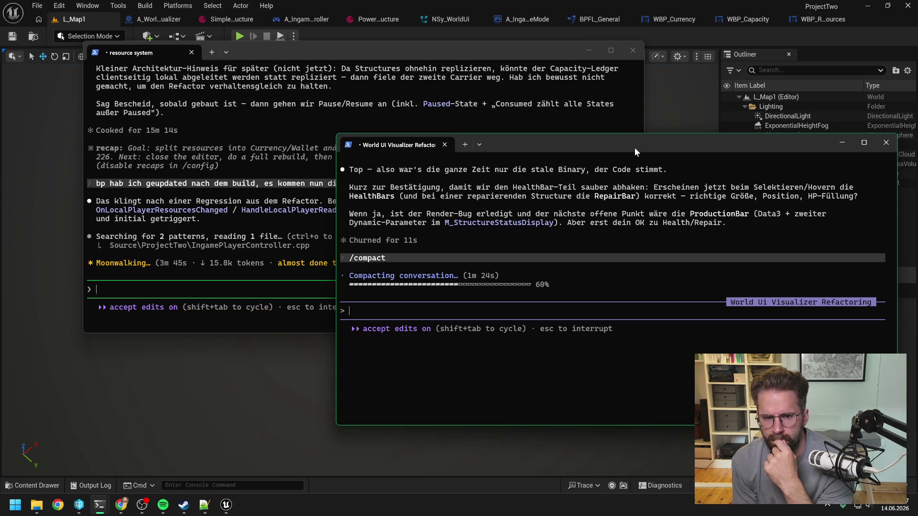
Default A_IngamePlayerController's Health Bar Visibility Setting to Selected, compile, and play-test on L_Map1.
{"action": "left_click", "coordinate": [695, 36]}
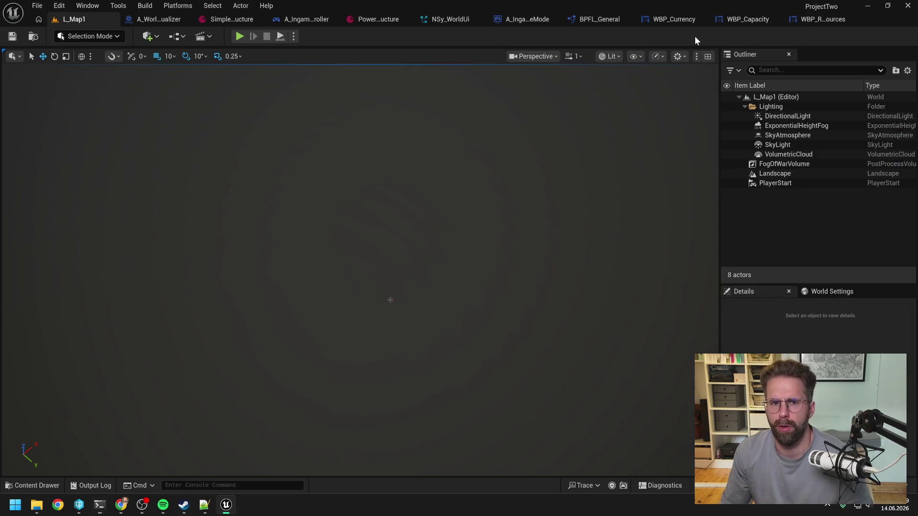
{"action": "left_click", "coordinate": [299, 19]}
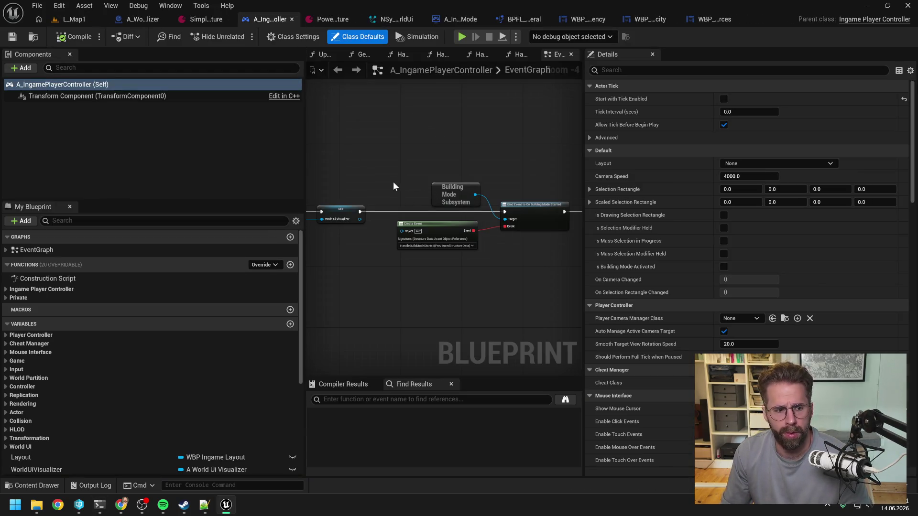
{"action": "scroll", "coordinate": [161, 364], "scroll_direction": "down", "scroll_amount": 5}
{"action": "scroll", "coordinate": [217, 313], "scroll_direction": "up", "scroll_amount": 2}
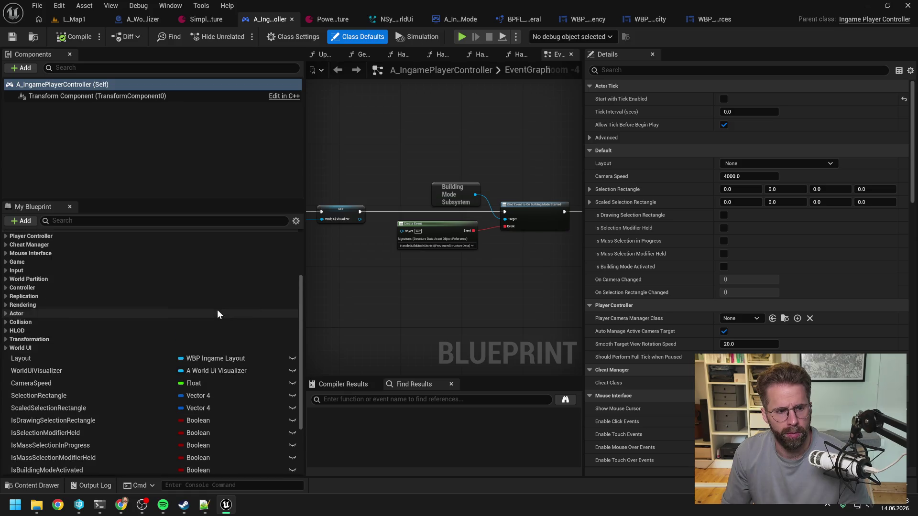
{"action": "left_click", "coordinate": [5, 348]}
{"action": "left_click", "coordinate": [10, 356]}
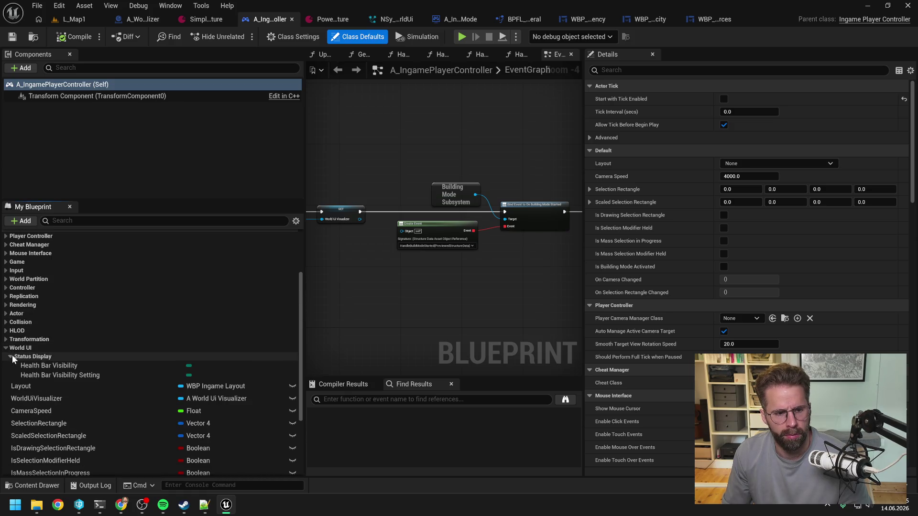
{"action": "left_click", "coordinate": [61, 376]}
{"action": "left_click", "coordinate": [755, 163]}
{"action": "left_click", "coordinate": [752, 184]}
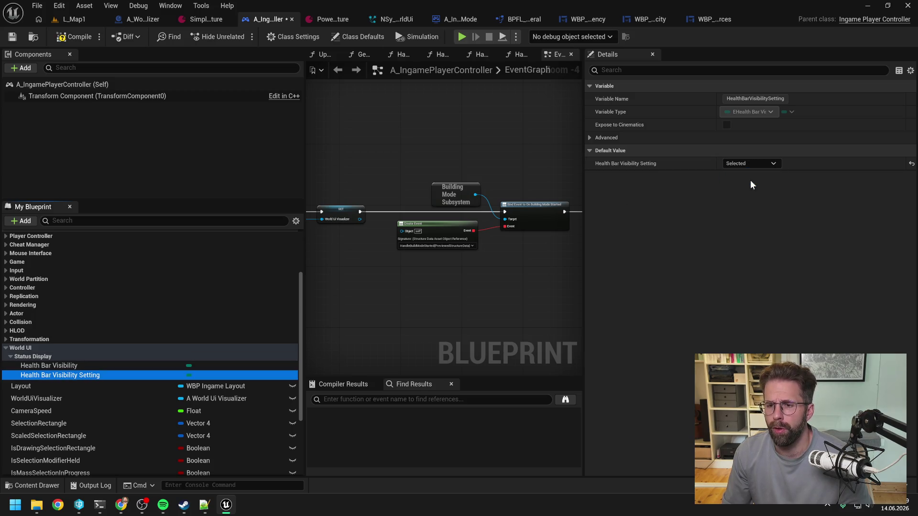
{"action": "left_click", "coordinate": [79, 33]}
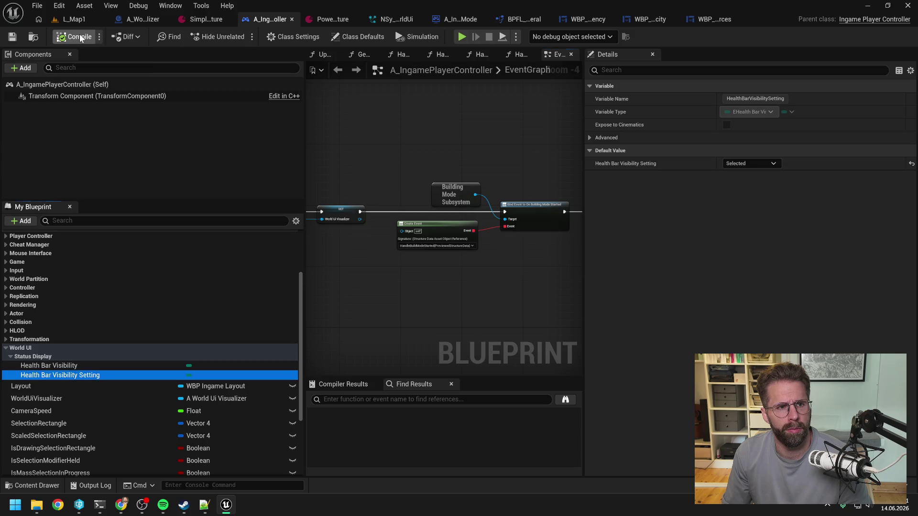
{"action": "left_click", "coordinate": [75, 19]}
{"action": "left_click", "coordinate": [240, 36]}
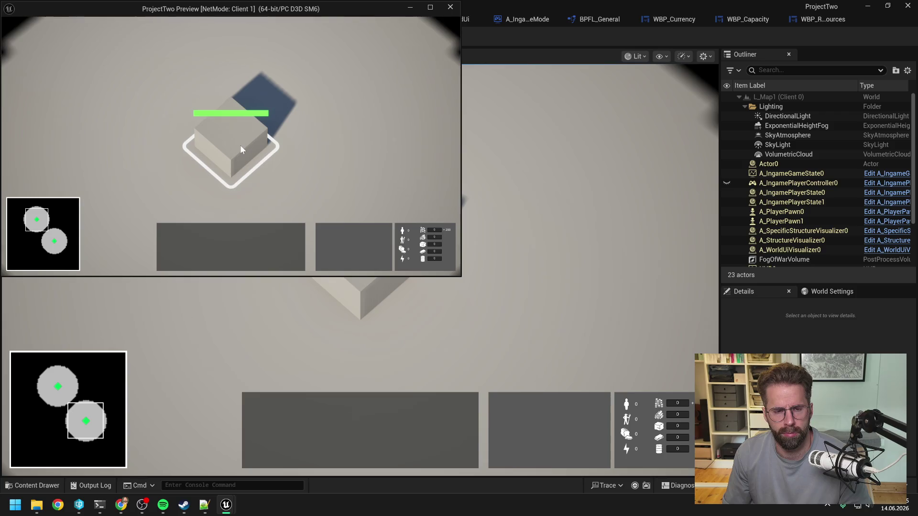
Select the Main Hall and build a small structure beside it in play mode.
{"action": "left_click", "coordinate": [242, 140]}
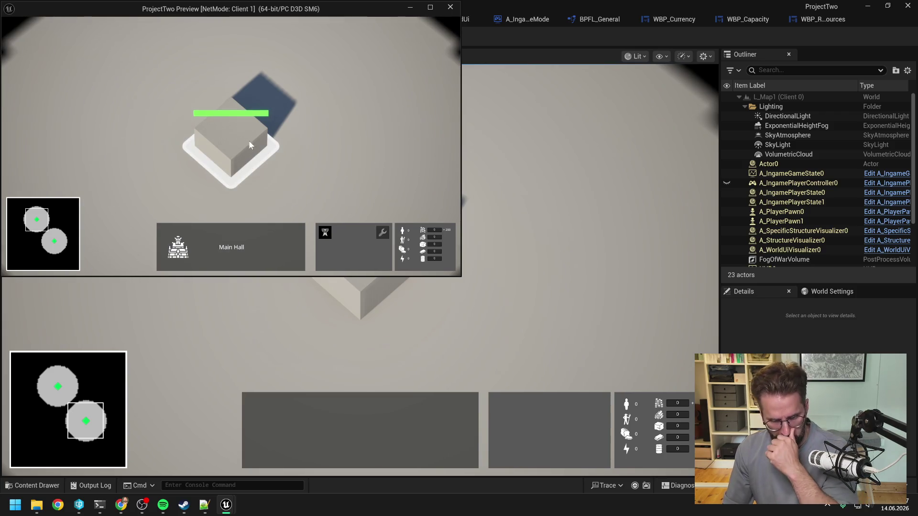
{"action": "left_click", "coordinate": [325, 234]}
{"action": "left_click", "coordinate": [368, 134]}
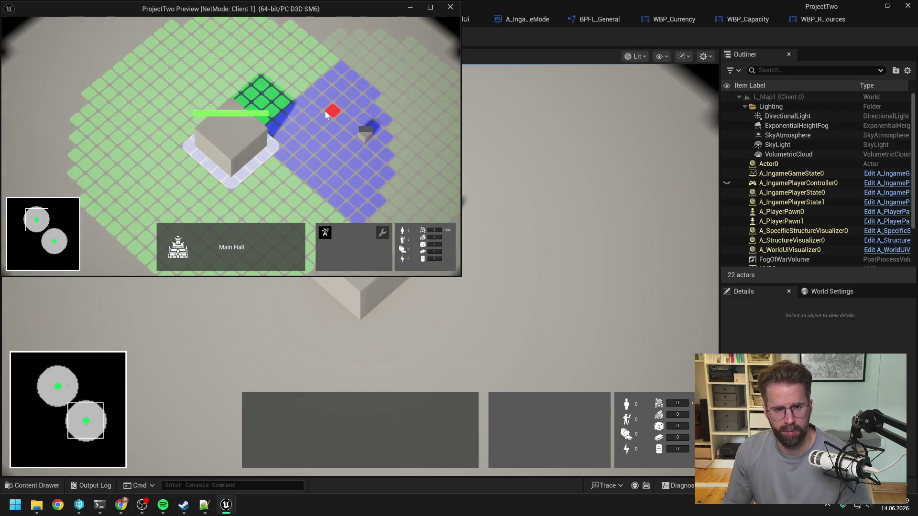
{"action": "right_click", "coordinate": [325, 111]}
Toggle selection between the Main Hall and the new structure to check bars, then stop play.
{"action": "left_click", "coordinate": [325, 117]}
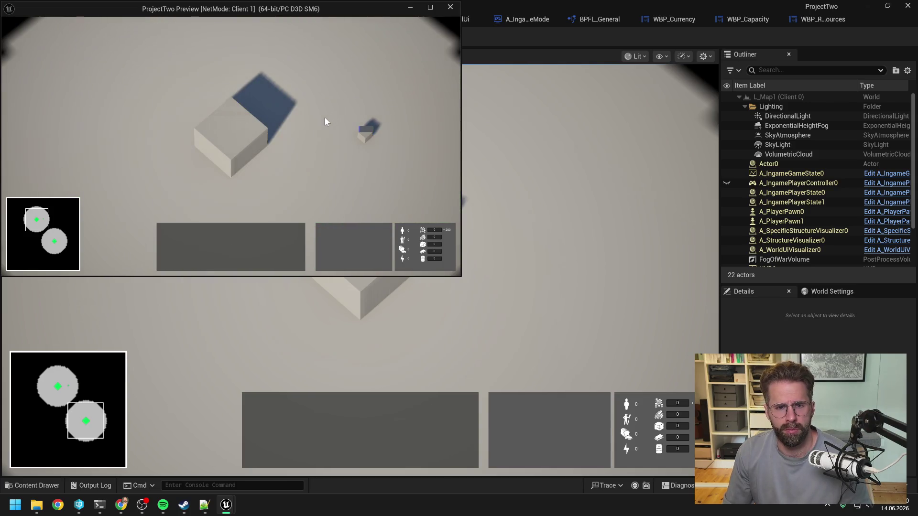
{"action": "left_click", "coordinate": [365, 141]}
{"action": "left_click", "coordinate": [242, 142]}
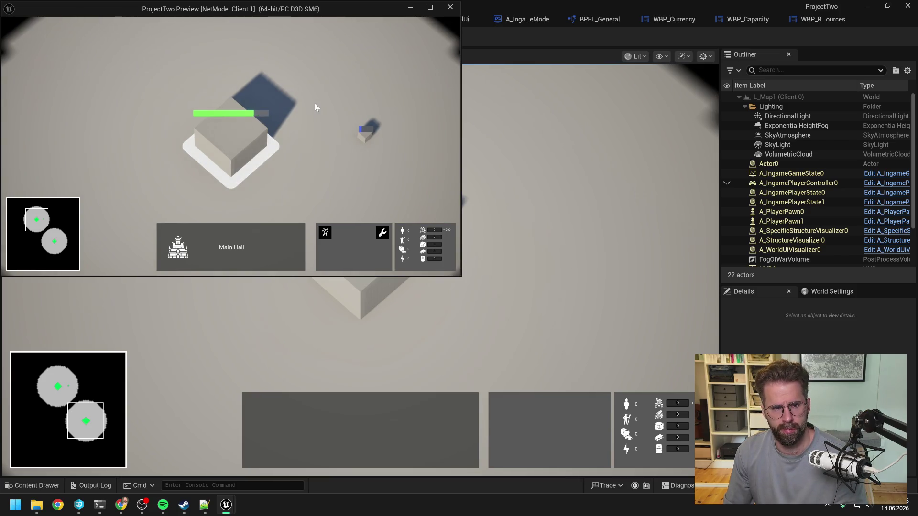
{"action": "left_click", "coordinate": [329, 99]}
{"action": "left_click", "coordinate": [232, 144]}
{"action": "left_click", "coordinate": [368, 136]}
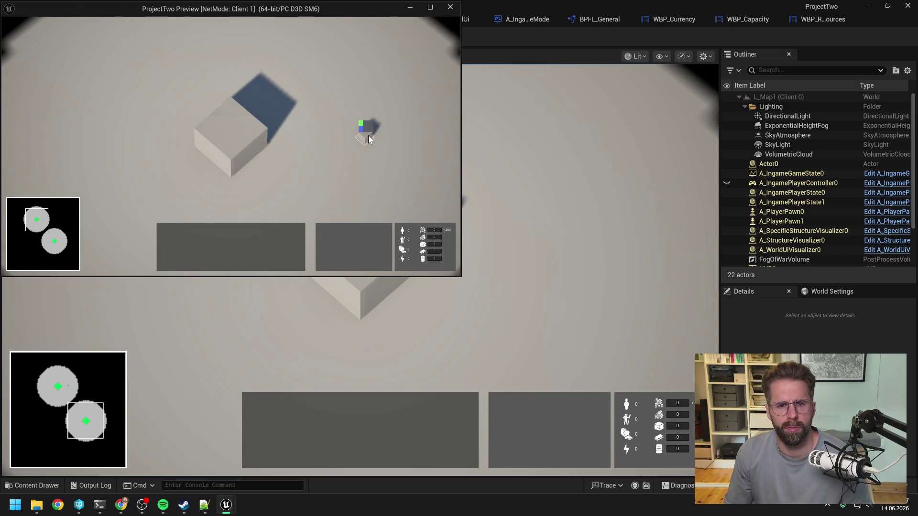
{"action": "key", "text": "Escape"}
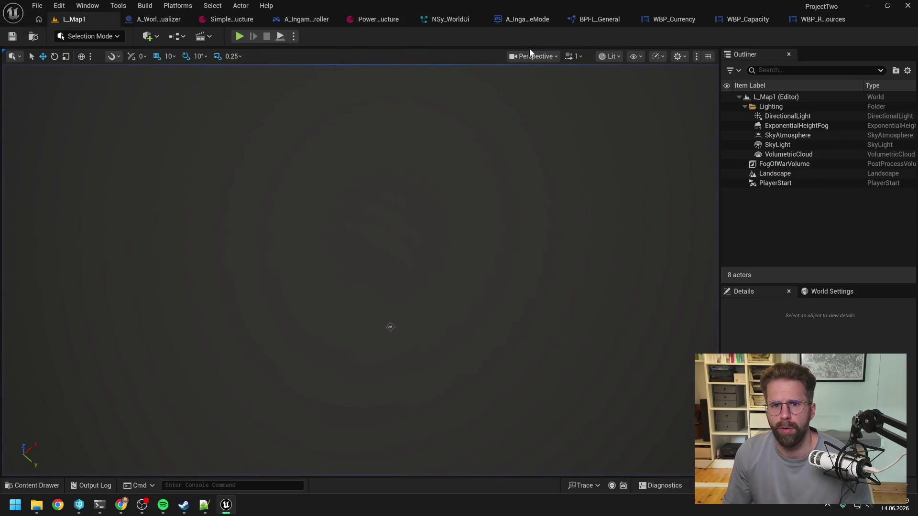
Change the Health Bar Visibility Setting default to Damaged and start a new play session on L_Map1.
{"action": "left_click", "coordinate": [307, 19]}
{"action": "left_click", "coordinate": [759, 163]}
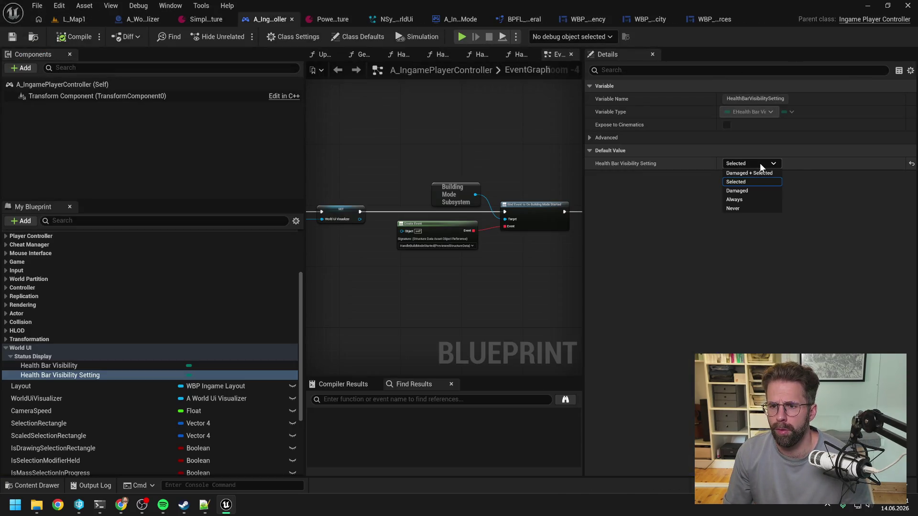
{"action": "left_click", "coordinate": [750, 191]}
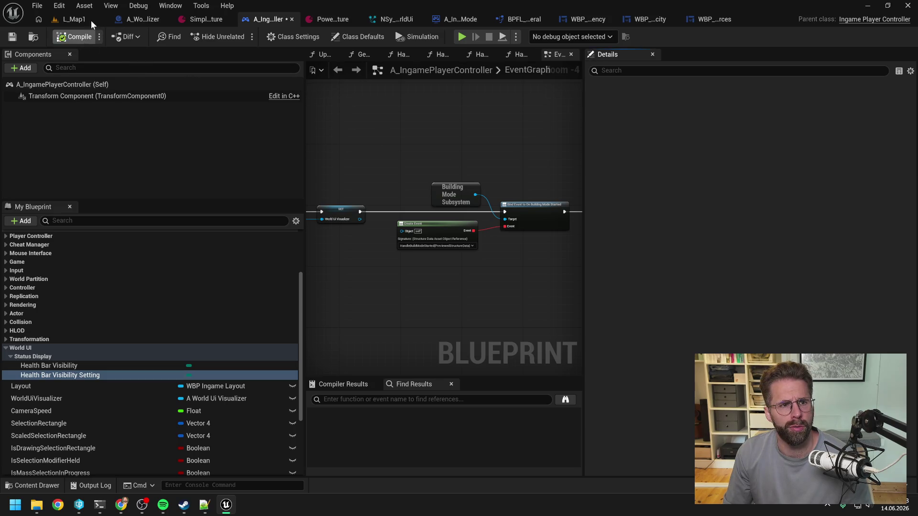
{"action": "left_click", "coordinate": [91, 21]}
{"action": "left_click", "coordinate": [242, 38]}
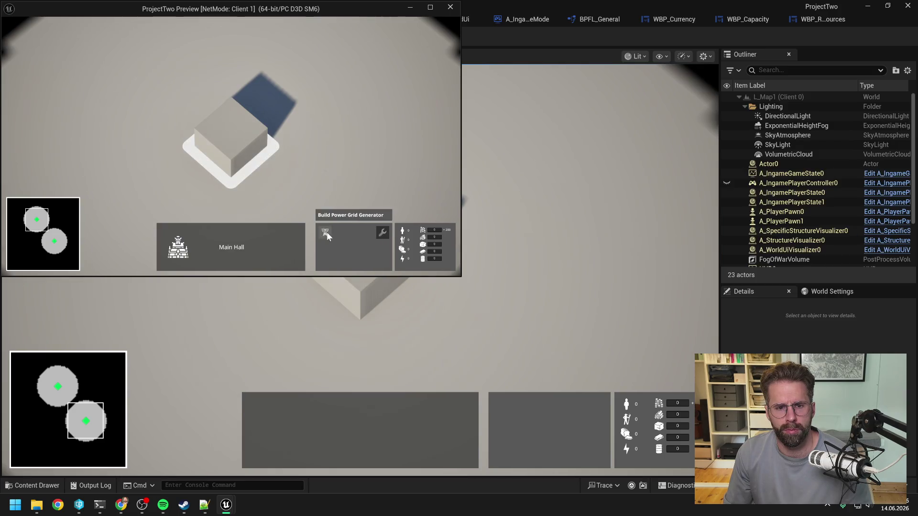
Place a small cube structure, select and deselect the Main Hall to check damaged bars, then stop.
{"action": "left_click", "coordinate": [382, 233]}
{"action": "left_click", "coordinate": [367, 152]}
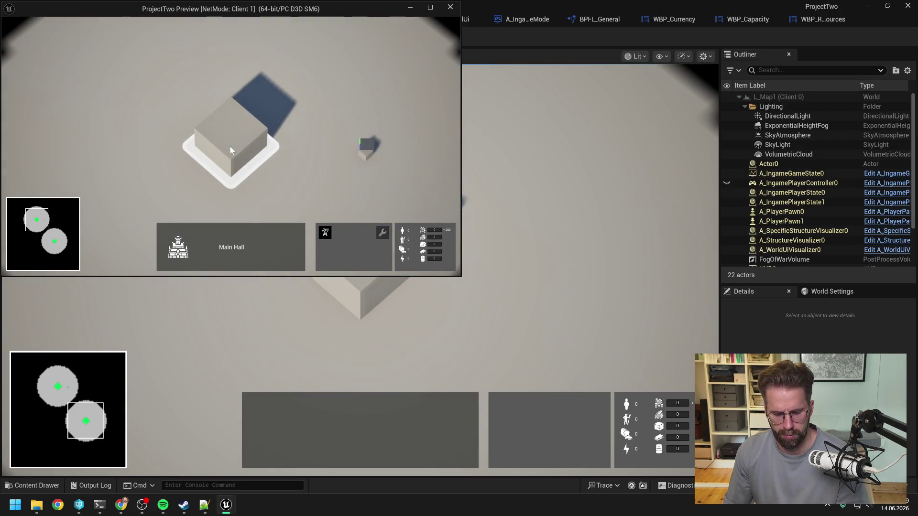
{"action": "left_click", "coordinate": [346, 93]}
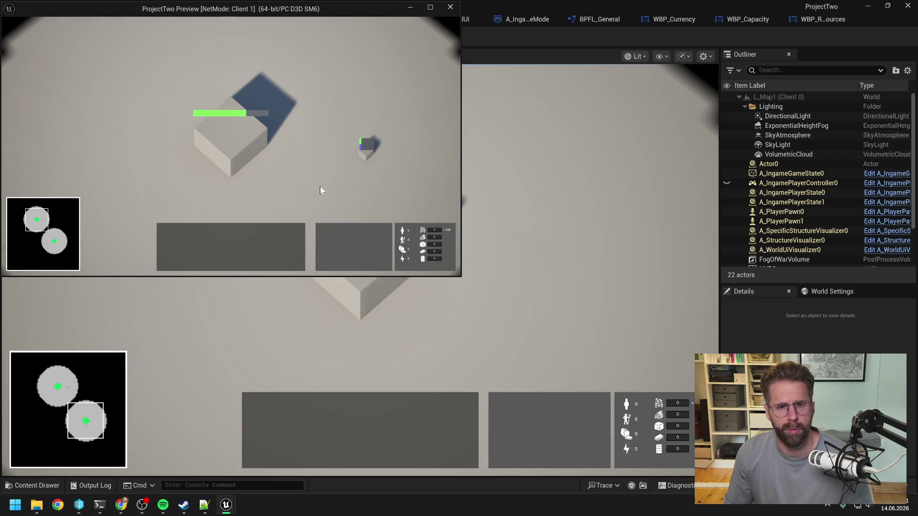
{"action": "left_click", "coordinate": [229, 143]}
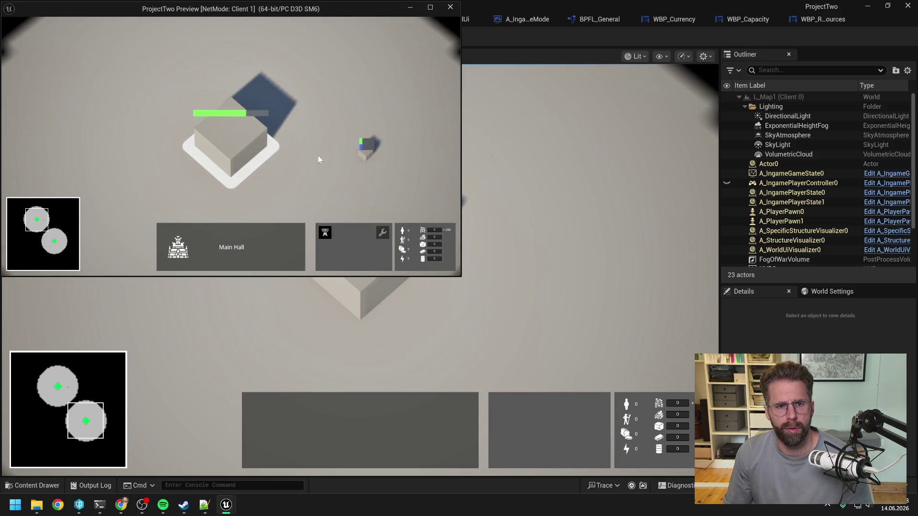
{"action": "left_click", "coordinate": [308, 170]}
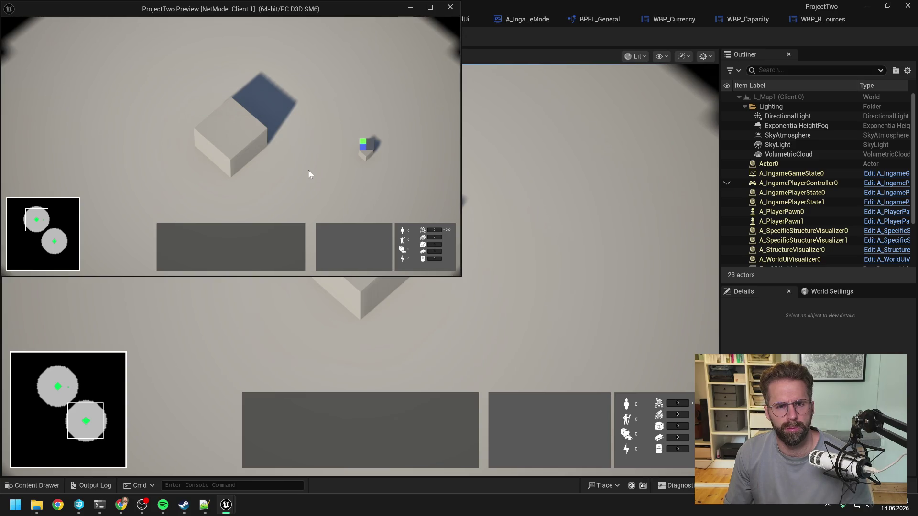
{"action": "key", "text": "Escape"}
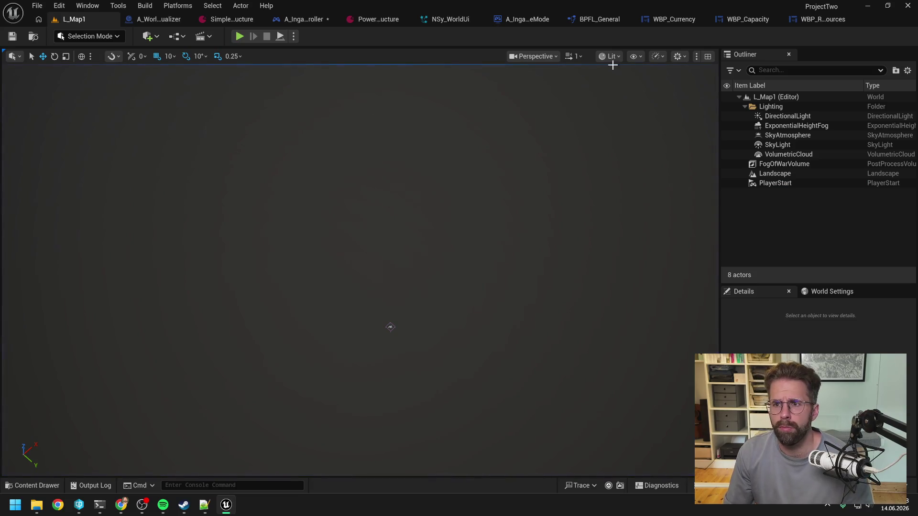
Test with the default set to Always, cancelling a Power Grid Generator placement, then stop play.
{"action": "left_click", "coordinate": [300, 19]}
{"action": "left_click", "coordinate": [760, 164]}
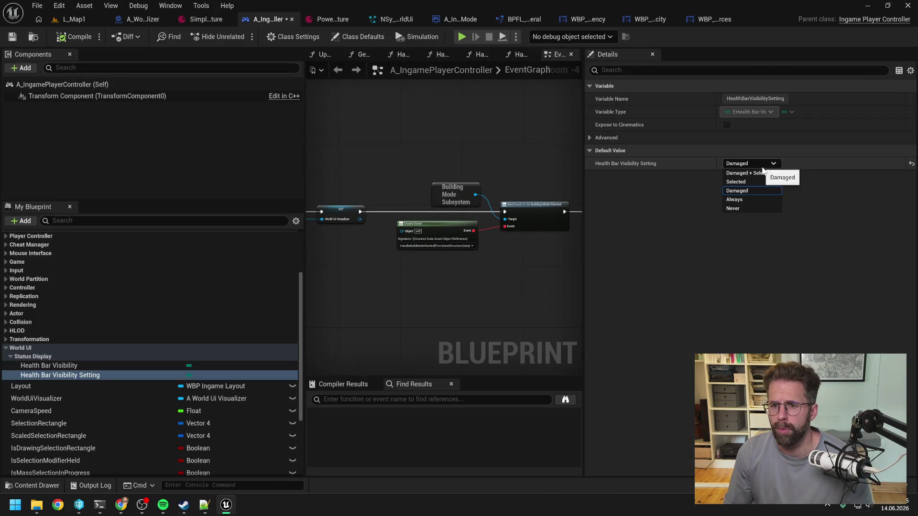
{"action": "left_click", "coordinate": [748, 199]}
{"action": "left_click", "coordinate": [78, 18]}
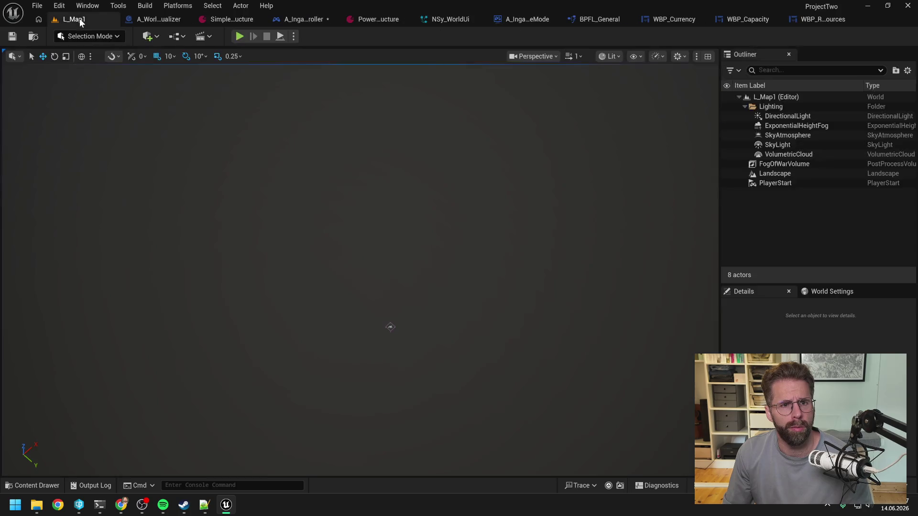
{"action": "left_click", "coordinate": [245, 36]}
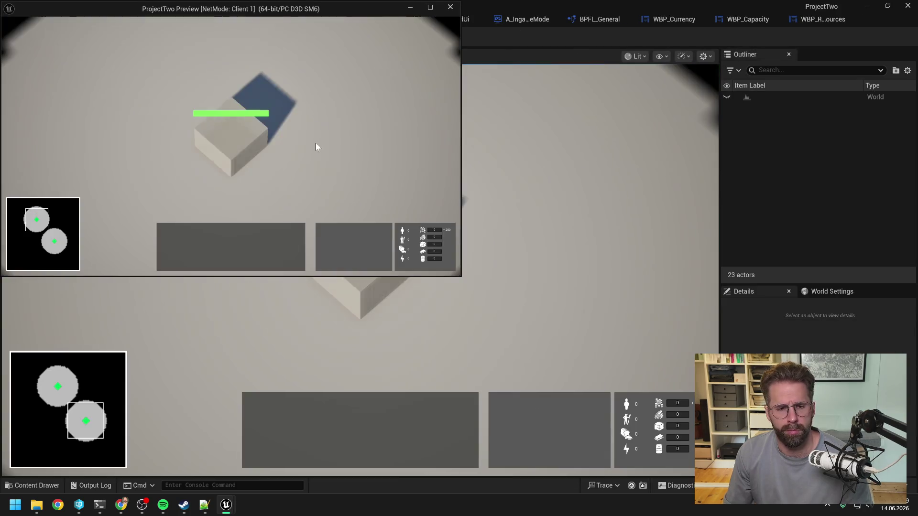
{"action": "left_click", "coordinate": [327, 231]}
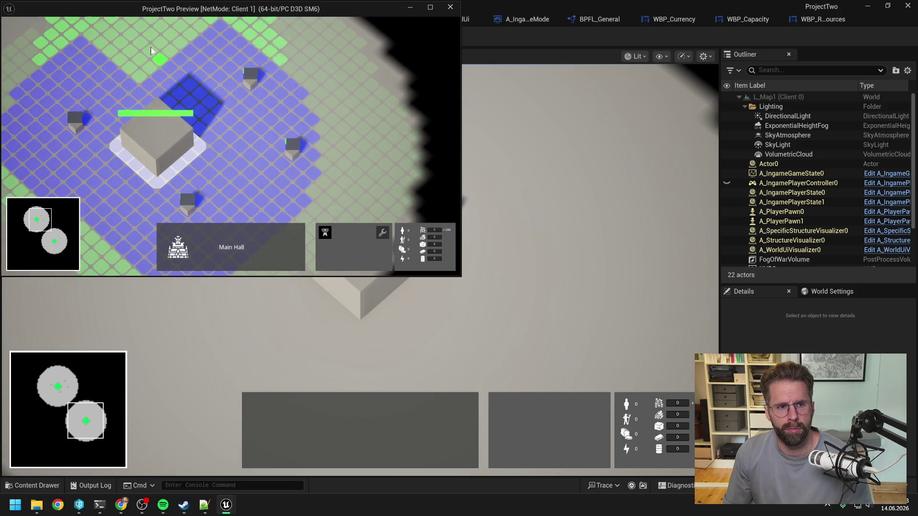
{"action": "right_click", "coordinate": [192, 84]}
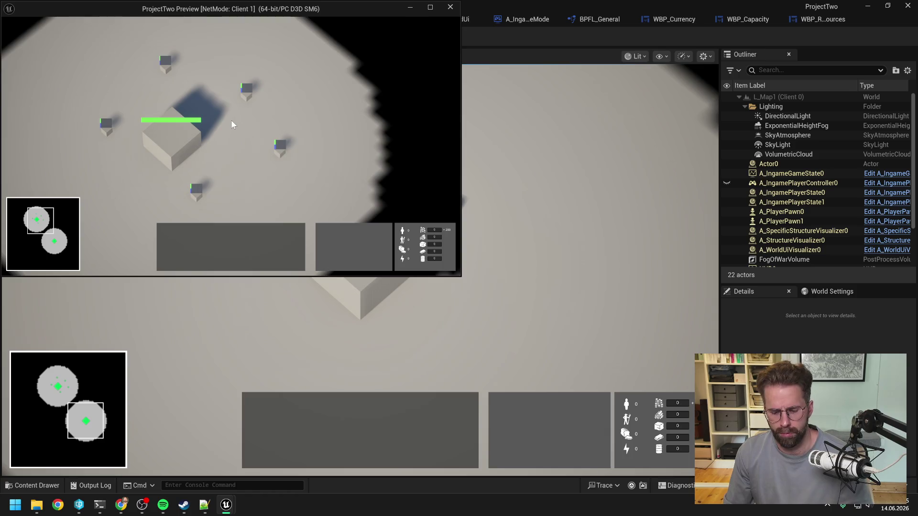
{"action": "key", "text": "Escape"}
Set the Health Bar Visibility Setting default to Never and start play with Alt+P.
{"action": "left_click", "coordinate": [330, 20]}
{"action": "left_click", "coordinate": [753, 163]}
{"action": "left_click", "coordinate": [740, 208]}
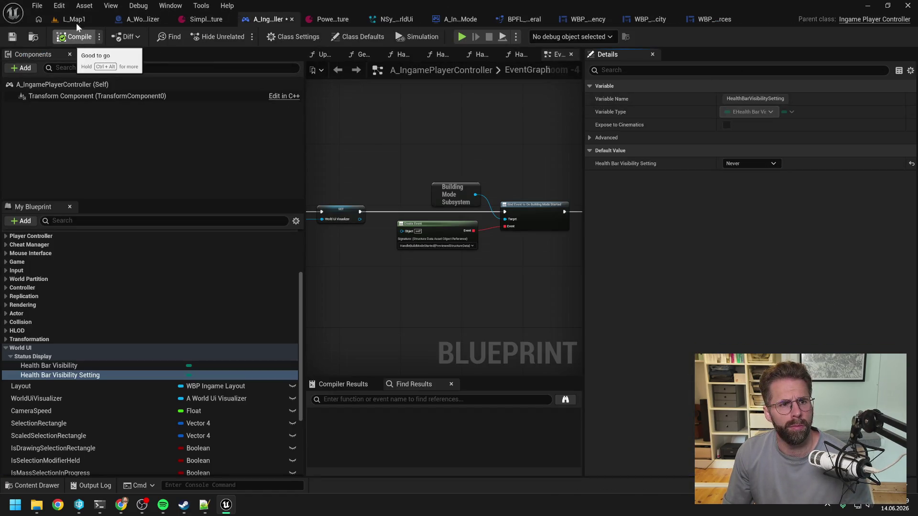
{"action": "left_click", "coordinate": [76, 21]}
{"action": "key", "text": "alt+p"}
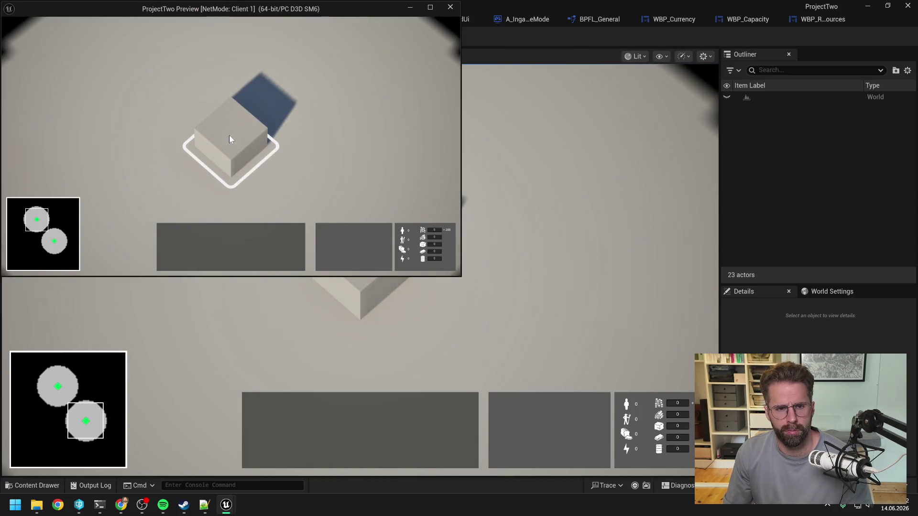
Place three small buildings, select and deselect the Power Grid Generator, then stop play.
{"action": "left_click", "coordinate": [229, 135]}
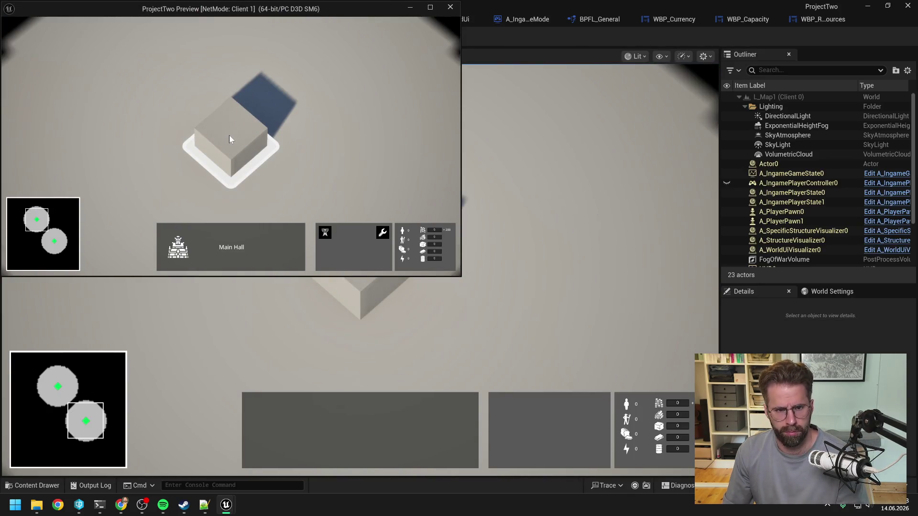
{"action": "left_click", "coordinate": [382, 233]}
{"action": "left_click", "coordinate": [357, 157]}
{"action": "left_click", "coordinate": [317, 79]}
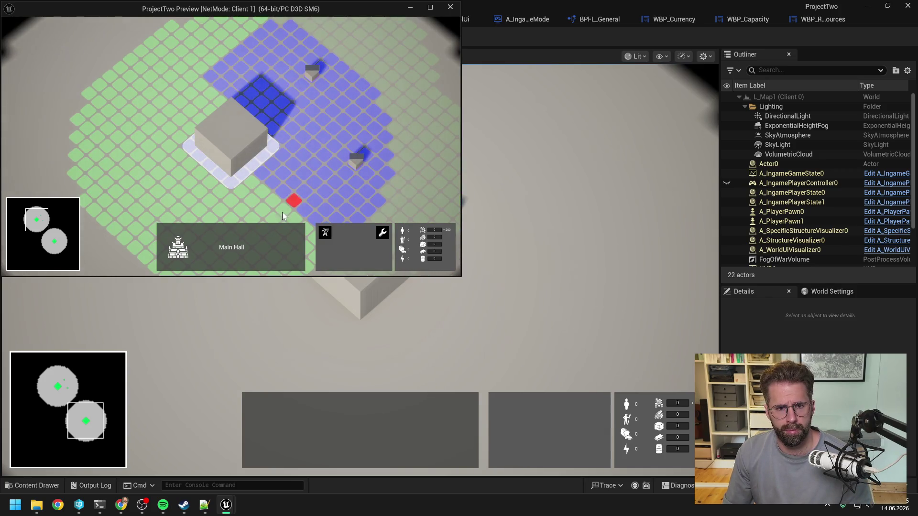
{"action": "left_click", "coordinate": [285, 211]}
{"action": "right_click", "coordinate": [320, 139]}
{"action": "left_click", "coordinate": [357, 179]}
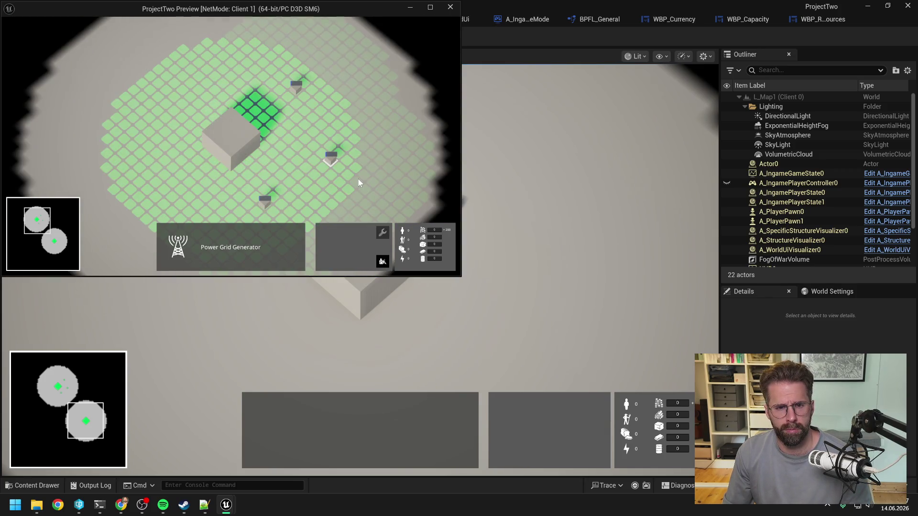
{"action": "right_click", "coordinate": [357, 178]}
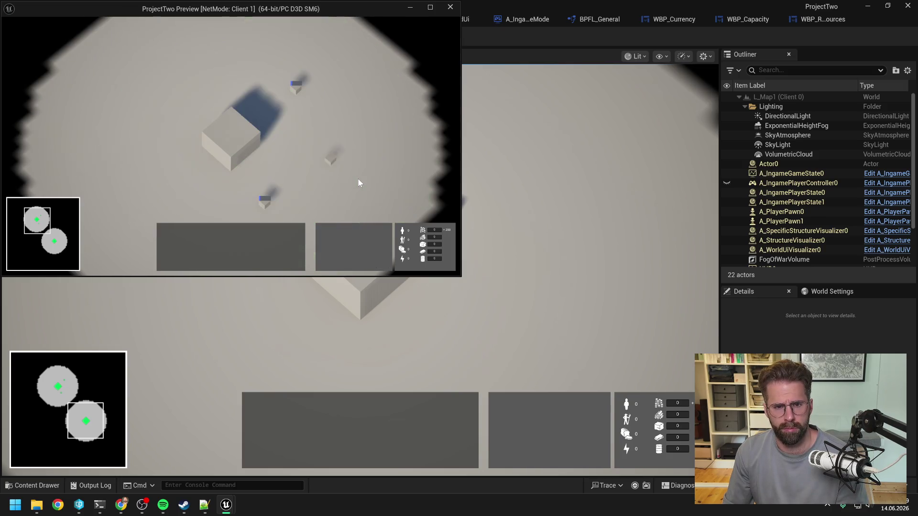
{"action": "key", "text": "Escape"}
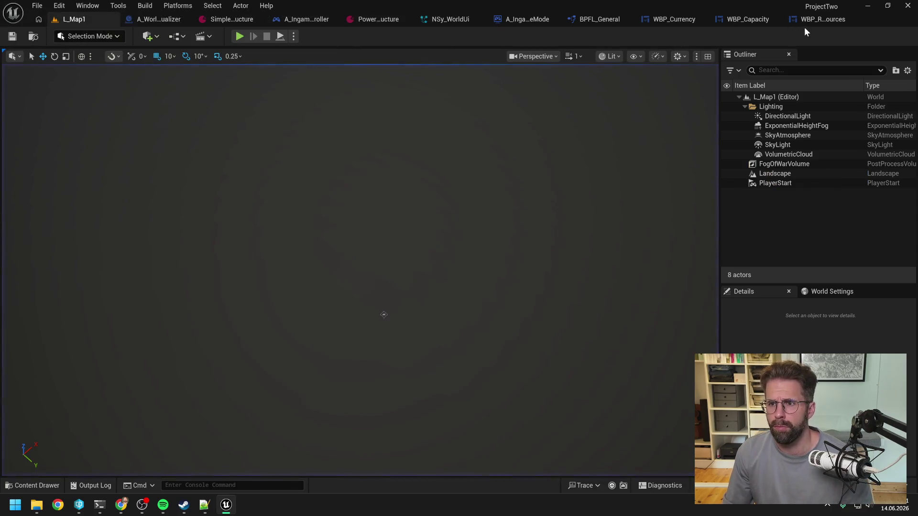
Set the default to Damaged + Selected and close all graph tabs except EventGraph.
{"action": "left_click", "coordinate": [313, 19]}
{"action": "left_click", "coordinate": [750, 164]}
{"action": "left_click", "coordinate": [740, 174]}
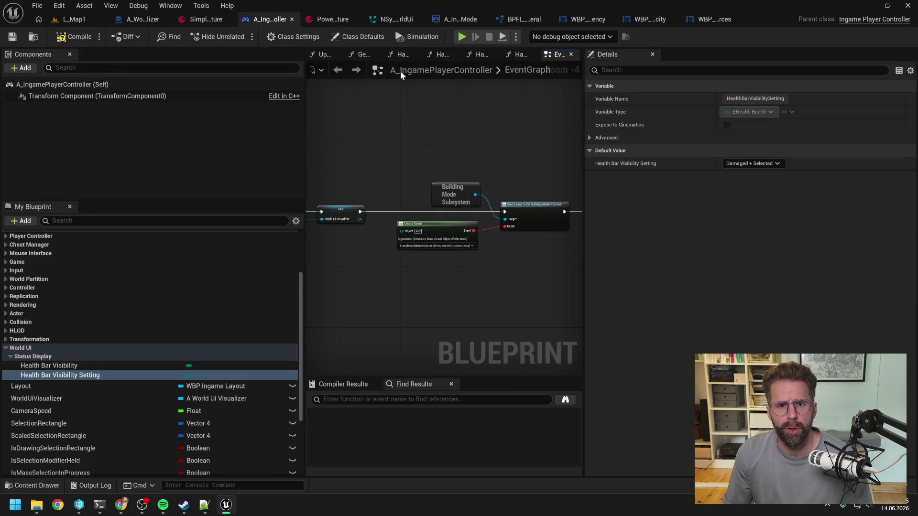
{"action": "scroll", "coordinate": [110, 259], "scroll_direction": "up", "scroll_amount": 5}
{"action": "left_click", "coordinate": [94, 251]}
{"action": "left_click", "coordinate": [383, 219]}
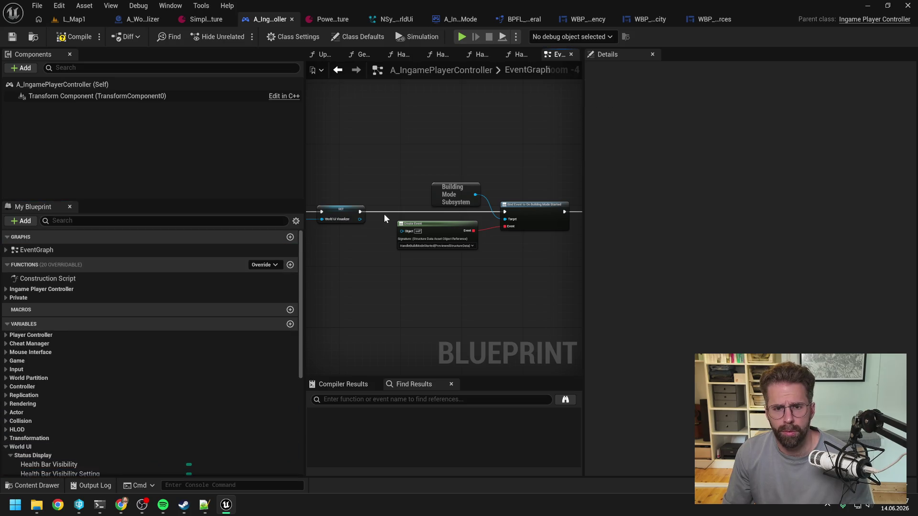
{"action": "right_click", "coordinate": [560, 54]}
{"action": "left_click", "coordinate": [583, 117]}
Wire IA_ToggleAllHealthBars Started and Canceled to the Started and Completed handlers.
{"action": "scroll", "coordinate": [773, 145], "scroll_direction": "down", "scroll_amount": 6}
{"action": "scroll", "coordinate": [604, 153], "scroll_direction": "up", "scroll_amount": 11}
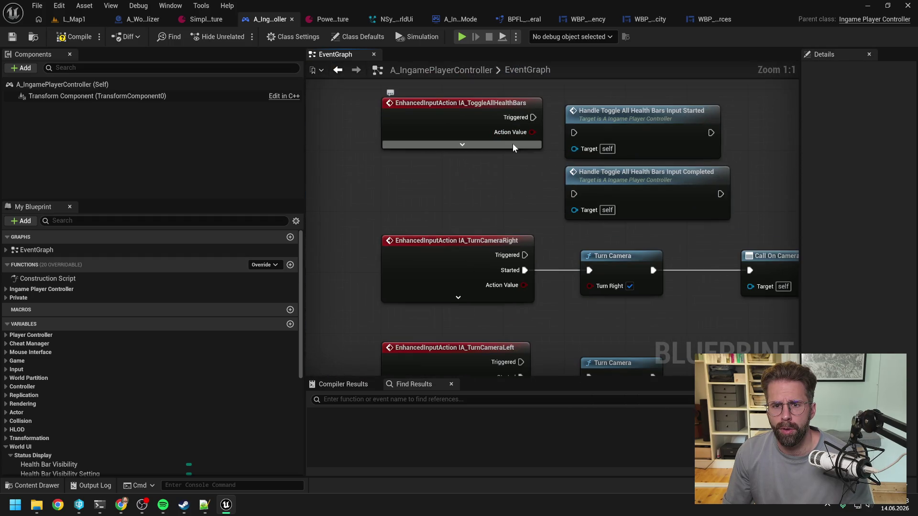
{"action": "left_click", "coordinate": [514, 145]}
{"action": "mouse_move", "coordinate": [533, 133]}
{"action": "left_mouse_down"}
{"action": "mouse_move", "coordinate": [577, 140]}
{"action": "mouse_move", "coordinate": [574, 132]}
{"action": "left_mouse_up"}
{"action": "left_click_drag", "start_coordinate": [533, 163], "coordinate": [575, 193]}
{"action": "mouse_move", "coordinate": [470, 165]}
{"action": "left_mouse_down"}
{"action": "mouse_move", "coordinate": [471, 144]}
{"action": "mouse_move", "coordinate": [452, 118]}
{"action": "left_mouse_up"}
{"action": "left_click", "coordinate": [469, 226]}
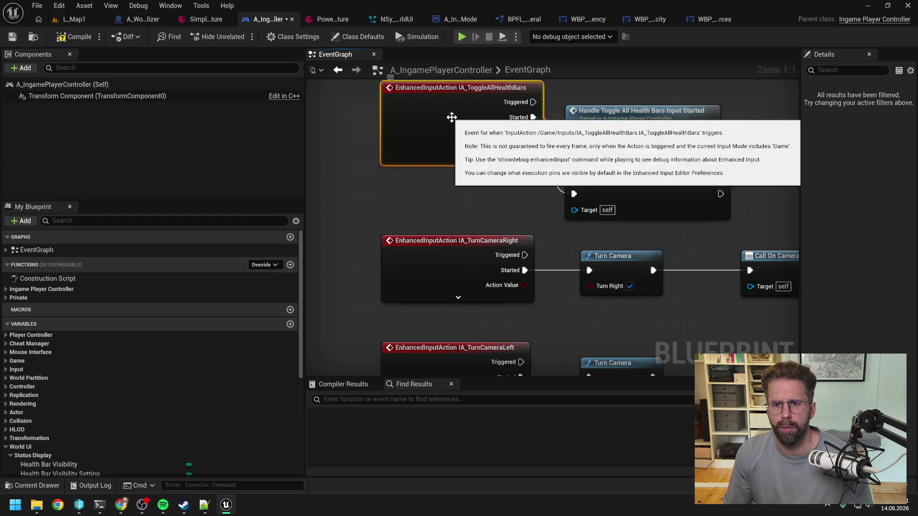
Save the controller blueprint and start a play test on L_Map1.
{"action": "key", "text": "ctrl+s"}
{"action": "left_click", "coordinate": [79, 18]}
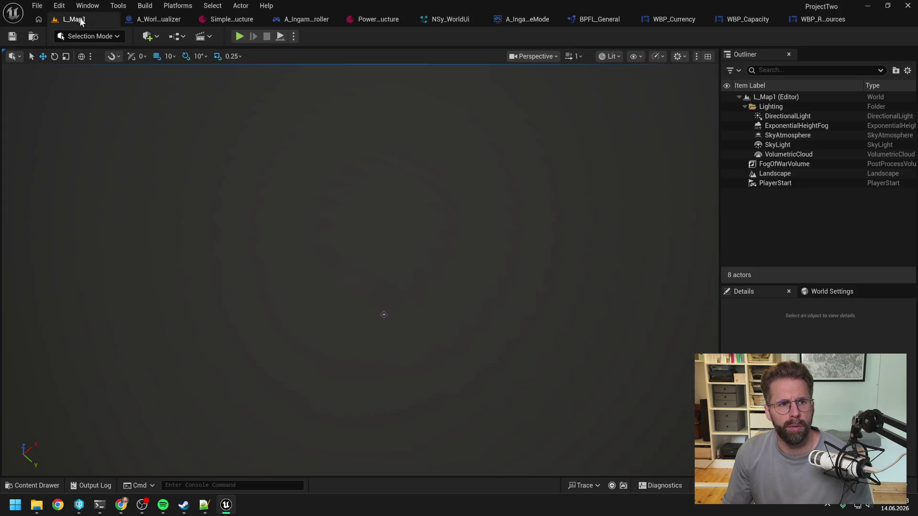
{"action": "left_click", "coordinate": [245, 37]}
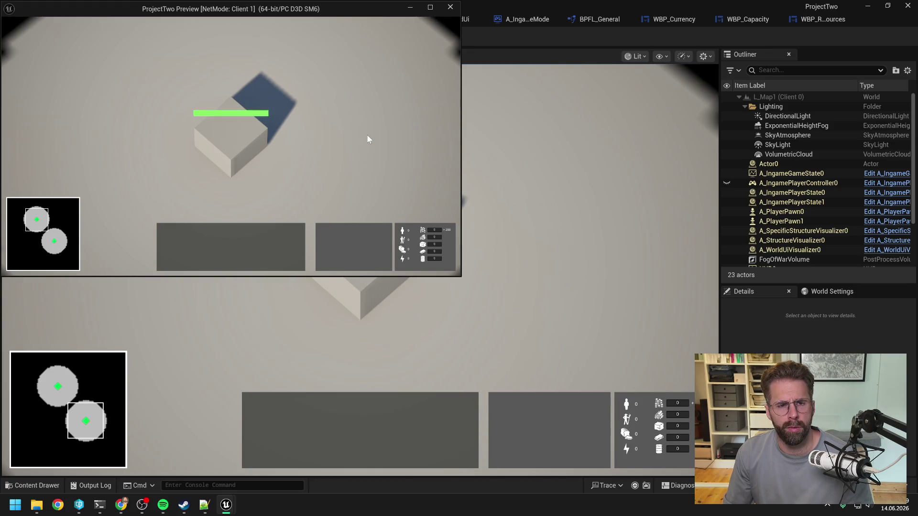
Stop play and wire IA_ToggleAllHealthBars Completed to Handle Toggle All Health Bars Input Completed.
{"action": "key", "text": "Escape"}
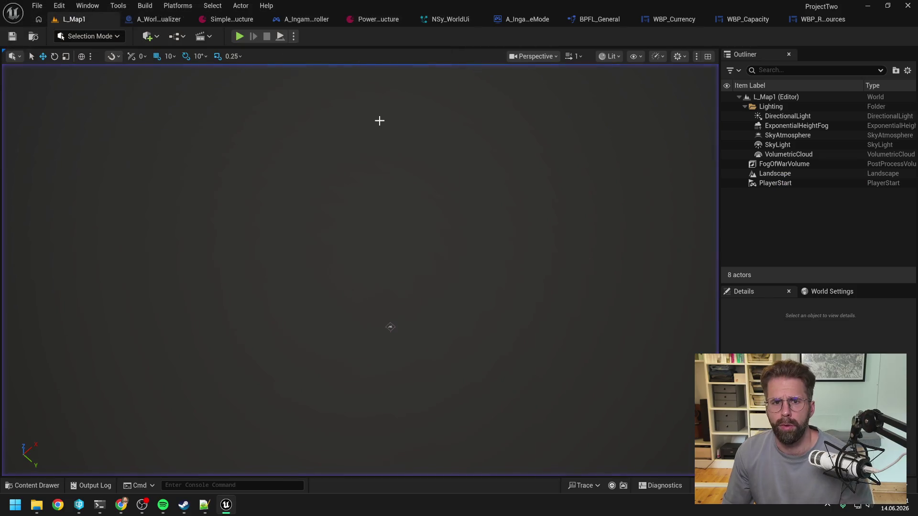
{"action": "left_click", "coordinate": [297, 21]}
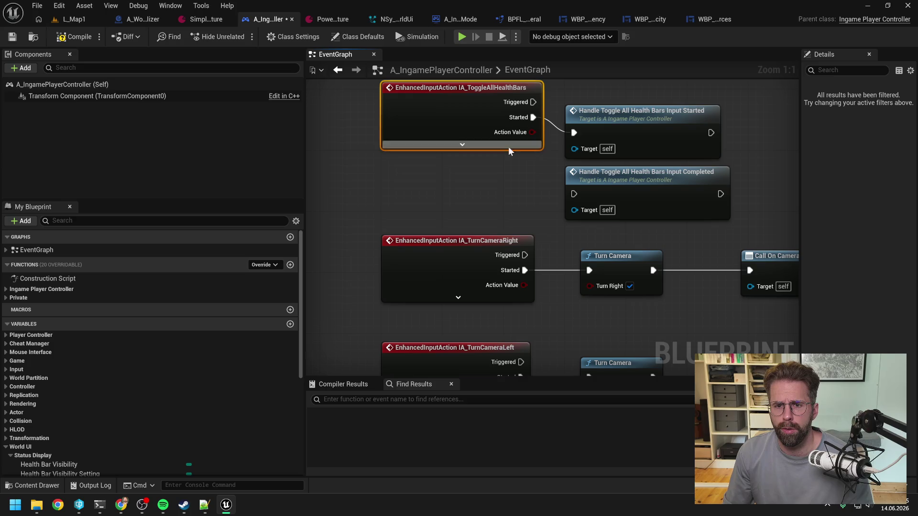
{"action": "left_click", "coordinate": [507, 158]}
{"action": "left_click_drag", "start_coordinate": [532, 148], "coordinate": [576, 193]}
{"action": "left_click_drag", "start_coordinate": [532, 163], "coordinate": [574, 194]}
{"action": "left_click", "coordinate": [537, 234]}
Play-test the Alt health bar toggle and Main Hall selection, then stop and return to the blueprint.
{"action": "left_click", "coordinate": [70, 38]}
{"action": "left_click", "coordinate": [74, 19]}
{"action": "left_click", "coordinate": [205, 41]}
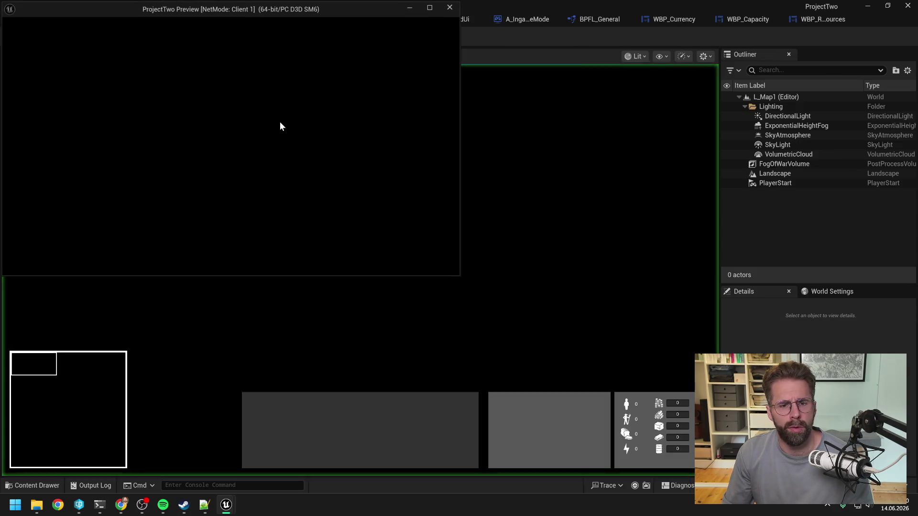
{"action": "key", "text": "alt"}
{"action": "key", "text": "alt"}
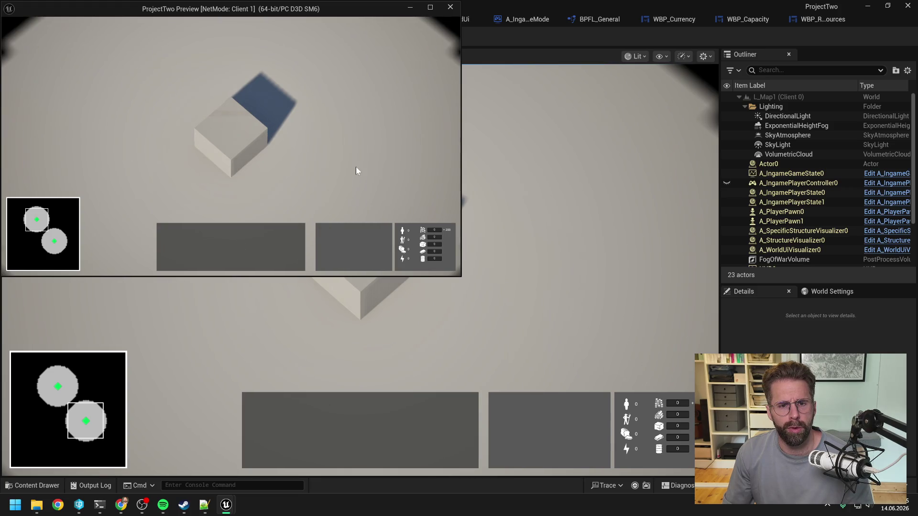
{"action": "left_click", "coordinate": [254, 143]}
{"action": "left_click", "coordinate": [325, 233]}
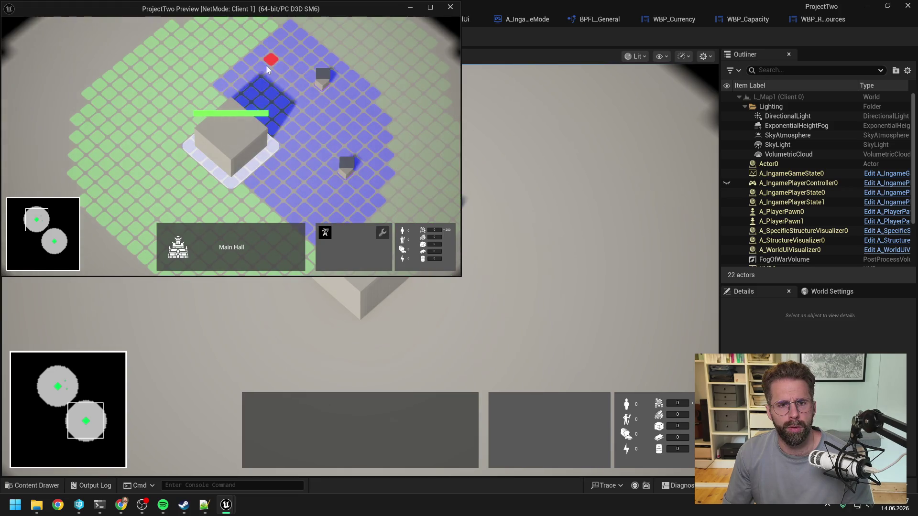
{"action": "right_click", "coordinate": [174, 104]}
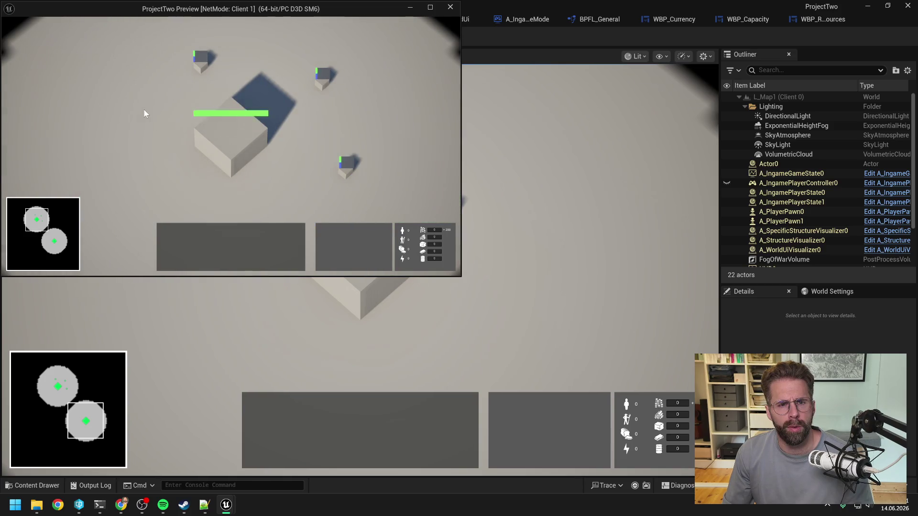
{"action": "scroll", "coordinate": [145, 111], "scroll_direction": "down", "scroll_amount": 3}
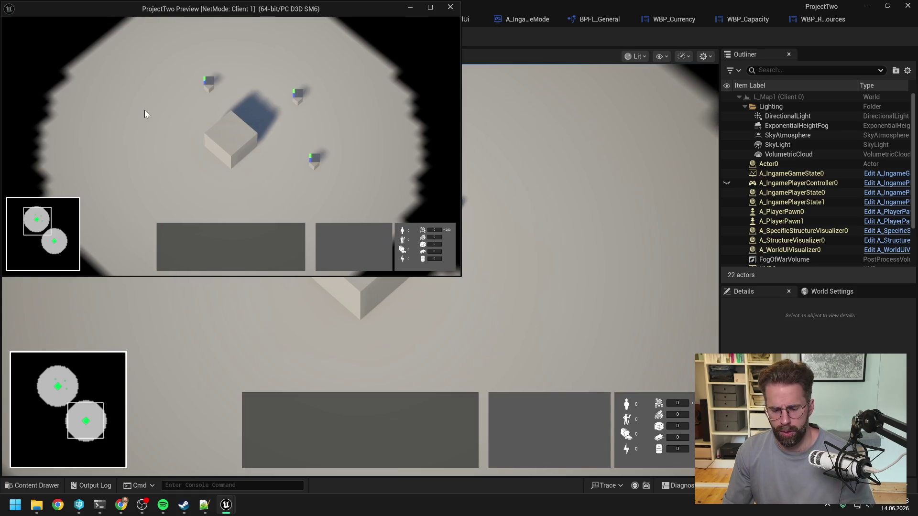
{"action": "key", "text": "Escape"}
{"action": "left_click", "coordinate": [311, 18]}
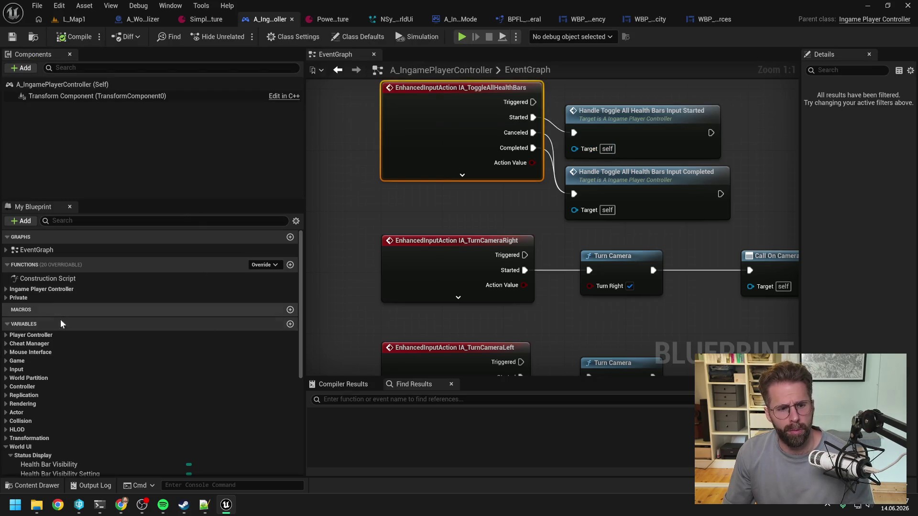
Test with the default set to Never by selecting the Main Hall in play mode.
{"action": "scroll", "coordinate": [57, 311], "scroll_direction": "down", "scroll_amount": 2}
{"action": "left_click", "coordinate": [102, 411]}
{"action": "left_click", "coordinate": [875, 163]}
{"action": "left_click", "coordinate": [874, 209]}
{"action": "left_click", "coordinate": [67, 38]}
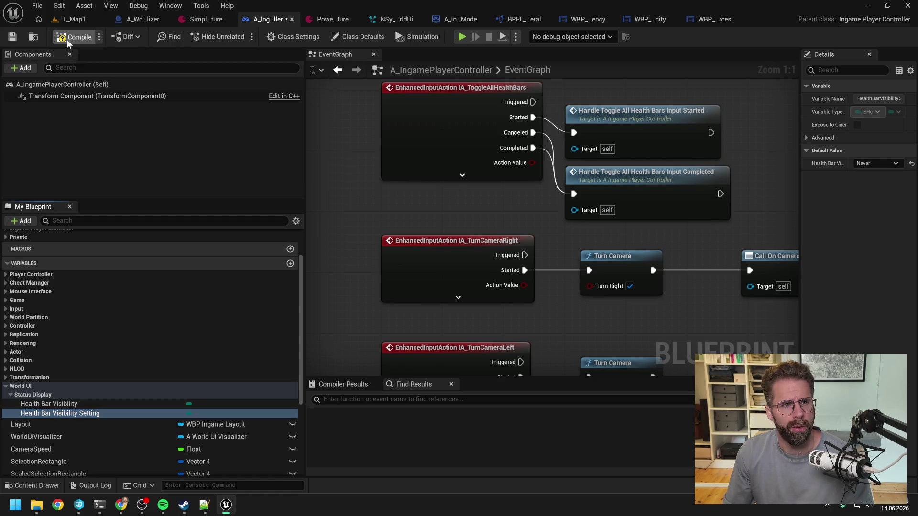
{"action": "left_click", "coordinate": [74, 19]}
{"action": "left_click", "coordinate": [244, 36]}
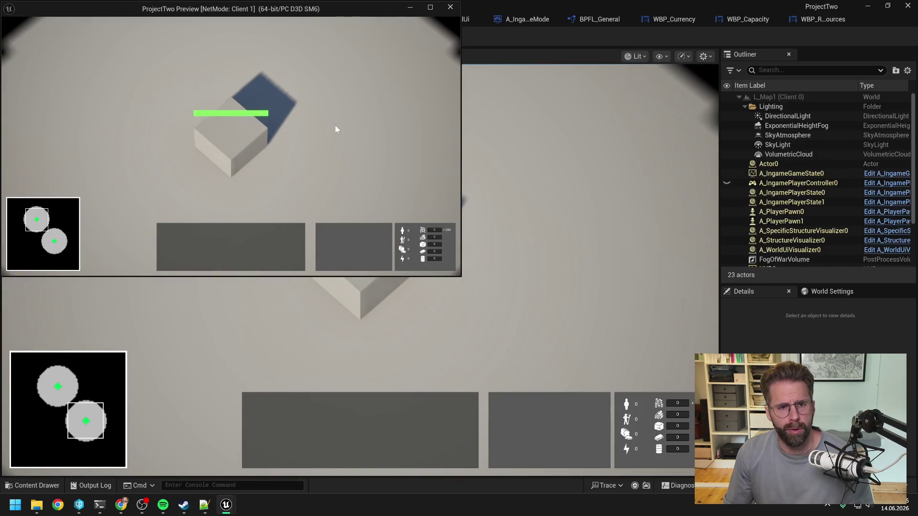
{"action": "left_click", "coordinate": [230, 132]}
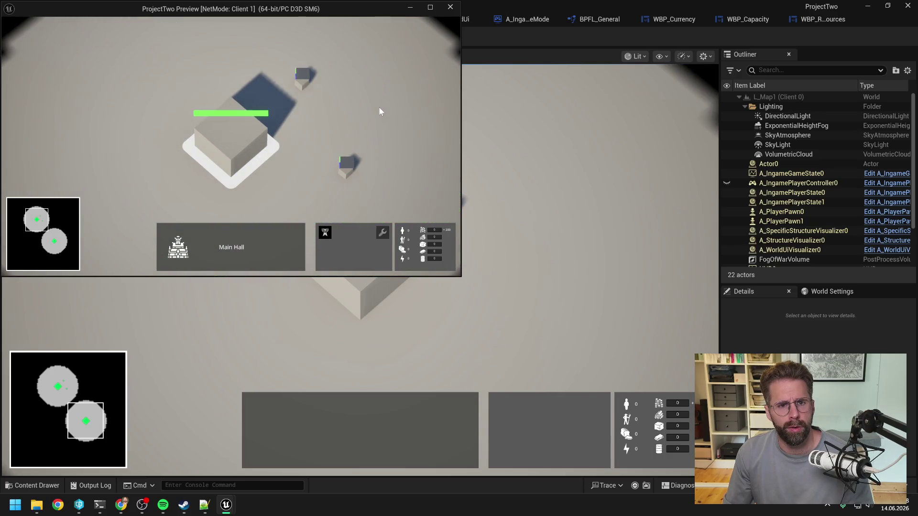
{"action": "key", "text": "Escape"}
Restore the default to Damaged + Selected and disconnect the toggle's Completed and Started wires.
{"action": "left_click", "coordinate": [274, 21]}
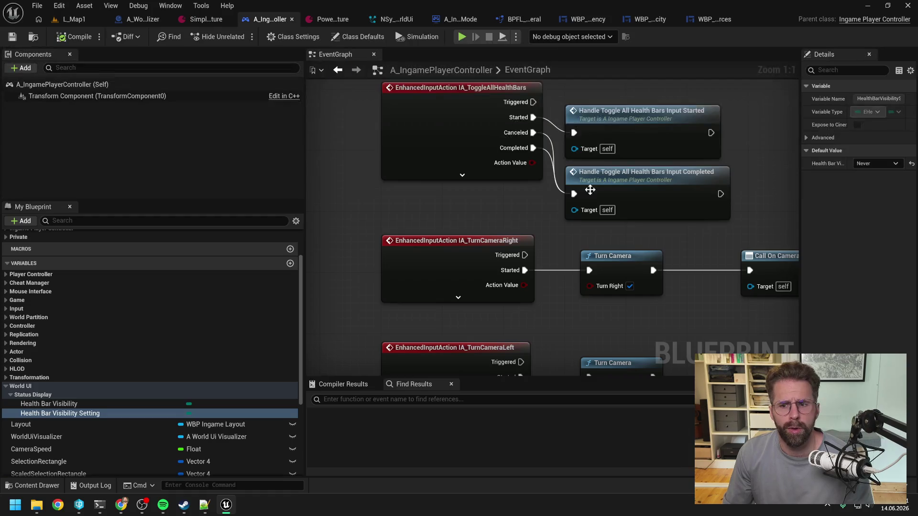
{"action": "left_click", "coordinate": [877, 163]}
{"action": "left_click", "coordinate": [870, 175]}
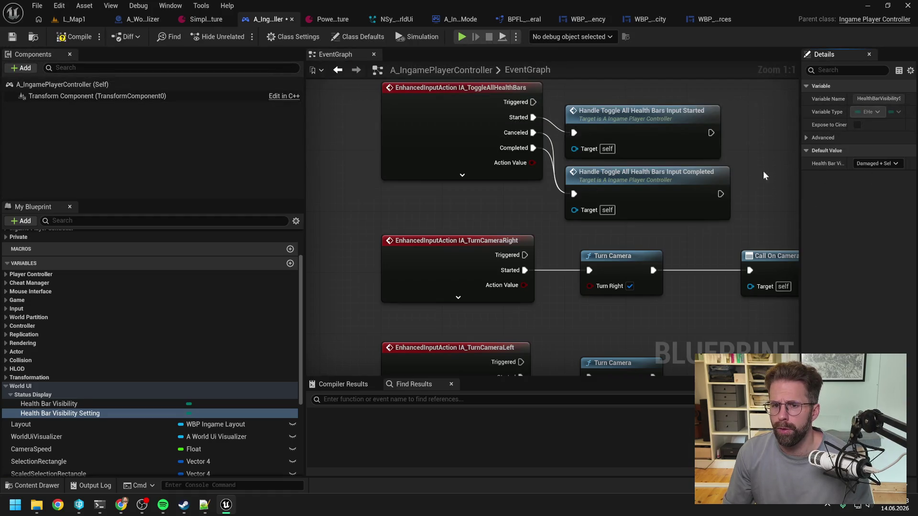
{"action": "left_click", "coordinate": [533, 149], "text": "alt"}
{"action": "left_click", "coordinate": [534, 117], "text": "alt"}
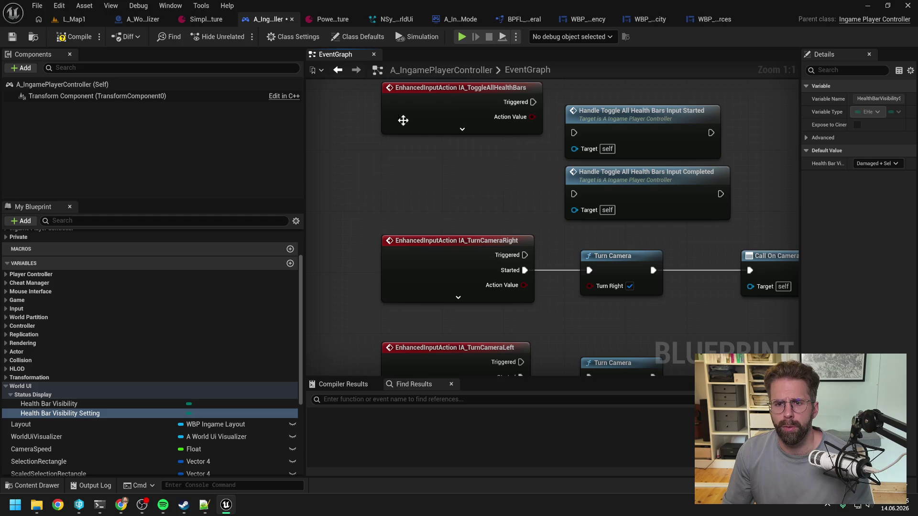
{"action": "left_click", "coordinate": [72, 36]}
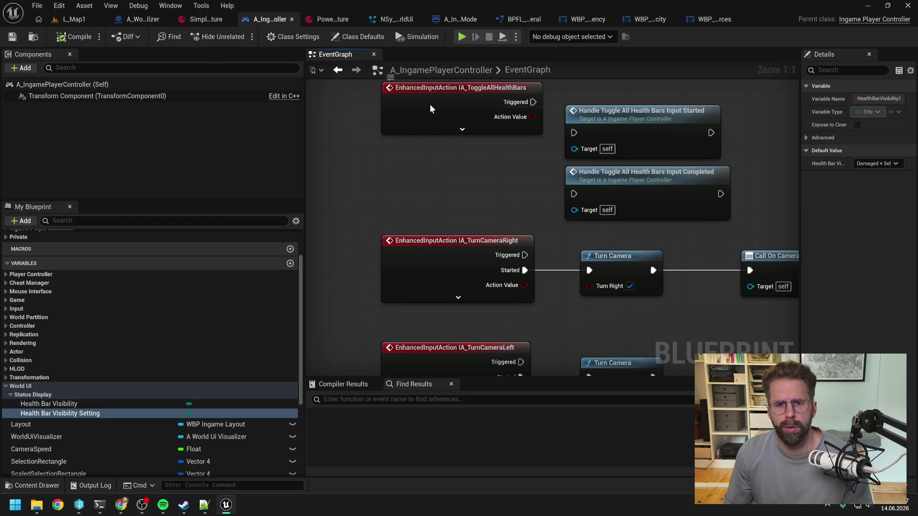
Compile and save the controller blueprint, then bring the resource system terminal forward.
{"action": "left_click", "coordinate": [429, 130]}
{"action": "scroll", "coordinate": [443, 117], "scroll_direction": "down", "scroll_amount": 3}
{"action": "mouse_move", "coordinate": [443, 117]}
{"action": "left_mouse_down"}
{"action": "mouse_move", "coordinate": [599, 137]}
{"action": "mouse_move", "coordinate": [598, 125]}
{"action": "left_mouse_up"}
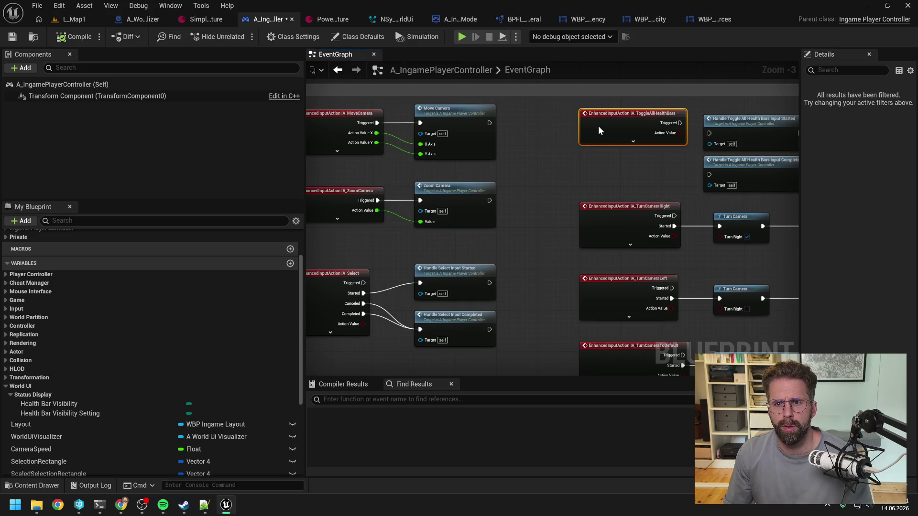
{"action": "left_click", "coordinate": [571, 170]}
{"action": "left_click", "coordinate": [94, 41]}
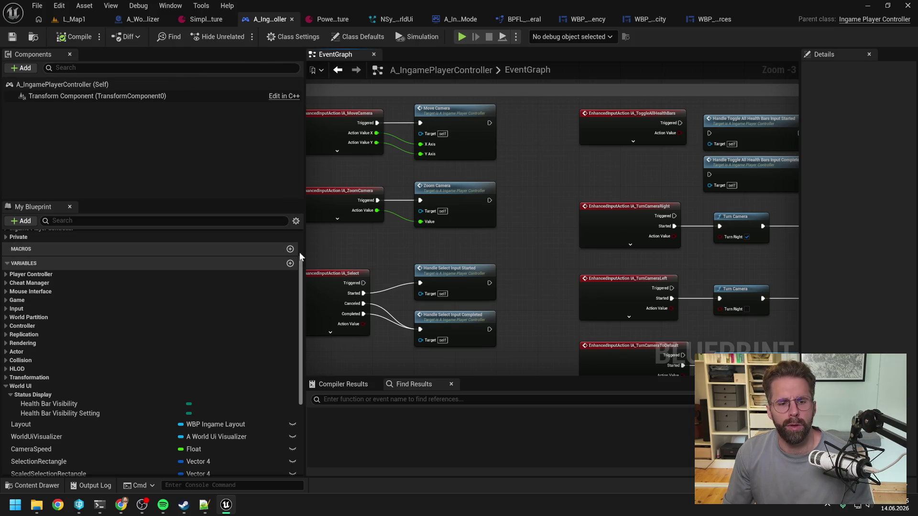
{"action": "mouse_move", "coordinate": [99, 504]}
{"action": "left_click", "coordinate": [173, 455]}
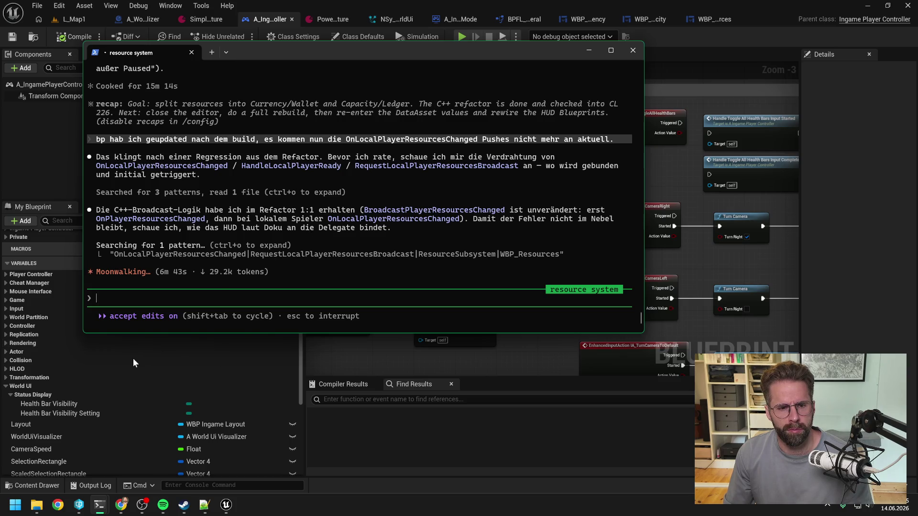
Bring the World Ui Visualizer Refactoring terminal forward and move it up and left.
{"action": "mouse_move", "coordinate": [114, 498]}
{"action": "left_click", "coordinate": [72, 445]}
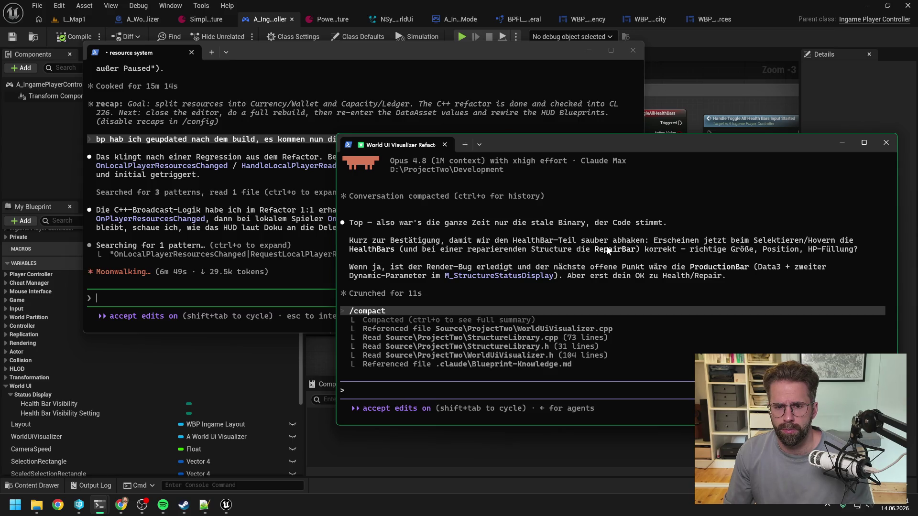
{"action": "left_click_drag", "start_coordinate": [584, 145], "coordinate": [568, 96]}
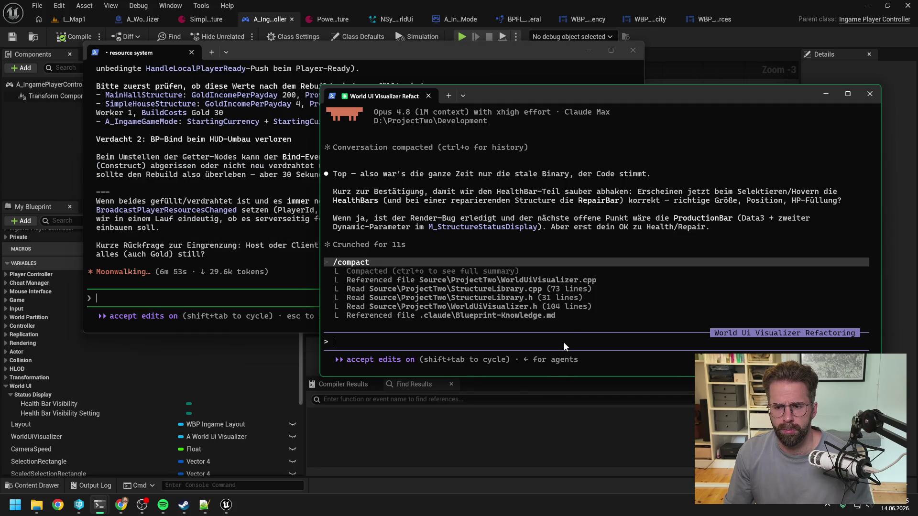
Draft the German reply: all tested, submitting now, closing the session, please document and switch sessions.
{"action": "type", "text": "ja is"}
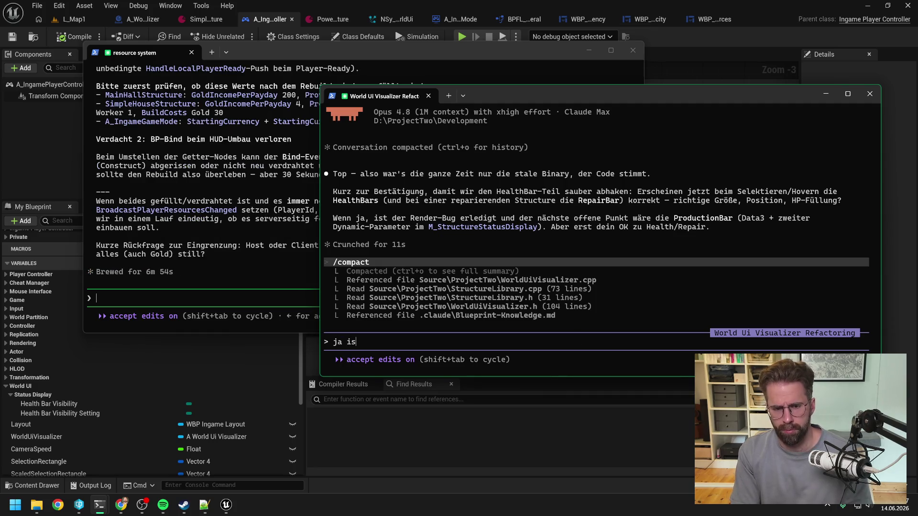
{"action": "type", "text": "t alles durch "}
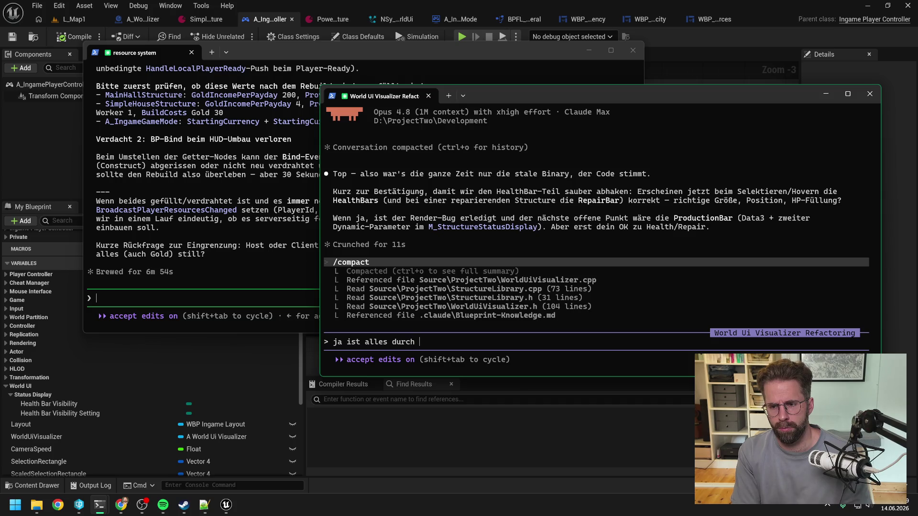
{"action": "type", "text": "getestet, wir "}
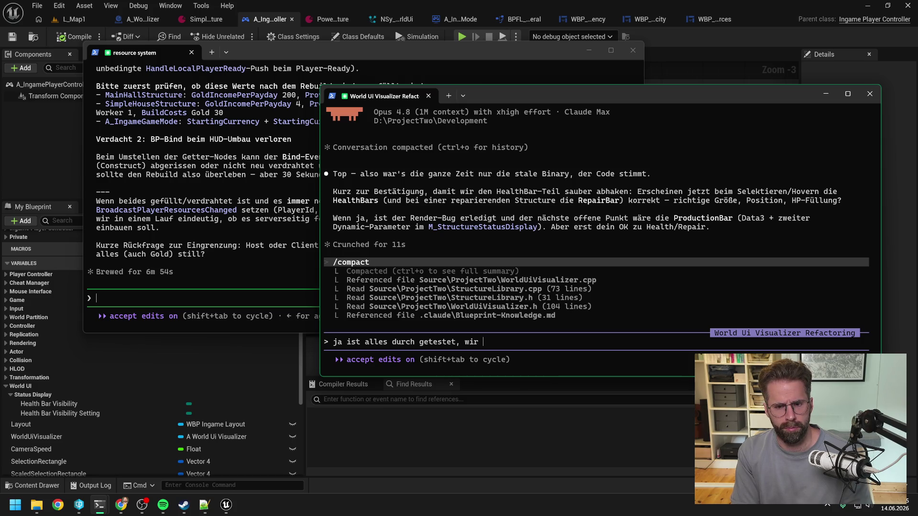
{"action": "type", "text": "submitte"}
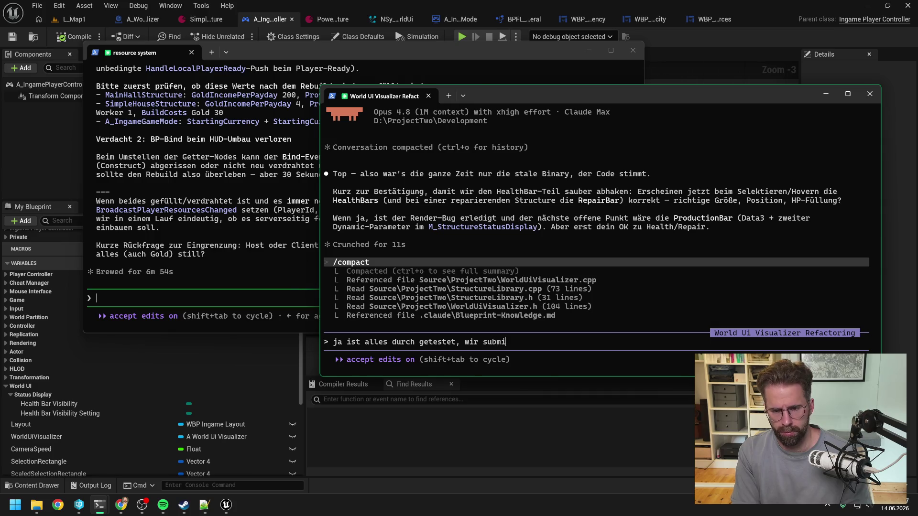
{"action": "key", "text": "BackSpace"}
{"action": "key", "text": "BackSpace"}
{"action": "key", "text": "BackSpace"}
{"action": "type", "text": "ich submitte jetzt"}
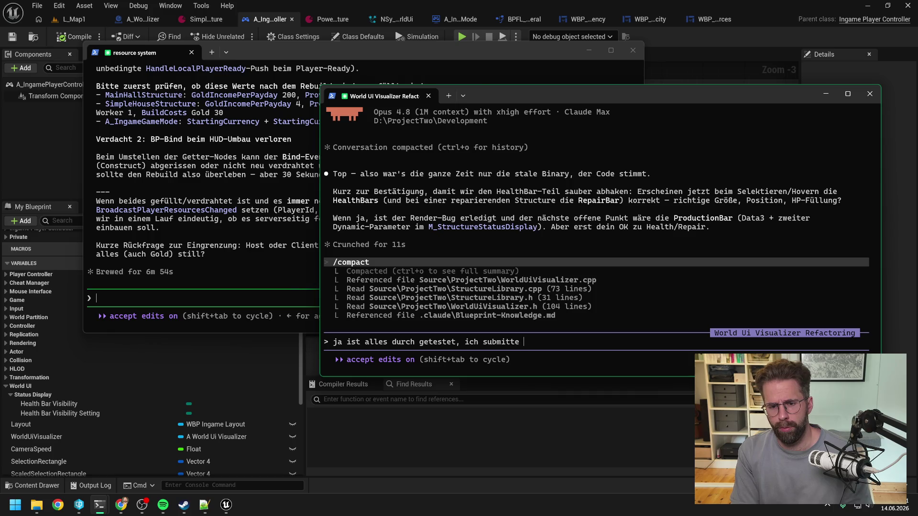
{"action": "key", "text": "BackSpace"}
{"action": "key", "text": "BackSpace"}
{"action": "type", "text": "zt einmal und dann "}
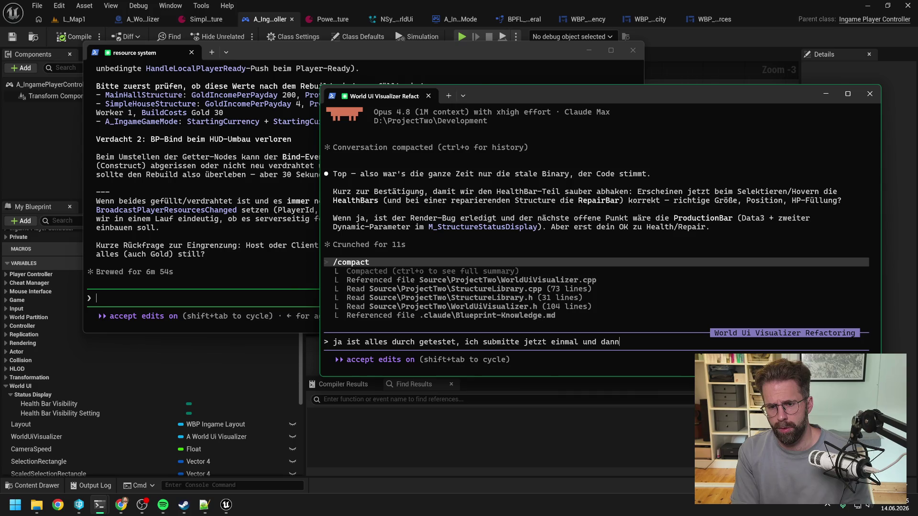
{"action": "type", "text": "wechseln wir"}
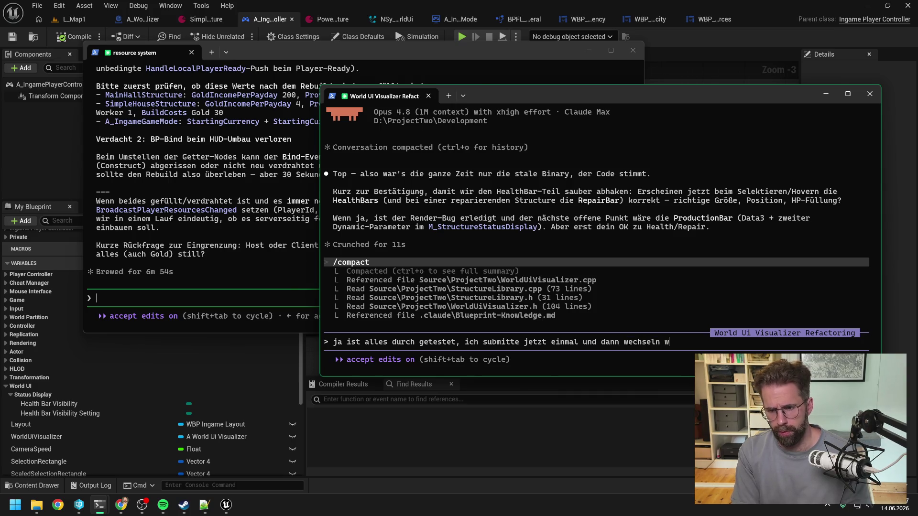
{"action": "key", "text": "BackSpace"}
{"action": "key", "text": "BackSpace"}
{"action": "key", "text": "BackSpace"}
{"action": "type", "text": ", schli"}
{"action": "type", "text": "eßen dei"}
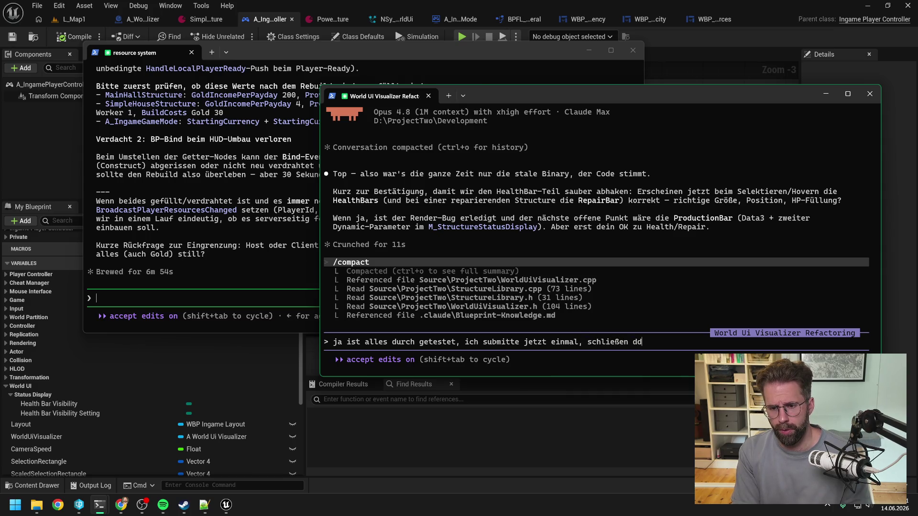
{"action": "key", "text": "BackSpace"}
{"action": "key", "text": "BackSpace"}
{"action": "type", "text": "ie session ab -"}
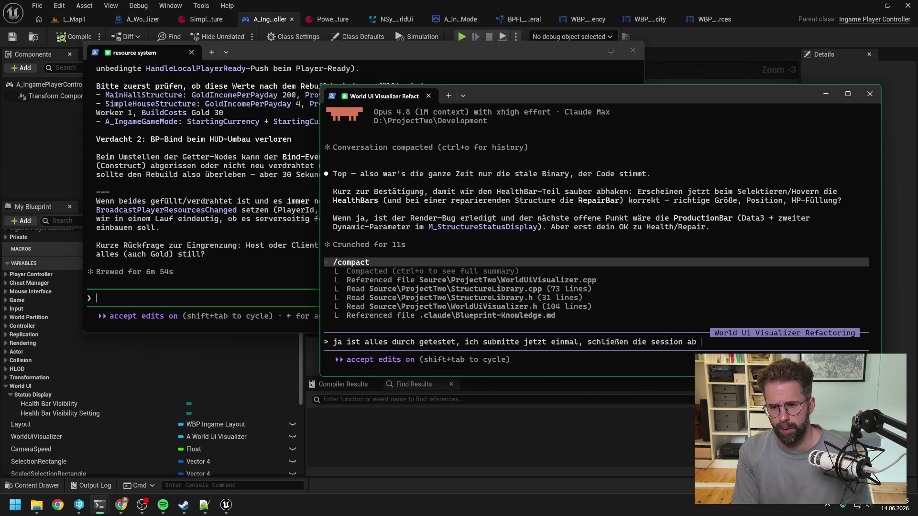
{"action": "type", "text": "> kannst dokumentieren und WorldUi"}
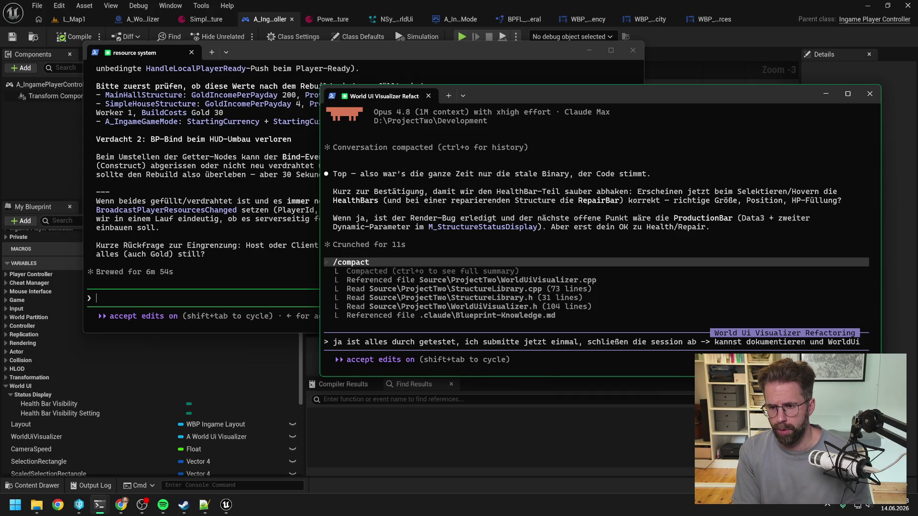
{"action": "key", "text": "BackSpace"}
{"action": "key", "text": "BackSpace"}
{"action": "type", "text": "Ui V"}
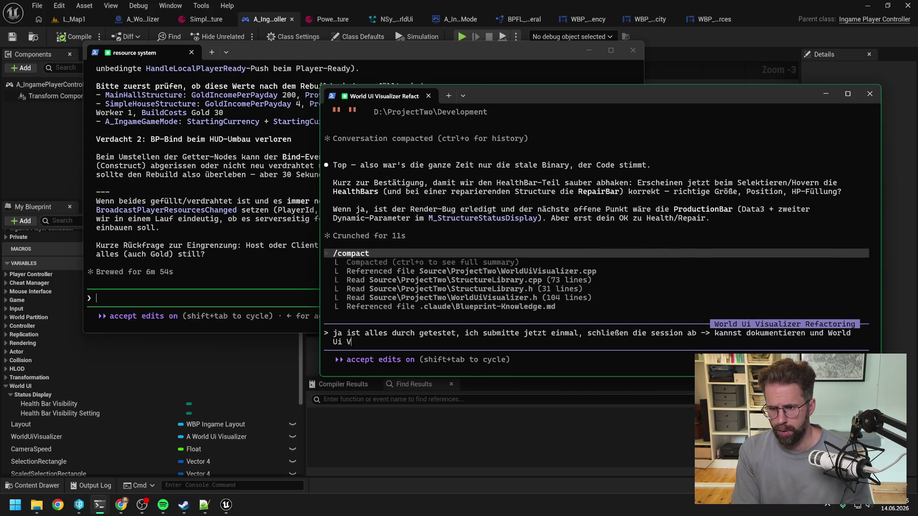
{"action": "type", "text": "isualizer Re"}
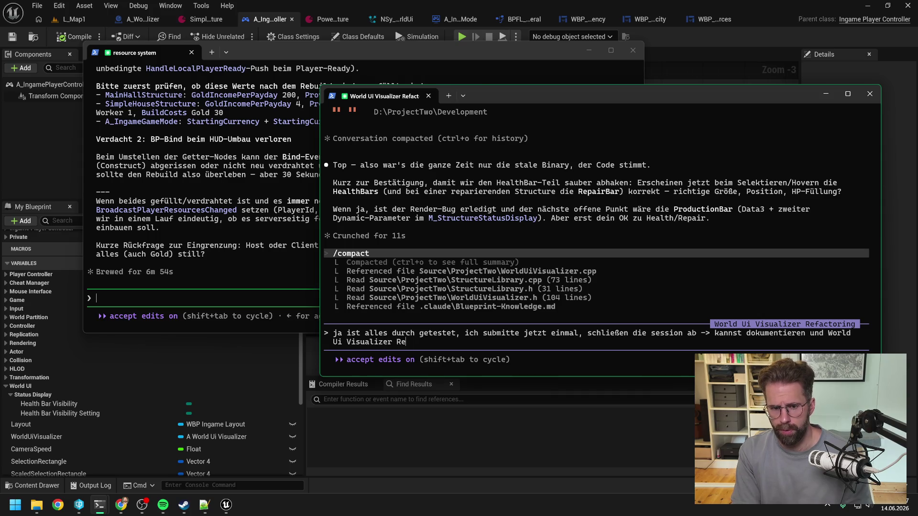
{"action": "type", "text": "factoring ses"}
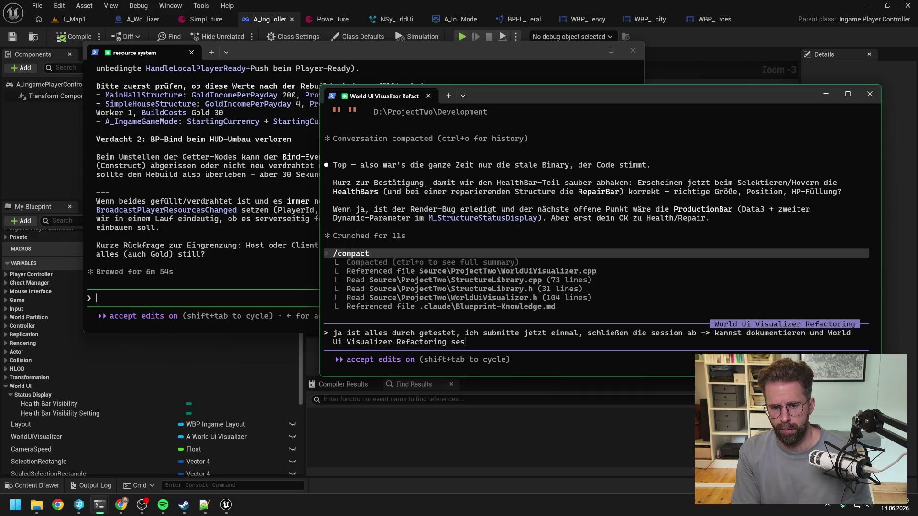
{"action": "type", "text": "sion raus nehmen"}
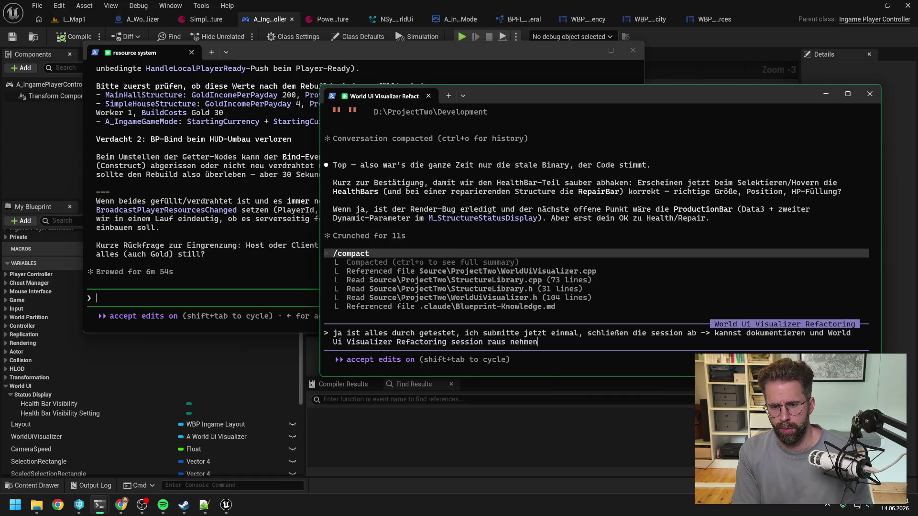
{"action": "type", "text": ". Und wehcs"}
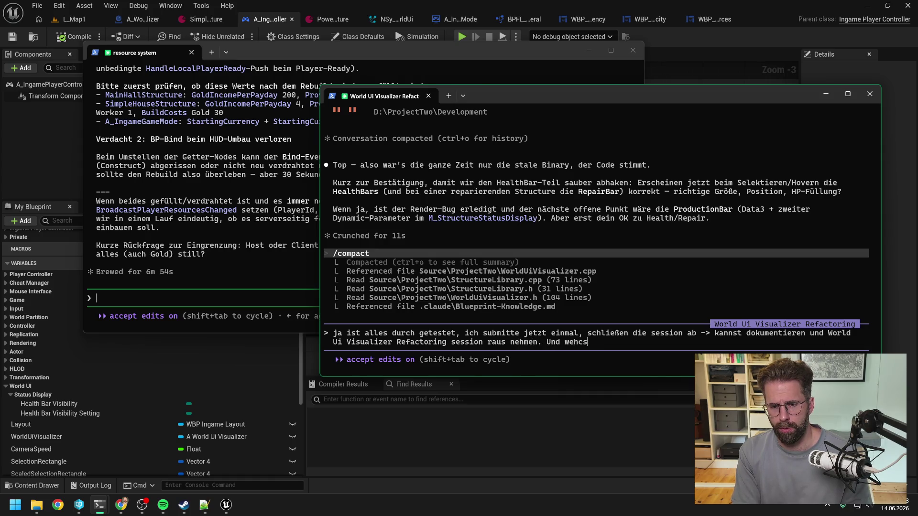
{"action": "key", "text": "BackSpace"}
{"action": "key", "text": "BackSpace"}
{"action": "key", "text": "BackSpace"}
{"action": "type", "text": "chseln auf neu"}
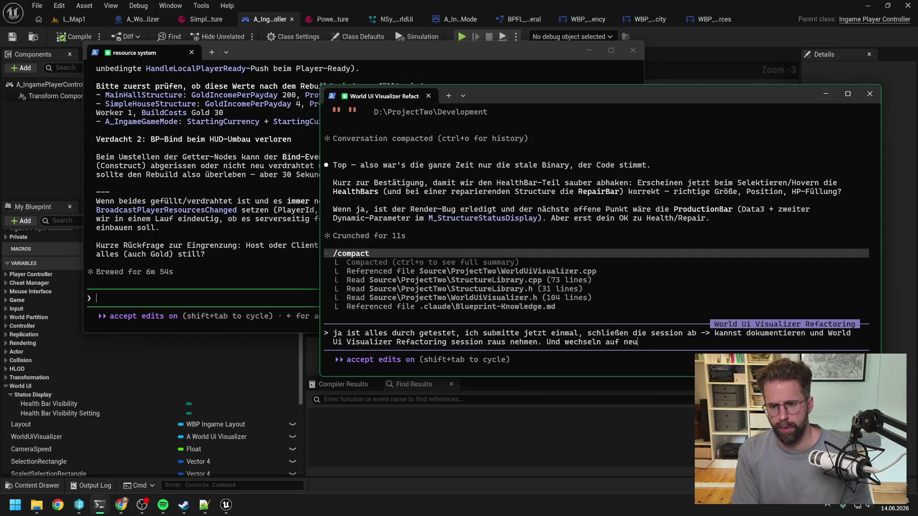
{"action": "type", "text": "e Session und Chan"}
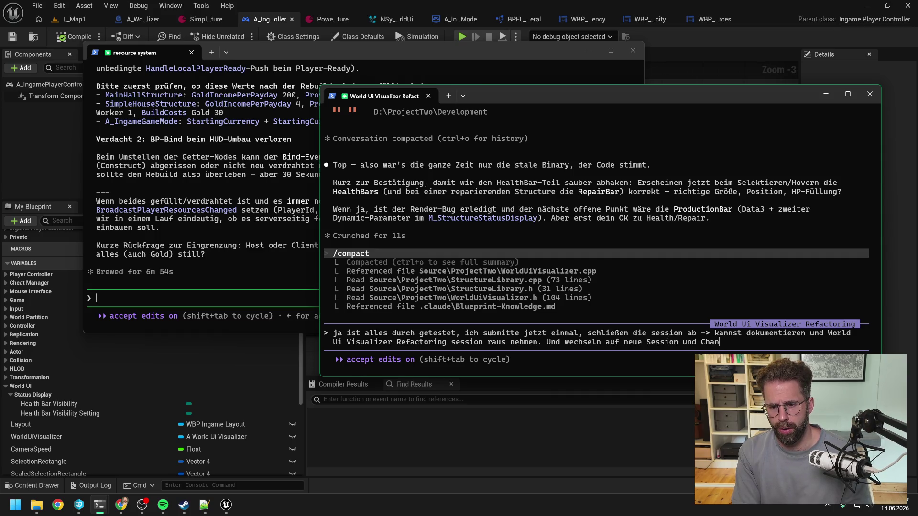
{"action": "type", "text": "gelist ->"}
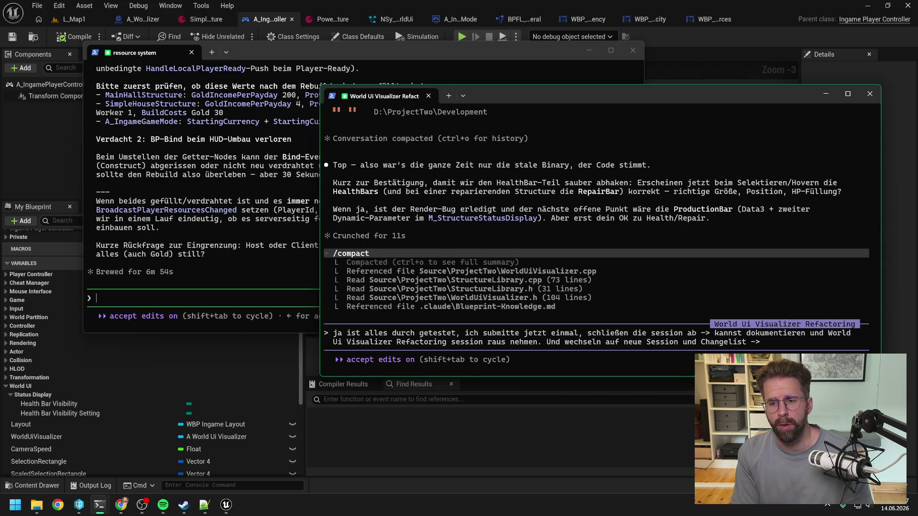
Pan NSy_WorldUi's UpdateStructureStatusDisplay graph to the Map Set node, then bring the resource system terminal forward.
{"action": "left_click", "coordinate": [397, 20]}
{"action": "left_click", "coordinate": [406, 108]}
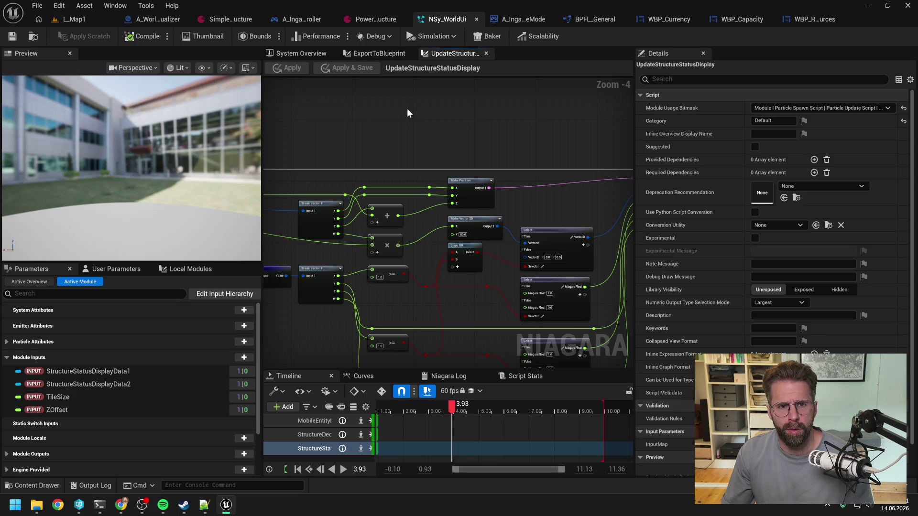
{"action": "left_click_drag", "start_coordinate": [407, 113], "coordinate": [328, 95]}
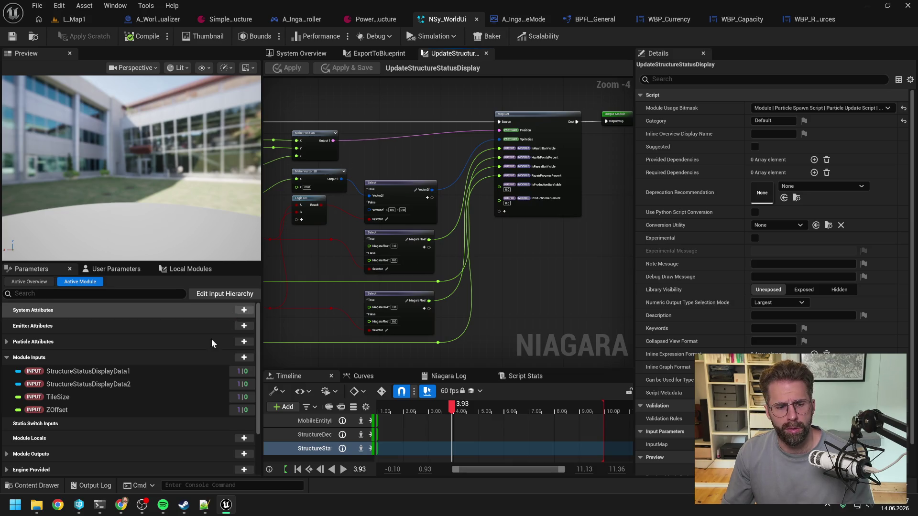
{"action": "mouse_move", "coordinate": [101, 509]}
{"action": "left_click", "coordinate": [161, 454]}
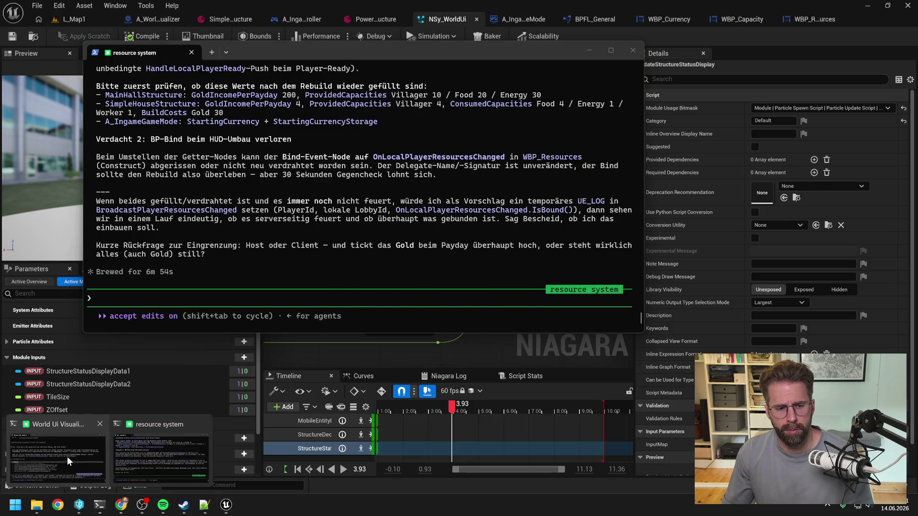
Complete and send the wrap-up message pointing the next session to 'Production Bar'.
{"action": "left_click", "coordinate": [46, 457]}
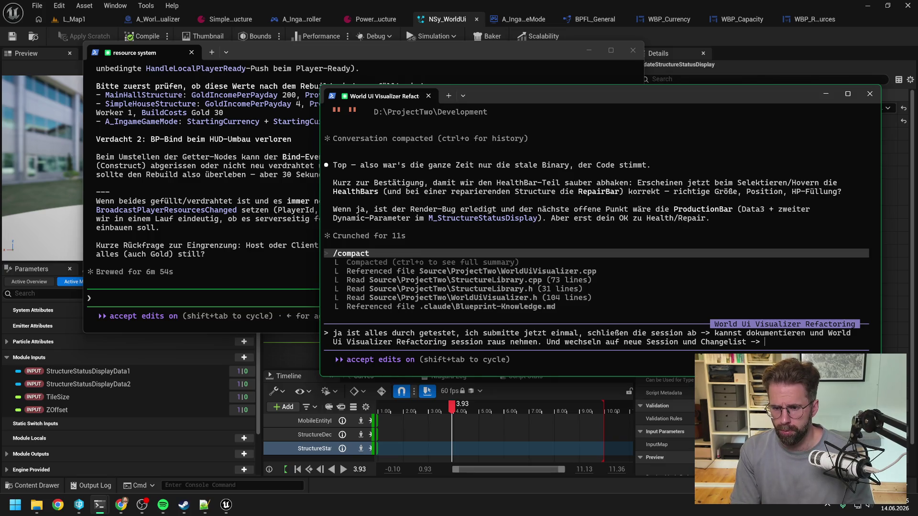
{"action": "type", "text": "Production"}
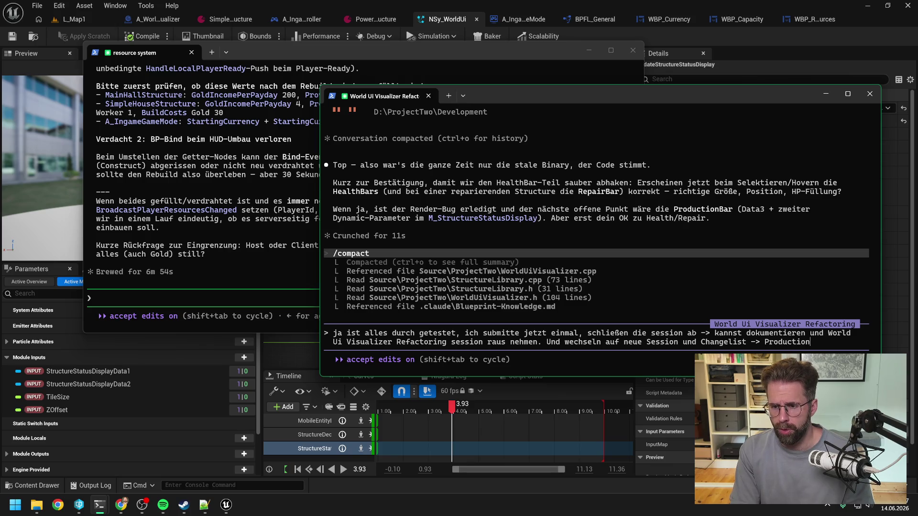
{"action": "type", "text": " Bar"}
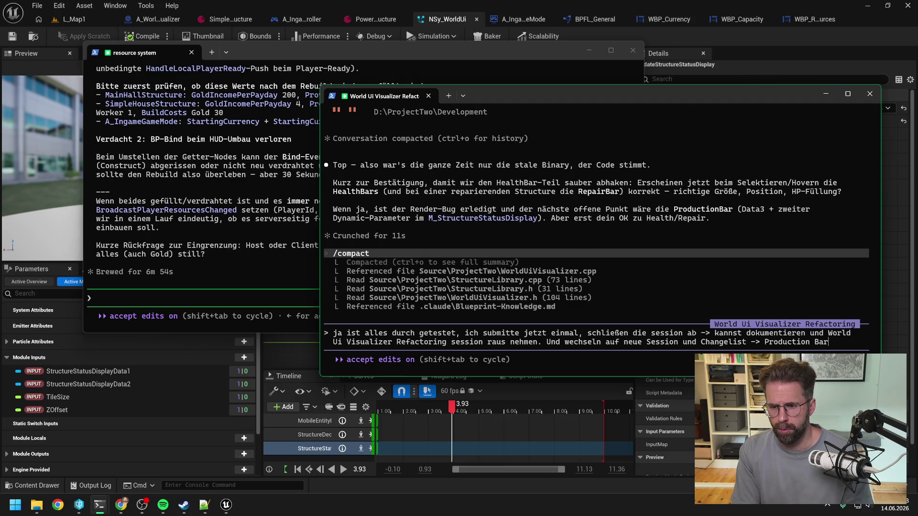
{"action": "key", "text": "Return"}
Rename the Claude Code session to 'Production Bar'.
{"action": "type", "text": "/nb"}
{"action": "key", "text": "BackSpace"}
{"action": "type", "text": "ame pro"}
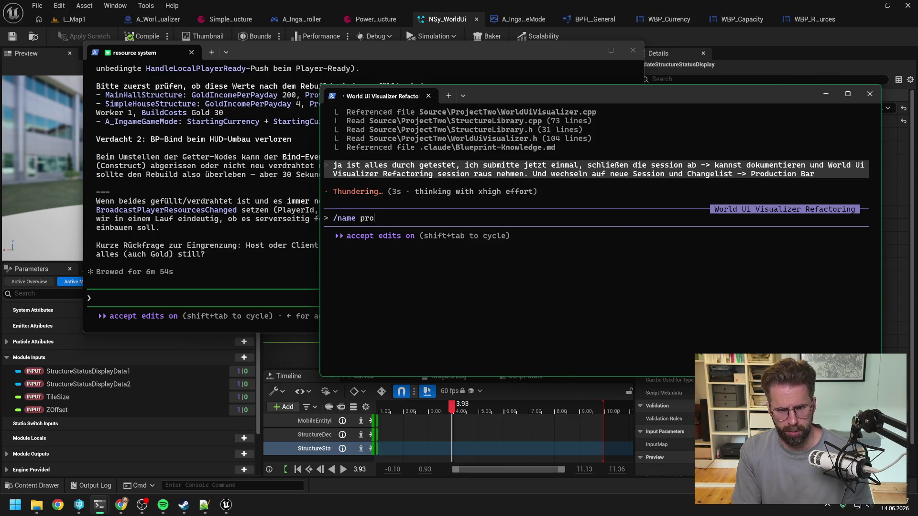
{"action": "key", "text": "BackSpace"}
{"action": "key", "text": "BackSpace"}
{"action": "key", "text": "BackSpace"}
{"action": "type", "text": "Production Bar"}
{"action": "key", "text": "Return"}
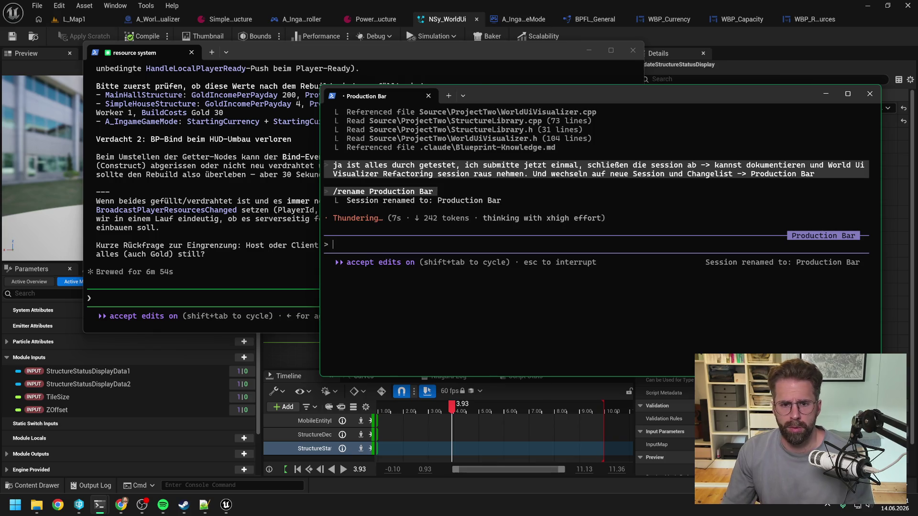
Read the resource system session's reply naming two suspected causes, then return to Production Bar.
{"action": "left_click", "coordinate": [208, 297]}
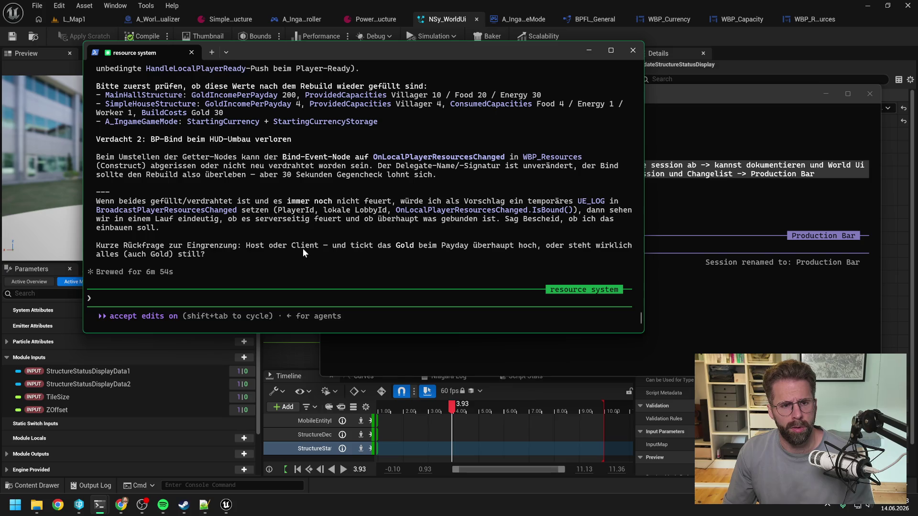
{"action": "scroll", "coordinate": [310, 247], "scroll_direction": "up", "scroll_amount": 5}
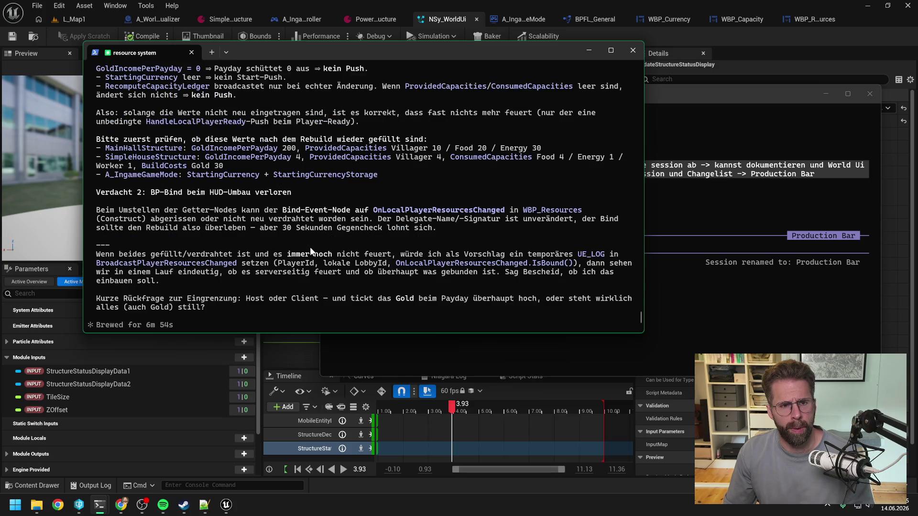
{"action": "scroll", "coordinate": [310, 247], "scroll_direction": "up", "scroll_amount": 3}
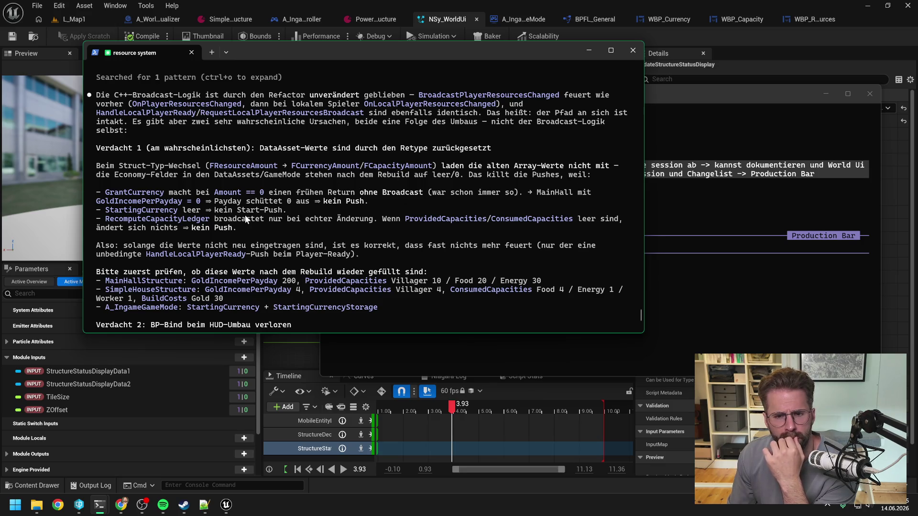
{"action": "scroll", "coordinate": [249, 207], "scroll_direction": "down", "scroll_amount": 1}
{"action": "left_click", "coordinate": [681, 98]}
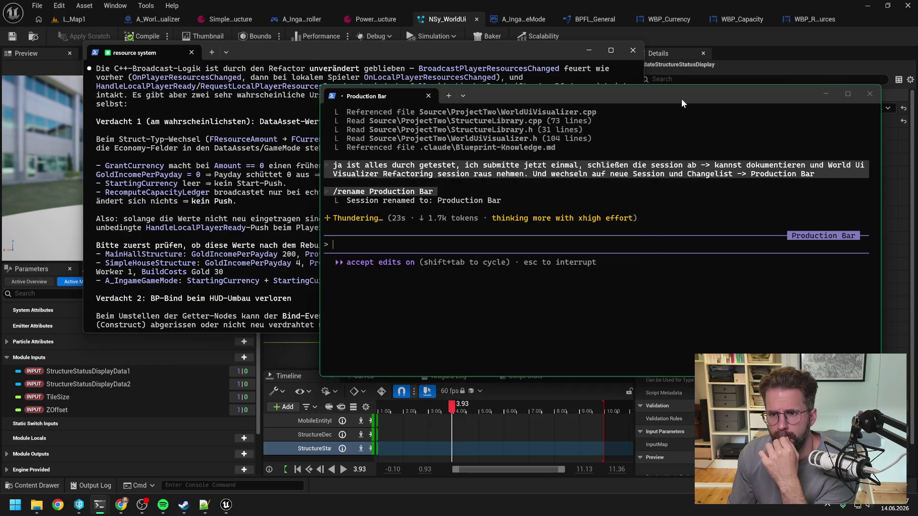